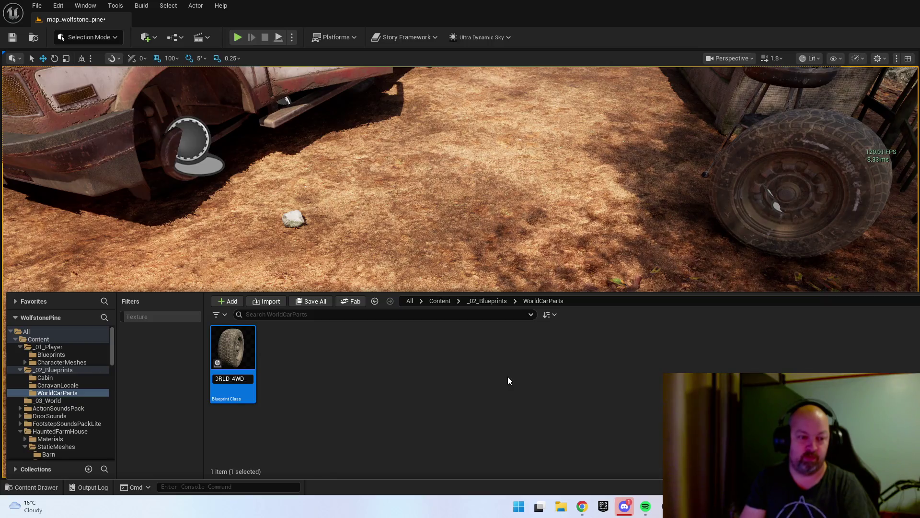
- Rename the wheel blueprint to BP_WORLD_4WD_Wheel, then compile and save it
{"action": "type", "text": "Wheel"}
{"action": "key", "text": "Return"}
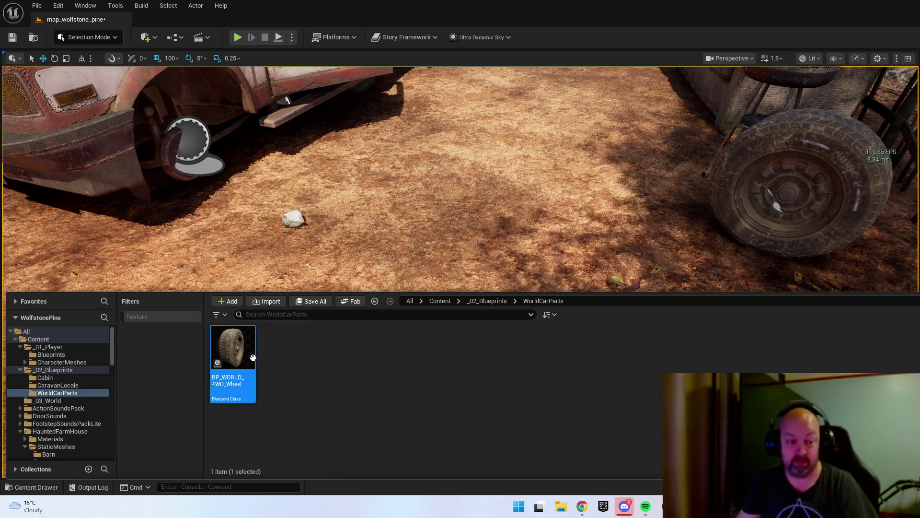
{"action": "double_click", "coordinate": [239, 350]}
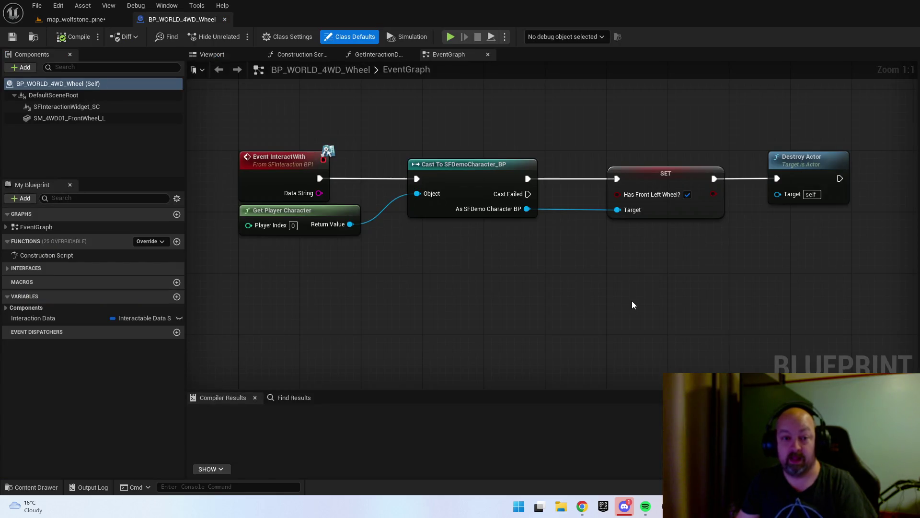
{"action": "left_click", "coordinate": [667, 178]}
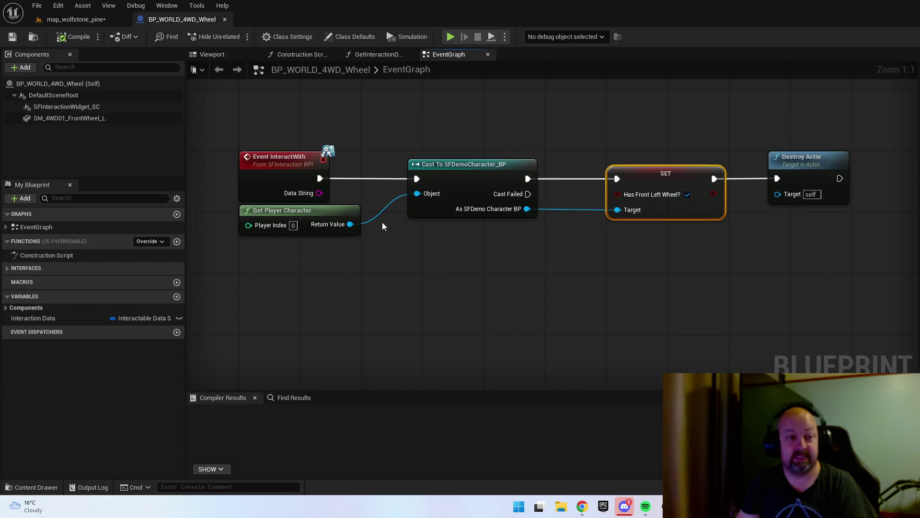
{"action": "left_click", "coordinate": [37, 318]}
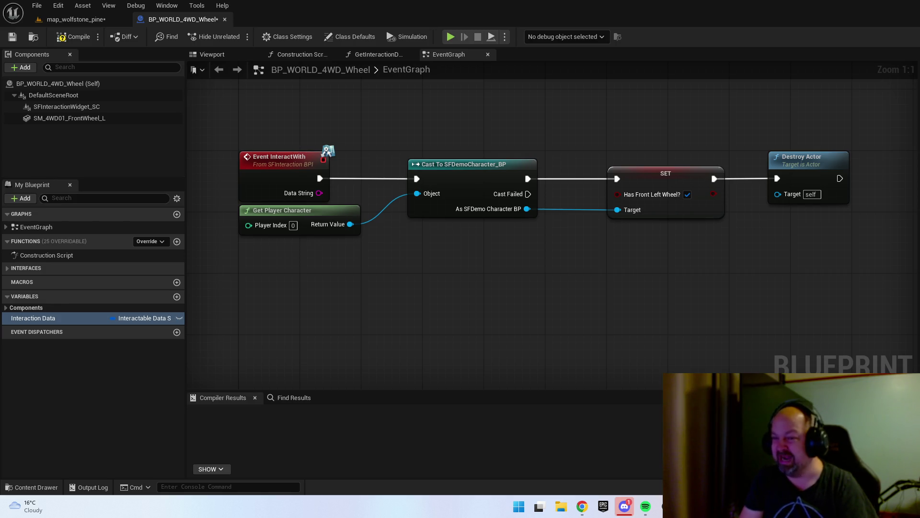
{"action": "left_click", "coordinate": [74, 36]}
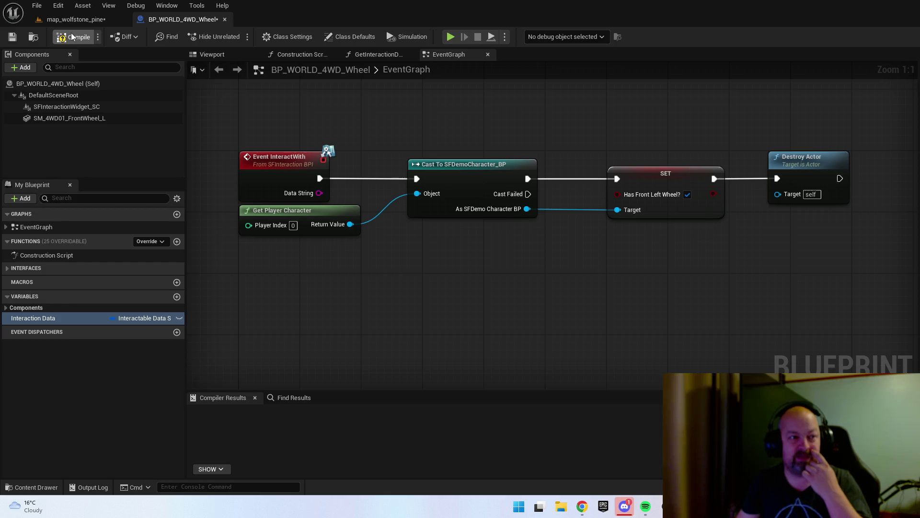
{"action": "left_click", "coordinate": [12, 37]}
- Open SFDemoCharacter_BP from Content > _01_Player > Blueprints
{"action": "key", "text": "ctrl+space"}
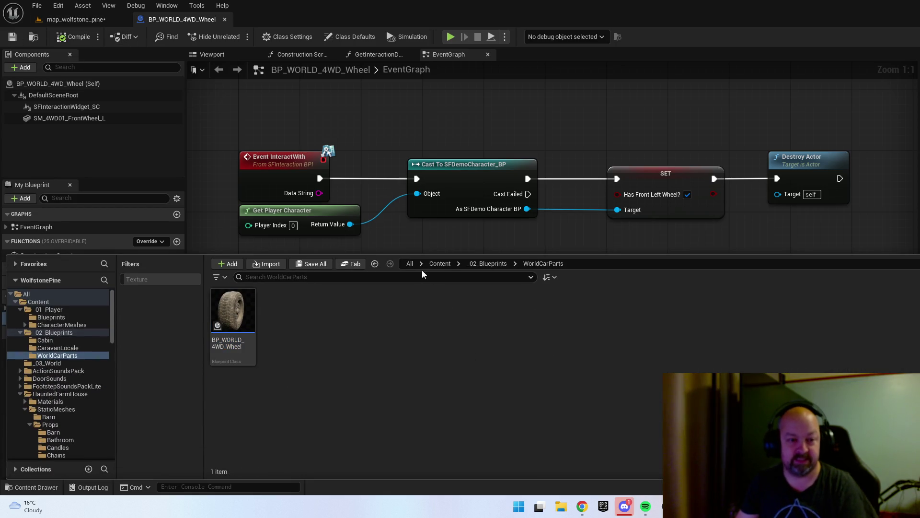
{"action": "left_click", "coordinate": [411, 265]}
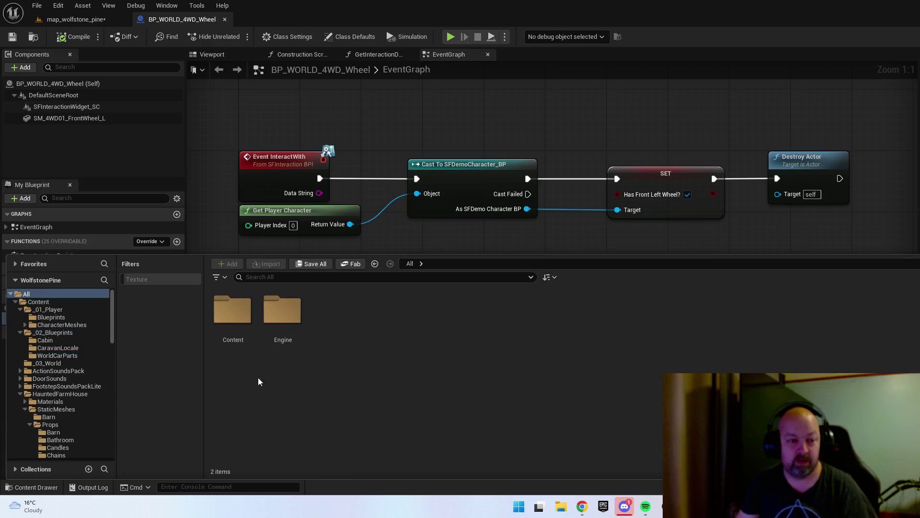
{"action": "left_click", "coordinate": [235, 311]}
{"action": "double_click", "coordinate": [237, 313]}
{"action": "double_click", "coordinate": [236, 313]}
{"action": "double_click", "coordinate": [236, 311]}
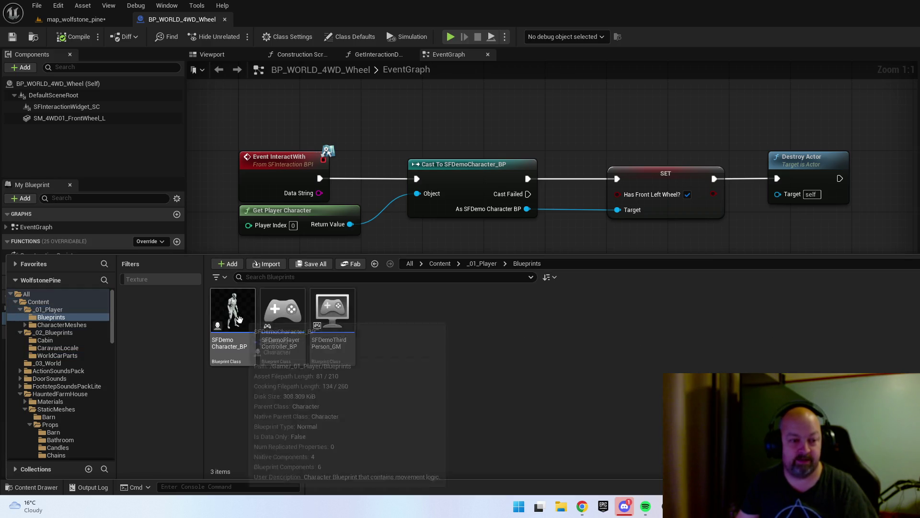
{"action": "double_click", "coordinate": [237, 305]}
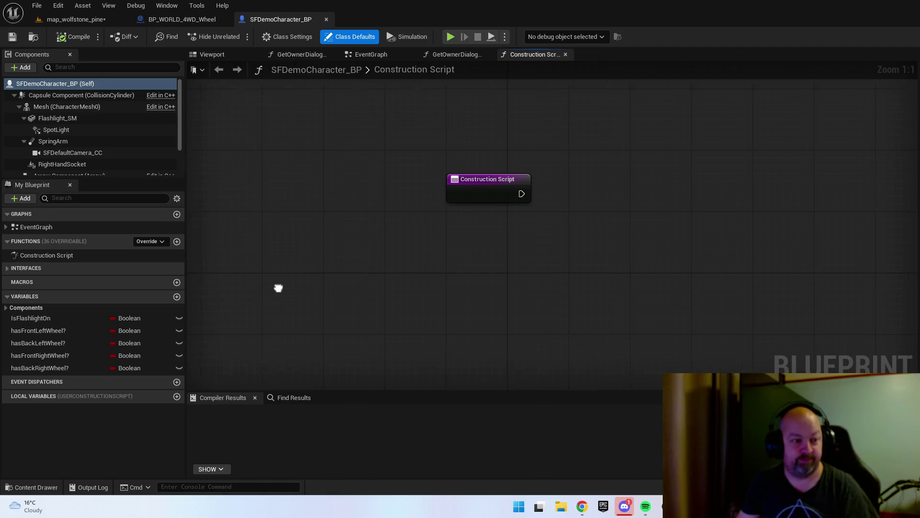
- Delete the hasBackLeftWheel?, hasFrontRightWheel? and hasBackRightWheel? Boolean variables
{"action": "left_click", "coordinate": [49, 347]}
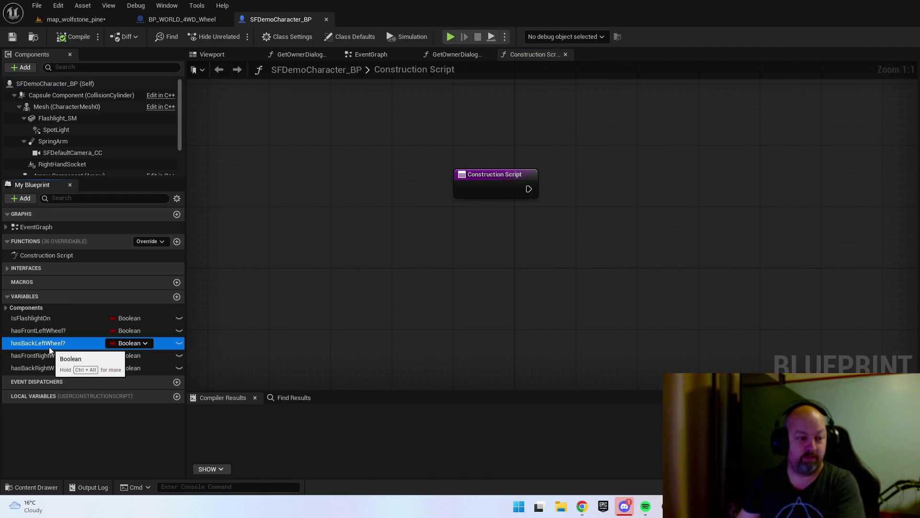
{"action": "key", "text": "Delete"}
{"action": "left_click", "coordinate": [49, 341]}
{"action": "key", "text": "Delete"}
{"action": "left_click", "coordinate": [48, 342]}
{"action": "key", "text": "Delete"}
- Rename hasFrontLeftWheel? to numberOfTyres?, make it an Integer, and compile twice to clear warnings
{"action": "left_click", "coordinate": [52, 335]}
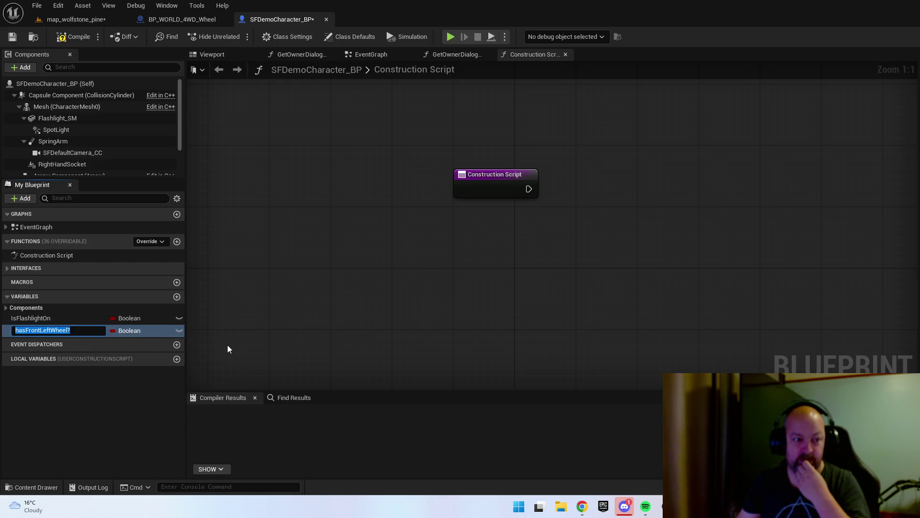
{"action": "double_click", "coordinate": [84, 330]}
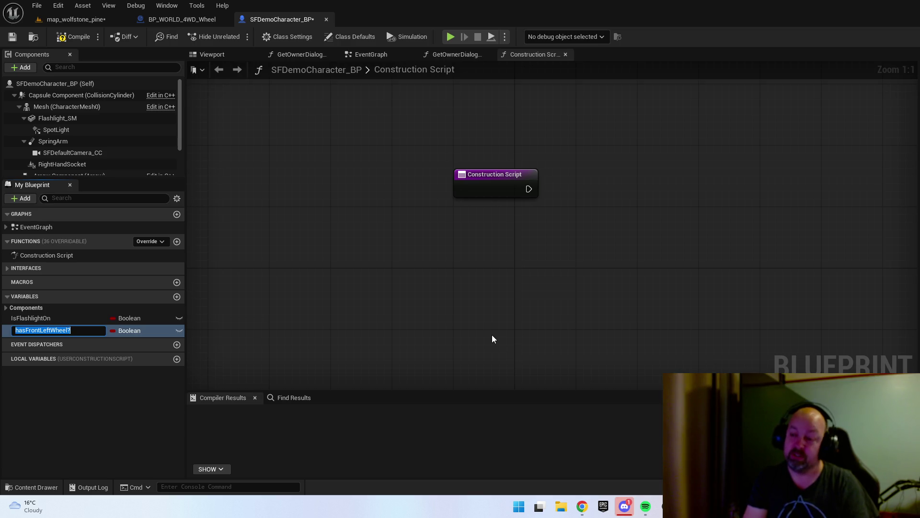
{"action": "type", "text": "numberOfTylre"}
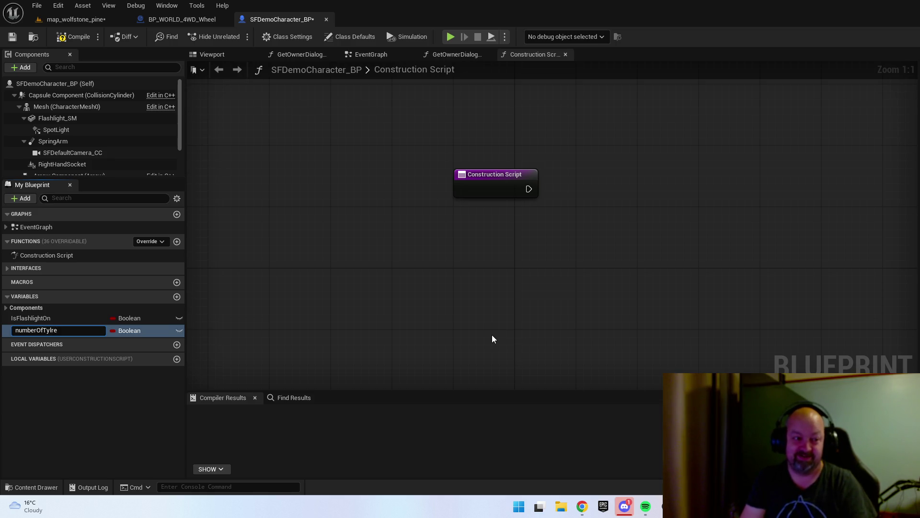
{"action": "type", "text": "?"}
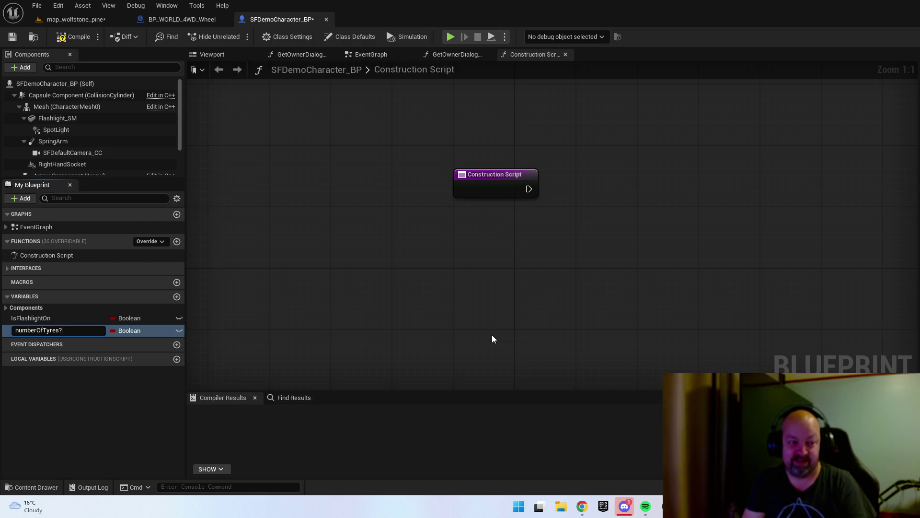
{"action": "key", "text": "Return"}
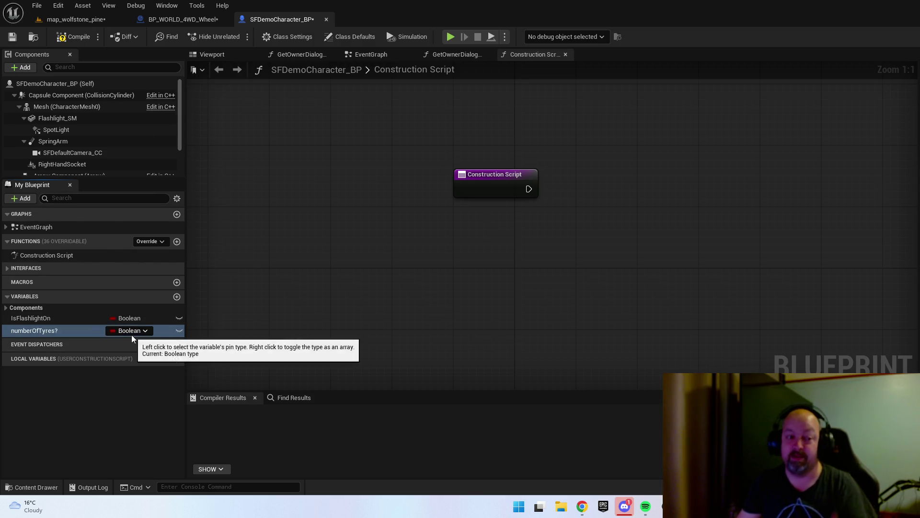
{"action": "left_click", "coordinate": [132, 330]}
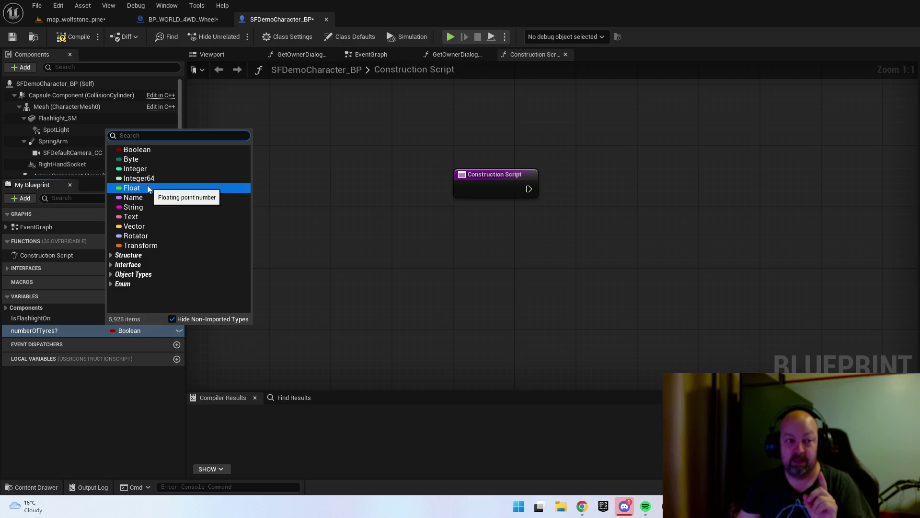
{"action": "left_click", "coordinate": [132, 168]}
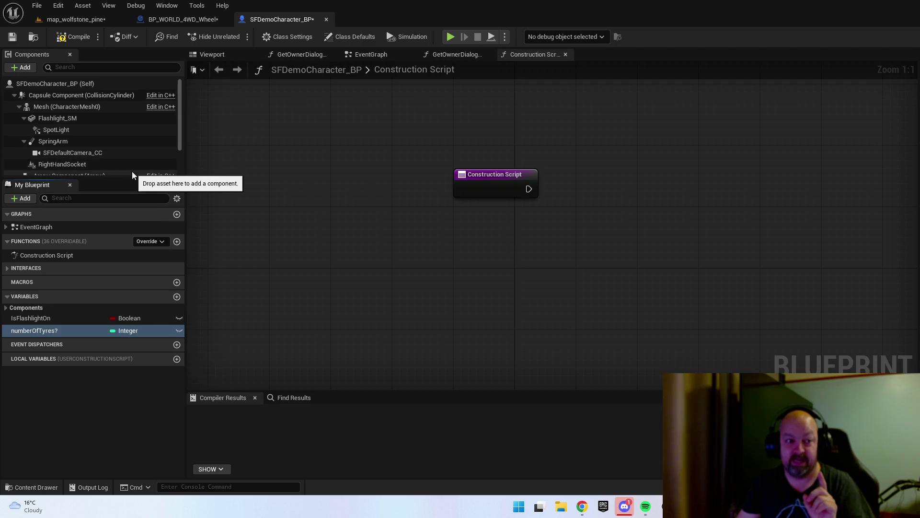
{"action": "left_click", "coordinate": [72, 36]}
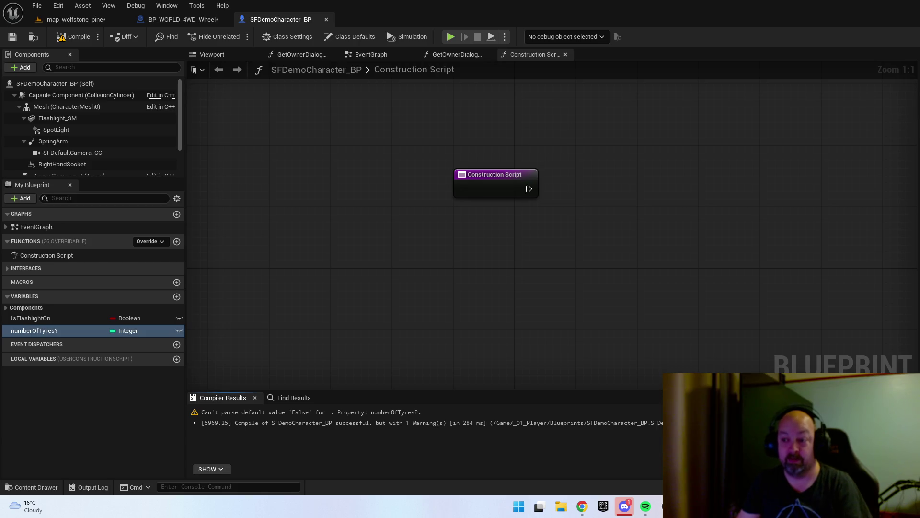
{"action": "left_click", "coordinate": [82, 40]}
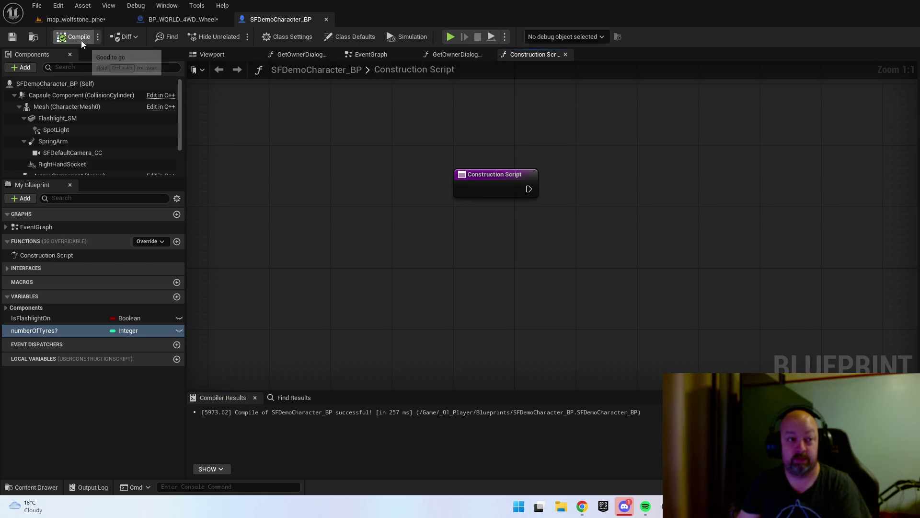
- In BP_WORLD_4WD_Wheel, add a Get Number Of Tyres? node from the As SFDemo Character BP reference
{"action": "left_click", "coordinate": [152, 20]}
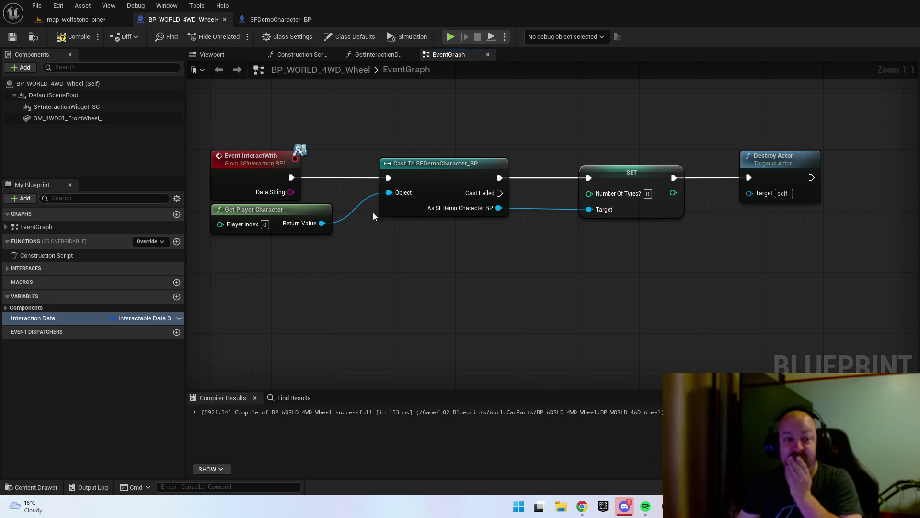
{"action": "left_click", "coordinate": [633, 171]}
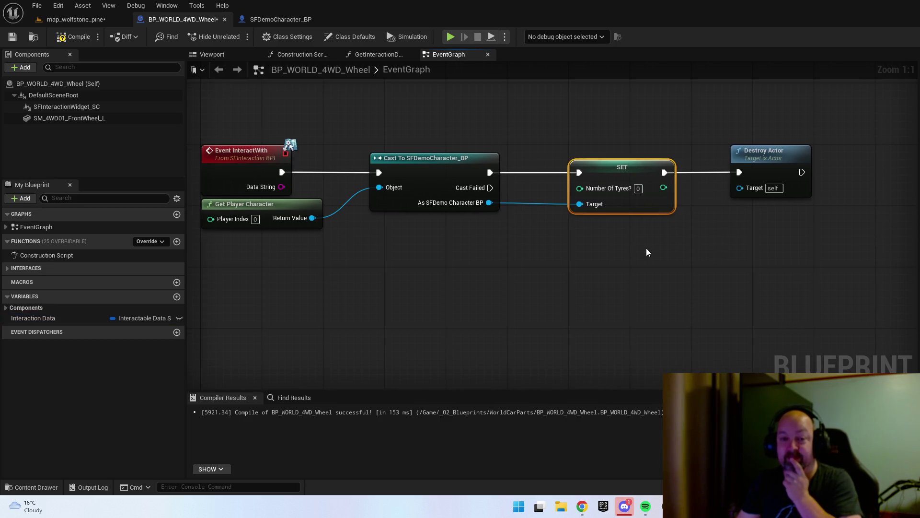
{"action": "left_click_drag", "start_coordinate": [669, 251], "coordinate": [539, 236]}
{"action": "left_click_drag", "start_coordinate": [657, 147], "coordinate": [763, 147]}
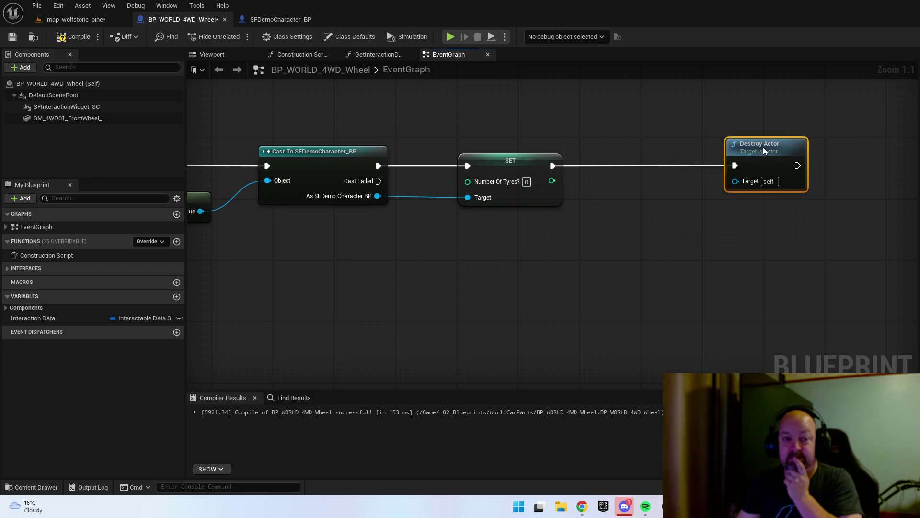
{"action": "left_click_drag", "start_coordinate": [438, 190], "coordinate": [462, 230]}
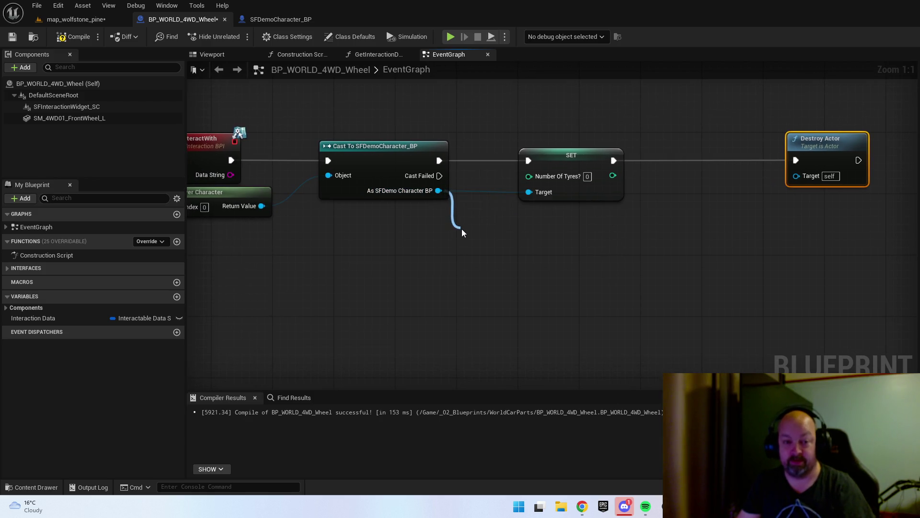
{"action": "type", "text": "get number"}
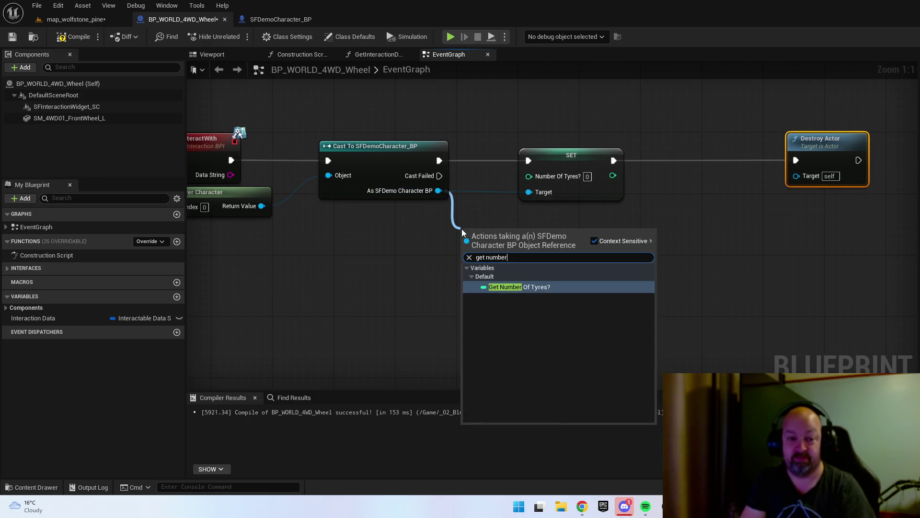
{"action": "key", "text": "Return"}
- Add a ++ node on Number Of Tyres? that runs after the cast and before SET
{"action": "left_click_drag", "start_coordinate": [518, 235], "coordinate": [579, 236]}
{"action": "type", "text": "++"}
{"action": "key", "text": "Return"}
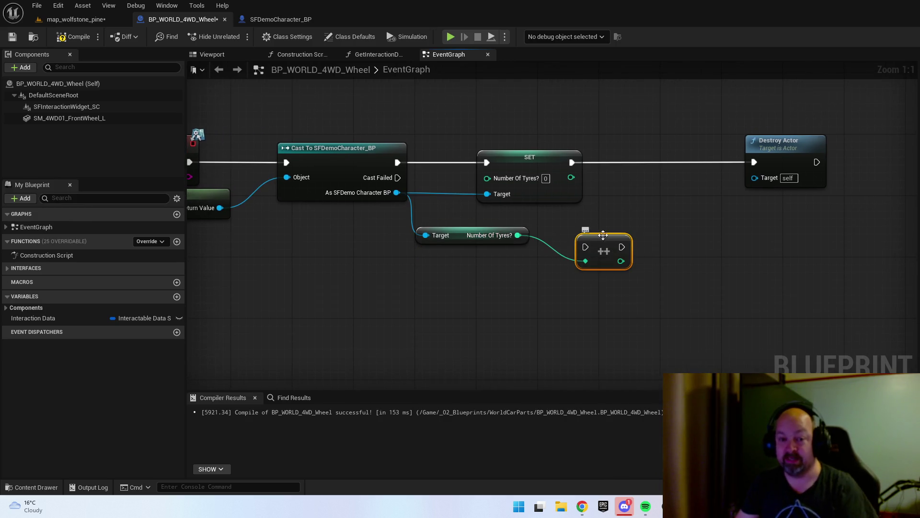
{"action": "left_click_drag", "start_coordinate": [532, 160], "coordinate": [656, 159]}
{"action": "left_click_drag", "start_coordinate": [607, 246], "coordinate": [553, 161]}
{"action": "mouse_move", "coordinate": [395, 160]}
{"action": "left_mouse_down"}
{"action": "mouse_move", "coordinate": [607, 161]}
{"action": "mouse_move", "coordinate": [607, 176]}
{"action": "left_mouse_up"}
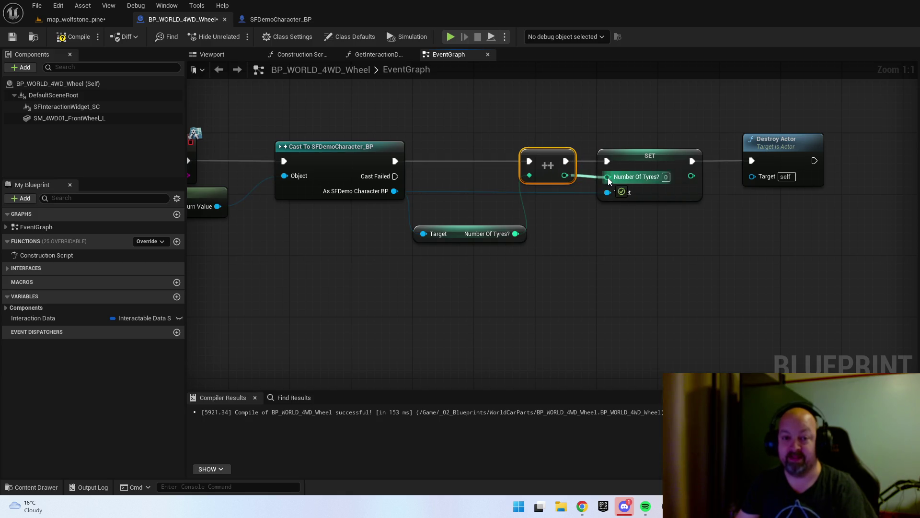
{"action": "left_click", "coordinate": [602, 143], "text": "ctrl"}
{"action": "left_click_drag", "start_coordinate": [601, 144], "coordinate": [631, 152]}
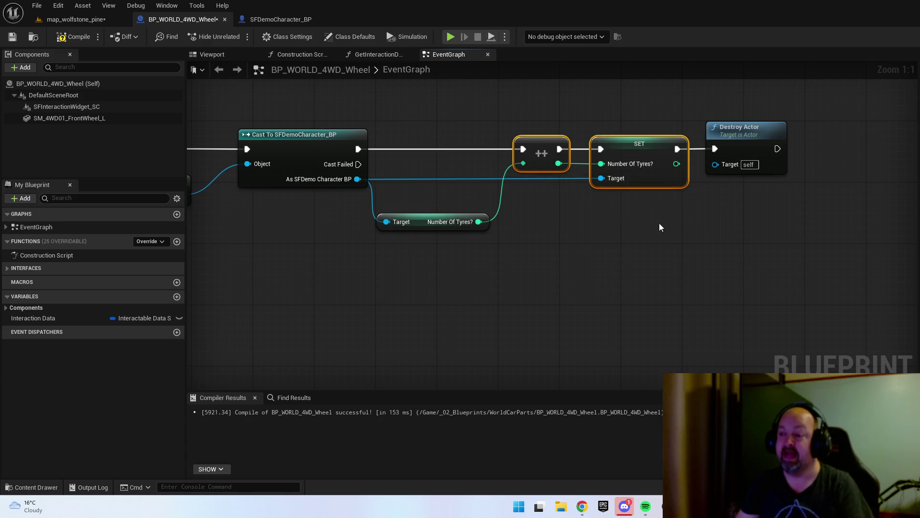
{"action": "key", "text": "q"}
{"action": "left_click_drag", "start_coordinate": [439, 223], "coordinate": [454, 200]}
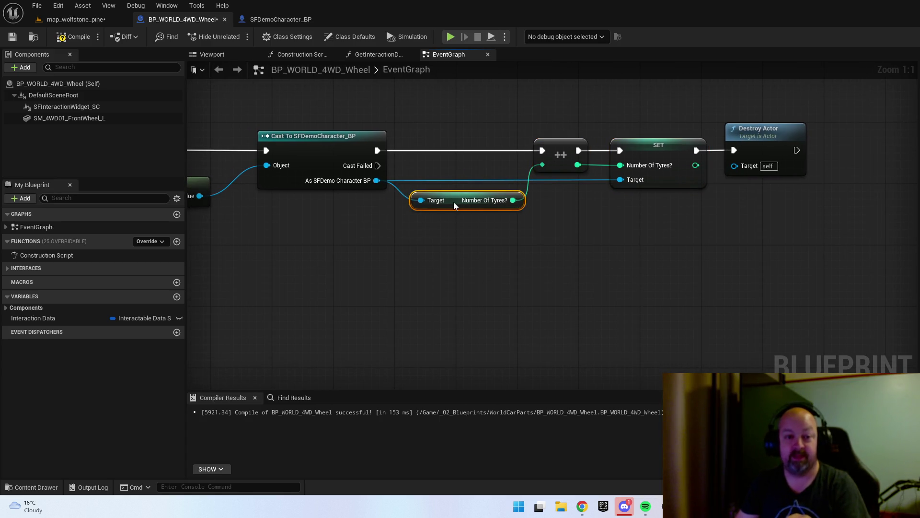
- Compile and save the BP_WORLD_4WD_Wheel blueprint
{"action": "left_click", "coordinate": [61, 38]}
{"action": "left_click", "coordinate": [11, 40]}
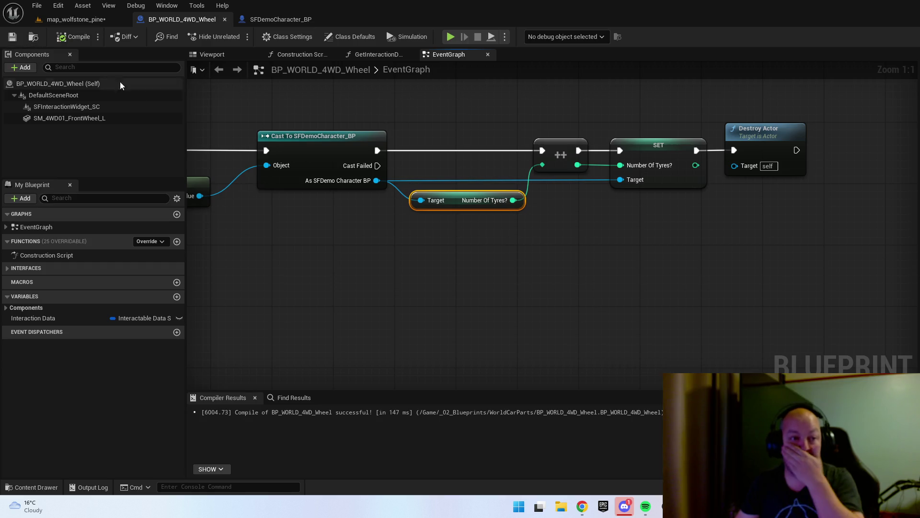
{"action": "left_click", "coordinate": [563, 342]}
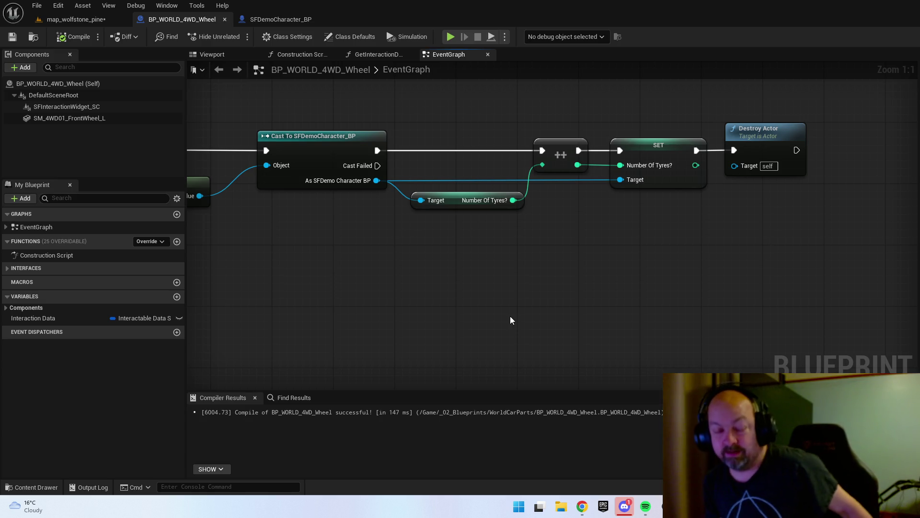
{"action": "key", "text": "ctrl+space"}
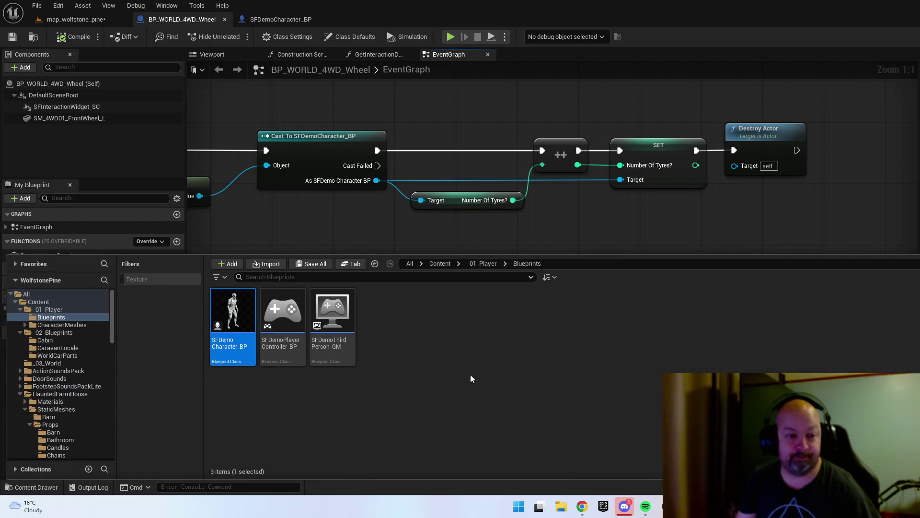
- Open BP_4WD_FrontLeftWheel from _02_Blueprints/CaravanLocale
{"action": "left_click", "coordinate": [471, 378]}
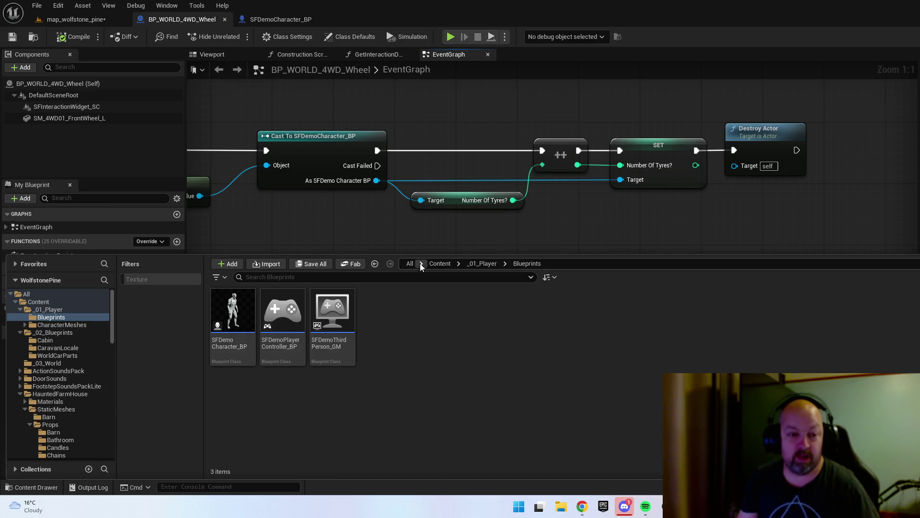
{"action": "left_click", "coordinate": [440, 264]}
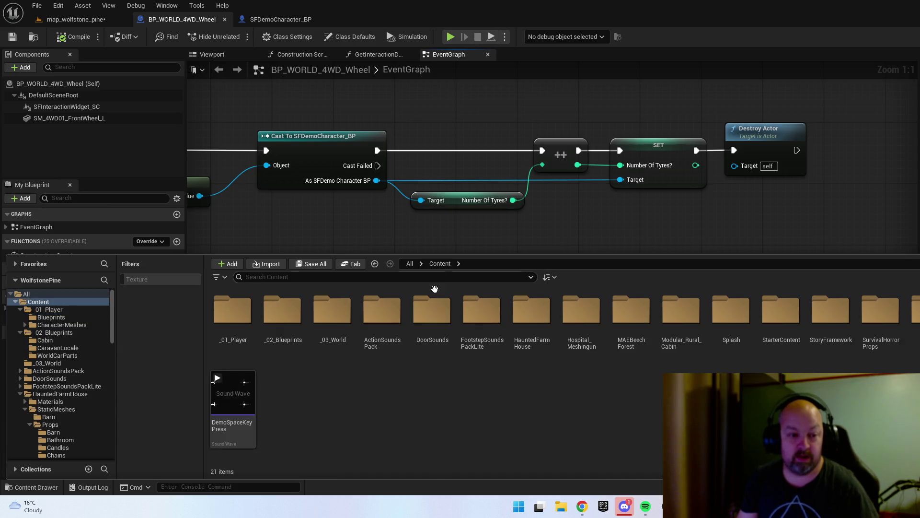
{"action": "double_click", "coordinate": [283, 312]}
{"action": "double_click", "coordinate": [290, 335]}
{"action": "left_click", "coordinate": [303, 352]}
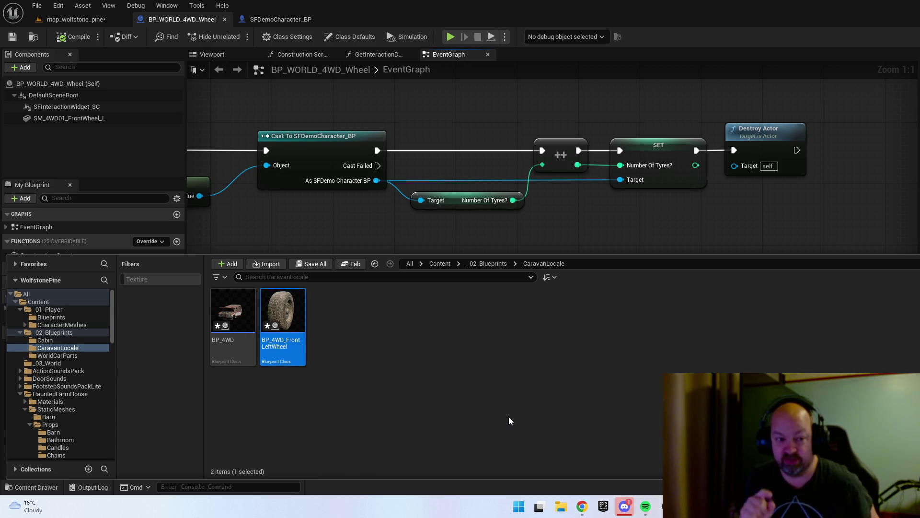
{"action": "double_click", "coordinate": [294, 307]}
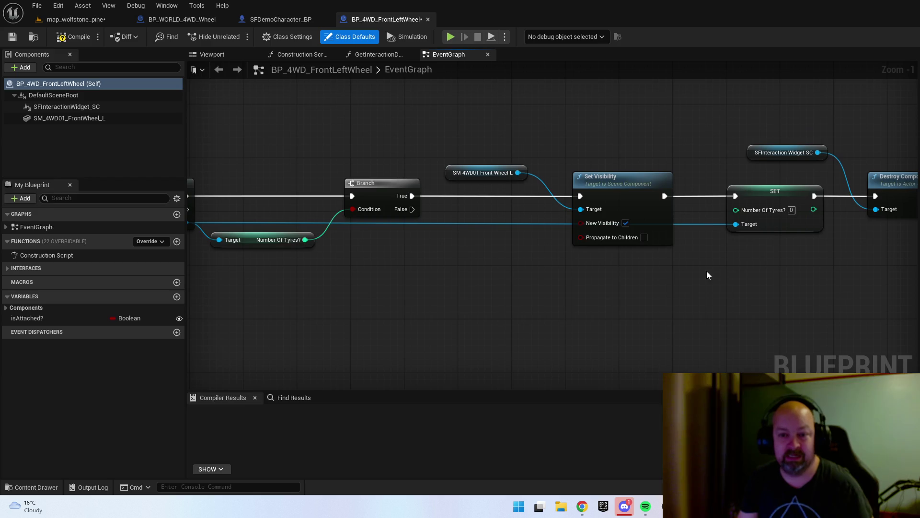
- Delete the old Branch and add a >= comparison fed by Number Of Tyres?
{"action": "mouse_move", "coordinate": [695, 260]}
{"action": "left_mouse_down"}
{"action": "mouse_move", "coordinate": [584, 272]}
{"action": "mouse_move", "coordinate": [585, 297]}
{"action": "mouse_move", "coordinate": [728, 275]}
{"action": "mouse_move", "coordinate": [591, 294]}
{"action": "left_mouse_up"}
{"action": "left_click", "coordinate": [603, 169]}
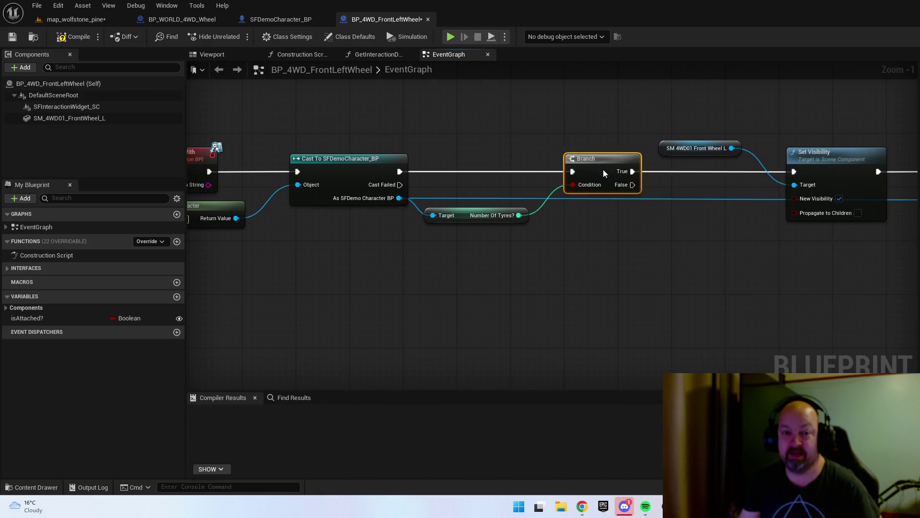
{"action": "mouse_move", "coordinate": [603, 169]}
{"action": "left_mouse_down"}
{"action": "mouse_move", "coordinate": [697, 171]}
{"action": "mouse_move", "coordinate": [686, 180]}
{"action": "left_mouse_up"}
{"action": "key", "text": "Delete"}
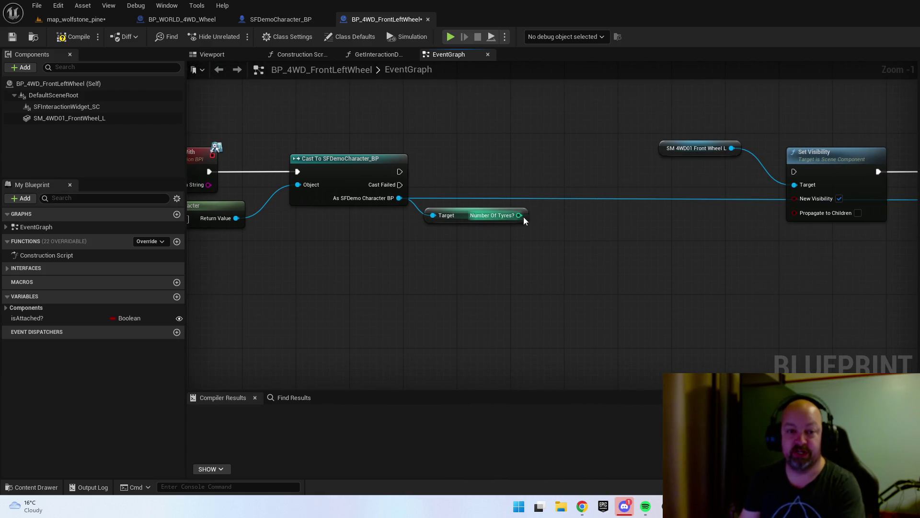
{"action": "left_click_drag", "start_coordinate": [524, 217], "coordinate": [544, 201]}
{"action": "type", "text": "=="}
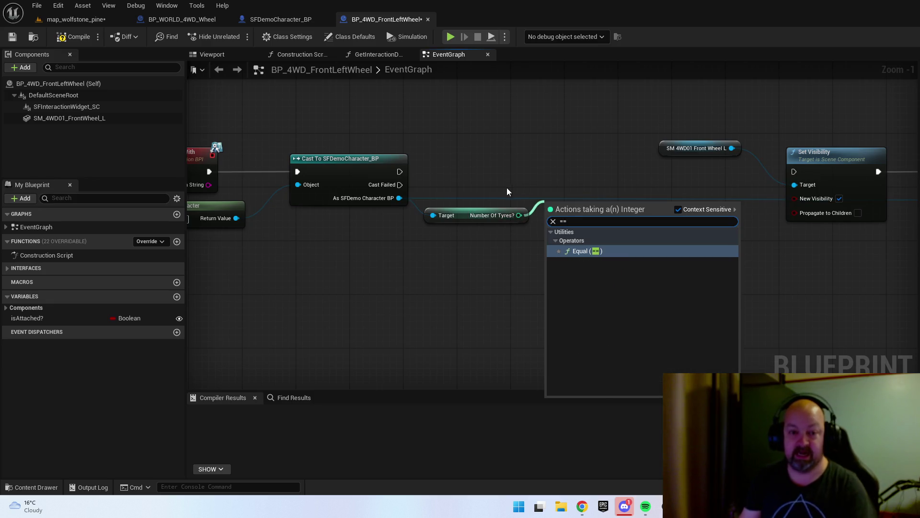
{"action": "key", "text": "BackSpace"}
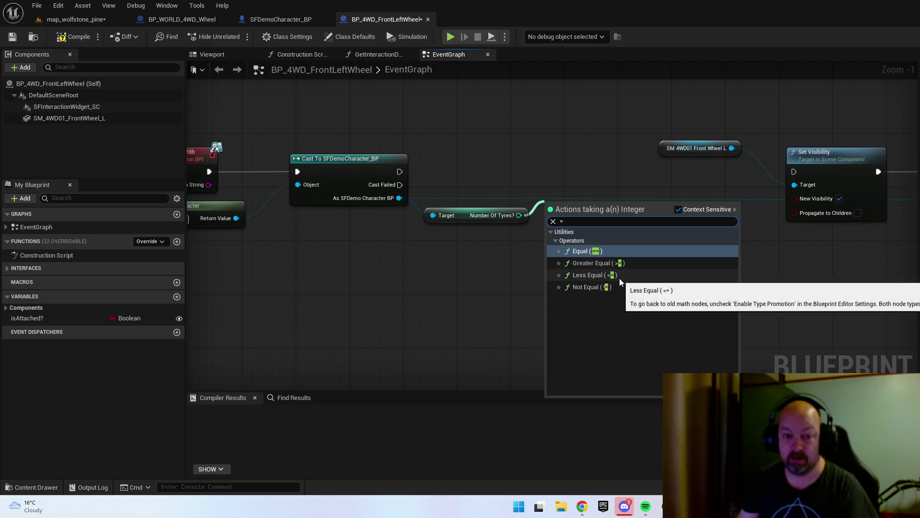
{"action": "left_click", "coordinate": [606, 266]}
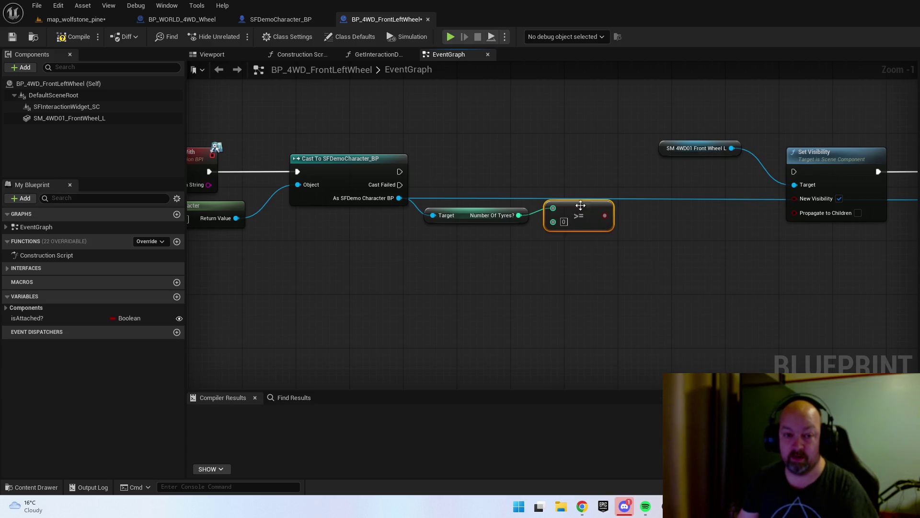
{"action": "mouse_move", "coordinate": [581, 211]}
{"action": "left_mouse_down"}
{"action": "mouse_move", "coordinate": [580, 189]}
{"action": "mouse_move", "coordinate": [559, 182]}
{"action": "mouse_move", "coordinate": [560, 195]}
{"action": "left_mouse_up"}
- Wire the Cast execution into a new Branch whose True output runs Set Visibility
{"action": "mouse_move", "coordinate": [399, 171]}
{"action": "left_mouse_down"}
{"action": "mouse_move", "coordinate": [559, 180]}
{"action": "mouse_move", "coordinate": [594, 211]}
{"action": "mouse_move", "coordinate": [556, 211]}
{"action": "mouse_move", "coordinate": [638, 185]}
{"action": "left_mouse_up"}
{"action": "key", "text": "Escape"}
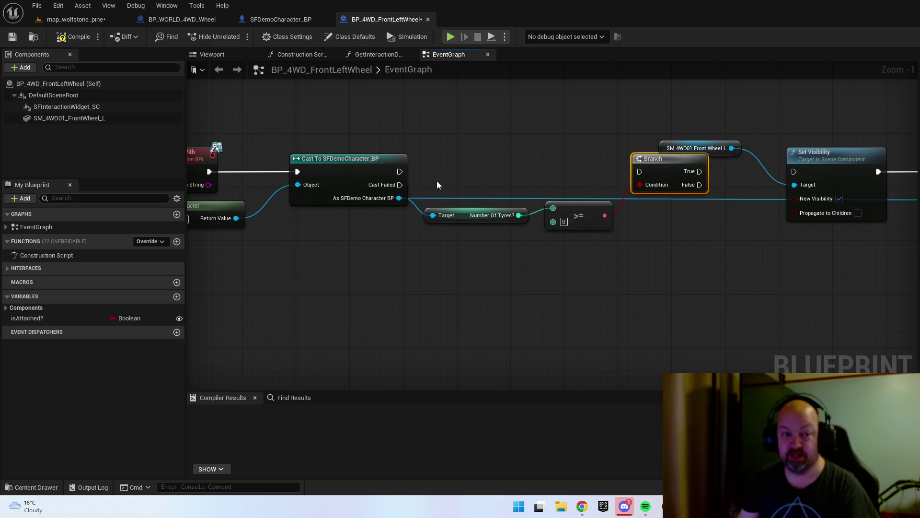
{"action": "left_click_drag", "start_coordinate": [397, 172], "coordinate": [639, 171]}
{"action": "left_click", "coordinate": [655, 169]}
{"action": "left_click_drag", "start_coordinate": [706, 232], "coordinate": [527, 230]}
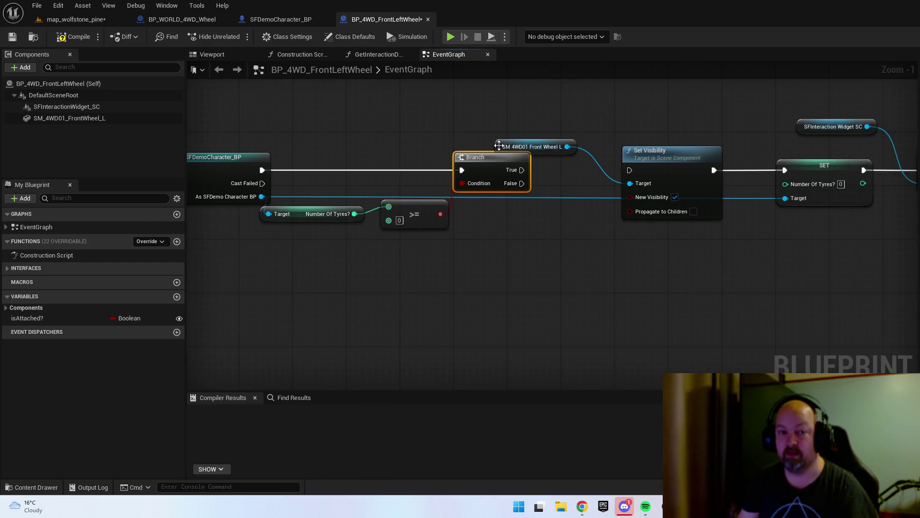
{"action": "mouse_move", "coordinate": [499, 146]}
{"action": "left_mouse_down"}
{"action": "mouse_move", "coordinate": [528, 113]}
{"action": "mouse_move", "coordinate": [511, 112]}
{"action": "left_mouse_up"}
{"action": "mouse_move", "coordinate": [522, 170]}
{"action": "left_mouse_down"}
{"action": "mouse_move", "coordinate": [573, 162]}
{"action": "mouse_move", "coordinate": [631, 171]}
{"action": "left_mouse_up"}
{"action": "left_click_drag", "start_coordinate": [783, 206], "coordinate": [592, 205]}
- Make room after Set Visibility and add a Number Of Tyres? getter for the character
{"action": "left_click_drag", "start_coordinate": [592, 103], "coordinate": [704, 225]}
{"action": "left_click_drag", "start_coordinate": [609, 172], "coordinate": [775, 169]}
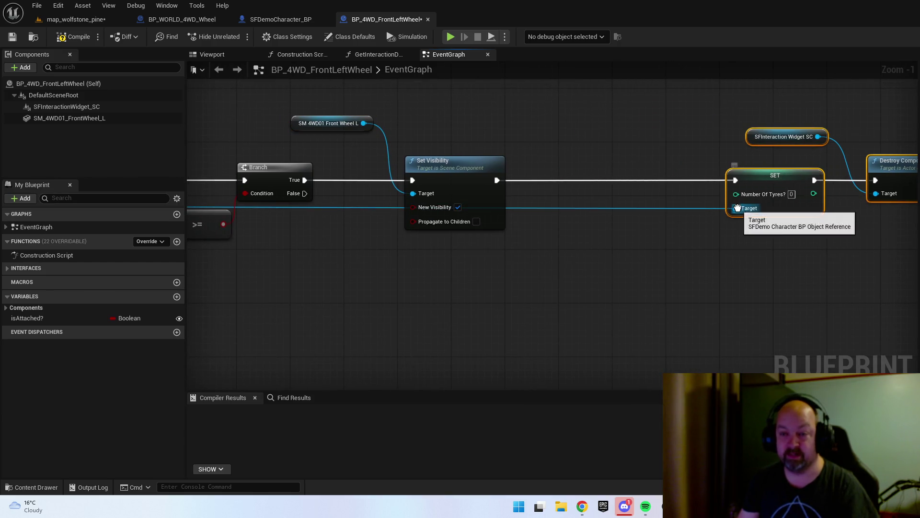
{"action": "left_click_drag", "start_coordinate": [737, 207], "coordinate": [604, 232]}
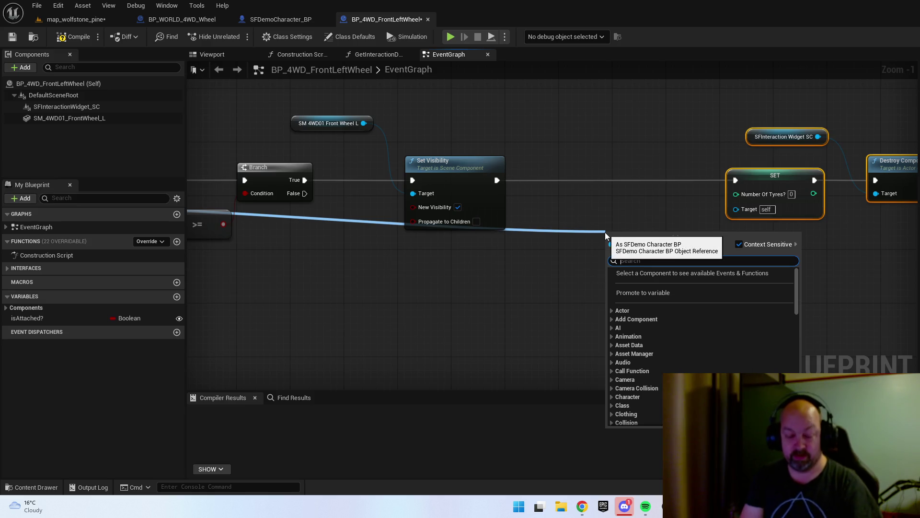
{"action": "type", "text": "get"}
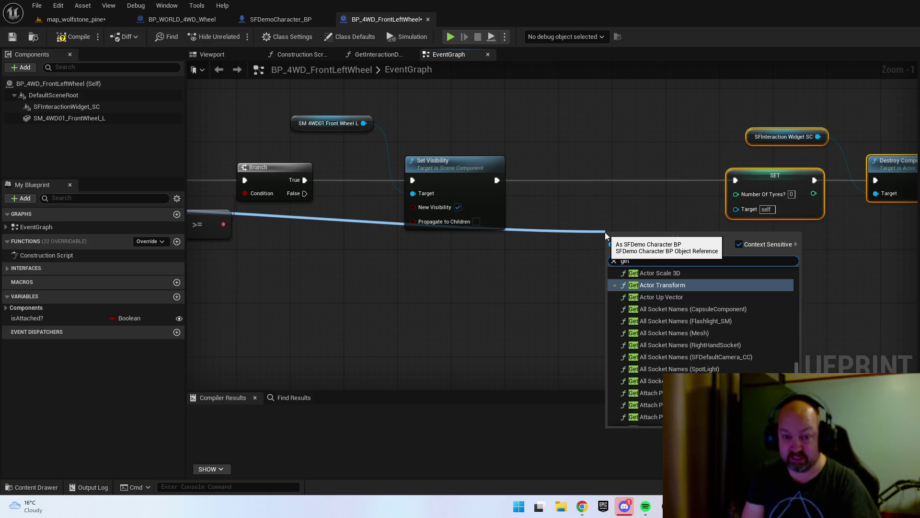
{"action": "type", "text": " number"}
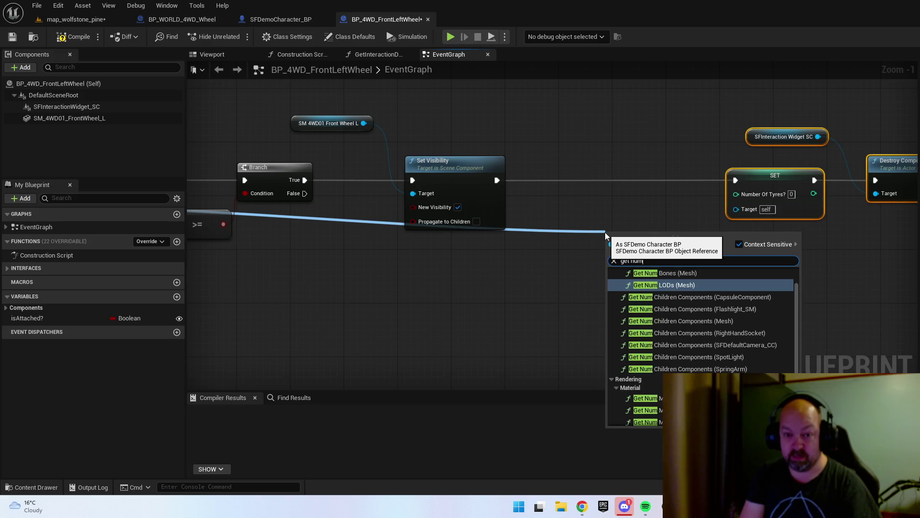
{"action": "key", "text": "Return"}
{"action": "left_click_drag", "start_coordinate": [633, 234], "coordinate": [526, 254]}
- Add a -- node on the tyre count after Set Visibility, storing the result in SET
{"action": "mouse_move", "coordinate": [595, 258]}
{"action": "left_mouse_down"}
{"action": "mouse_move", "coordinate": [641, 221]}
{"action": "mouse_move", "coordinate": [647, 183]}
{"action": "left_mouse_up"}
{"action": "type", "text": "--"}
{"action": "left_click", "coordinate": [690, 275]}
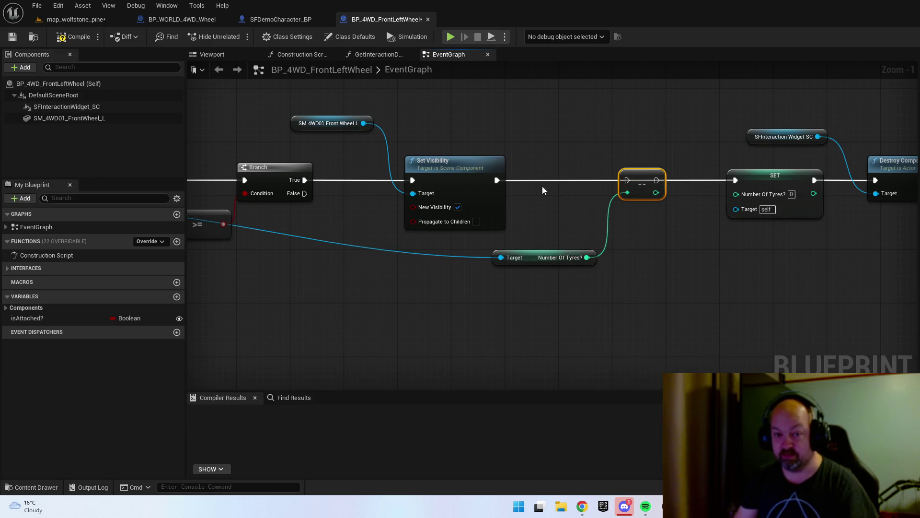
{"action": "left_click_drag", "start_coordinate": [494, 180], "coordinate": [734, 180]}
{"action": "left_click_drag", "start_coordinate": [656, 192], "coordinate": [736, 193]}
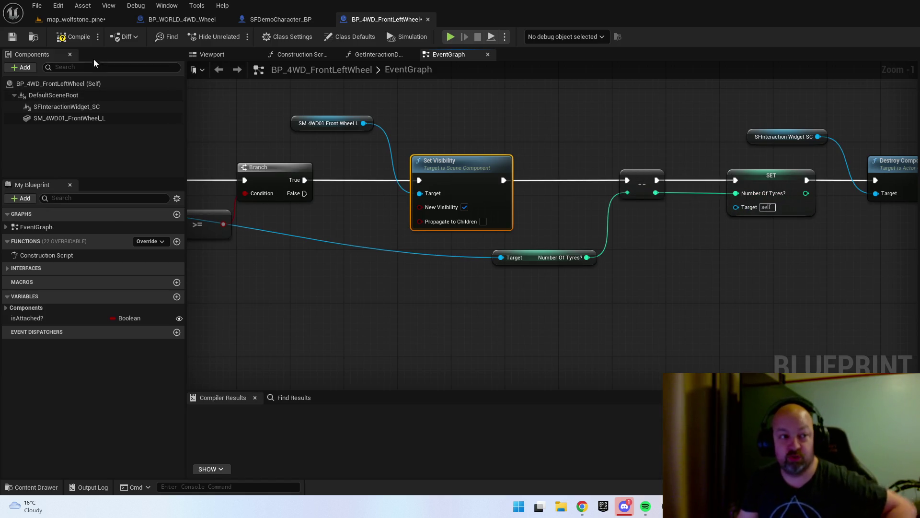
- Connect the cast character to SET's Target, then recompile and save BP_4WD_FrontLeftWheel
{"action": "left_click", "coordinate": [70, 43]}
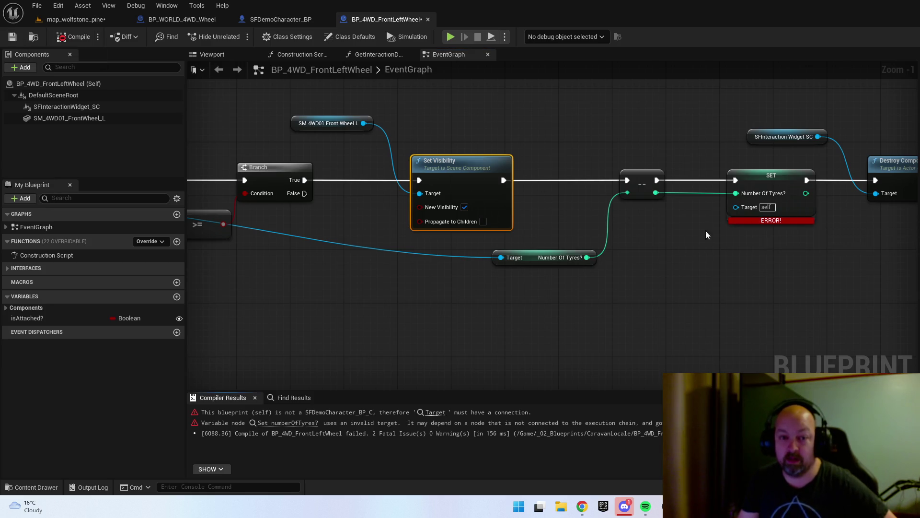
{"action": "scroll", "coordinate": [524, 266], "scroll_direction": "down", "scroll_amount": 2}
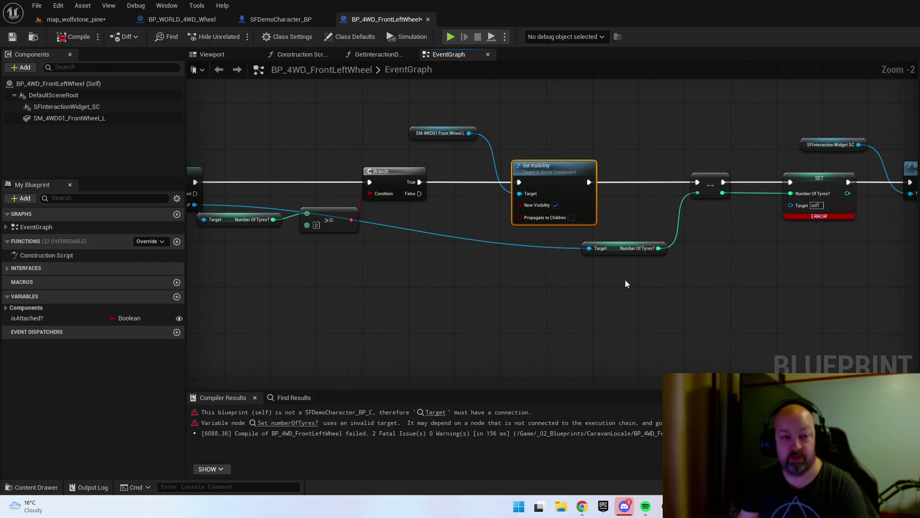
{"action": "left_click_drag", "start_coordinate": [234, 212], "coordinate": [774, 211]}
{"action": "left_click", "coordinate": [75, 37]}
{"action": "left_click", "coordinate": [12, 36]}
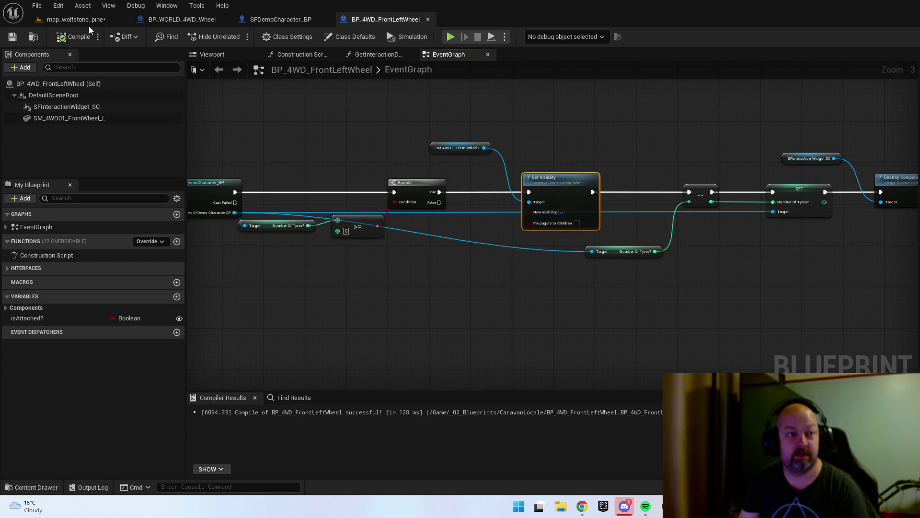
- Insert a Print String node between SET and Destroy Actor in BP_WORLD_4WD_Wheel
{"action": "left_click", "coordinate": [262, 25]}
{"action": "left_click", "coordinate": [220, 21]}
{"action": "scroll", "coordinate": [570, 275], "scroll_direction": "up", "scroll_amount": 2}
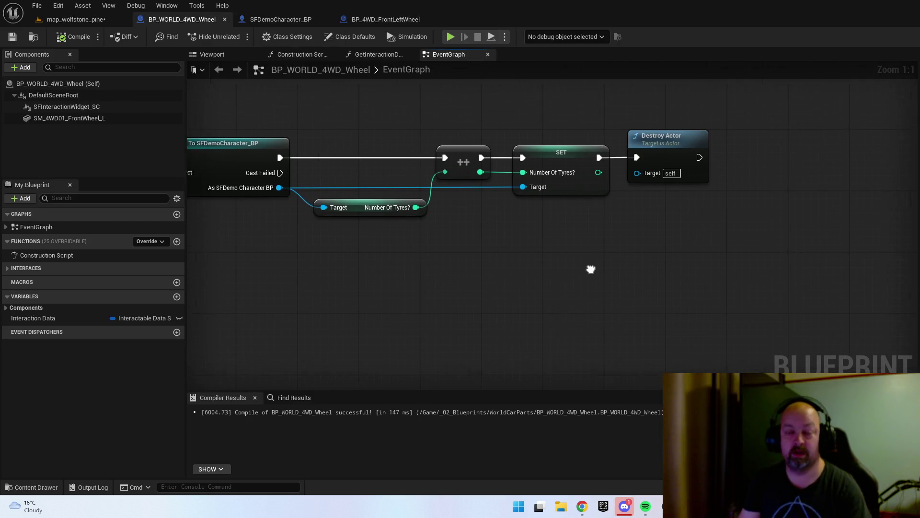
{"action": "left_click_drag", "start_coordinate": [630, 184], "coordinate": [816, 184]}
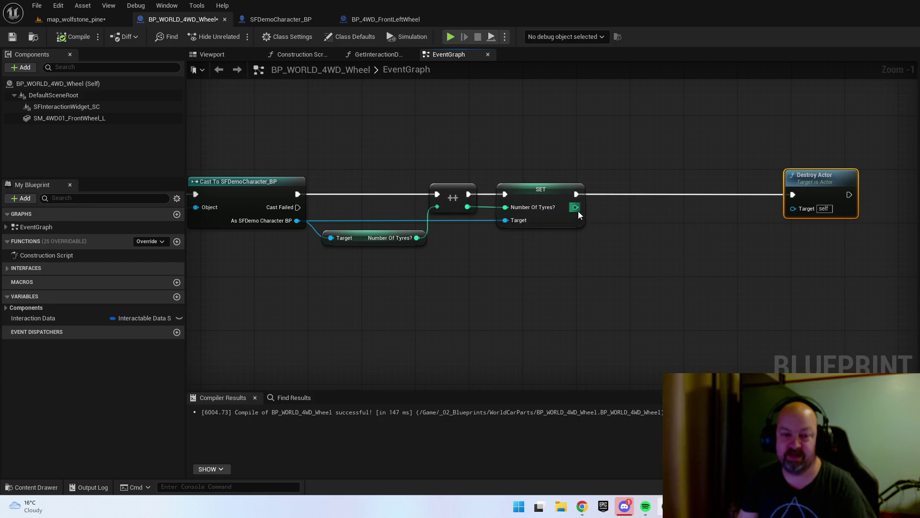
{"action": "left_click_drag", "start_coordinate": [576, 194], "coordinate": [637, 196]}
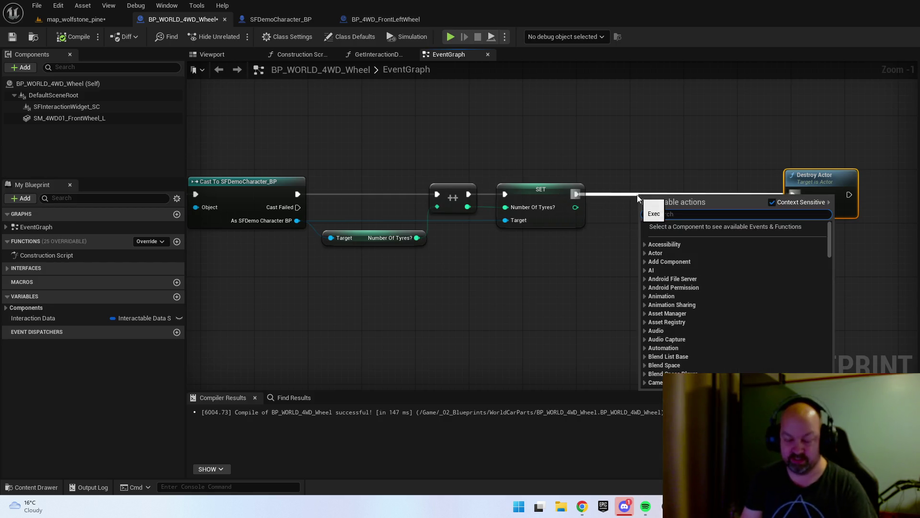
{"action": "type", "text": "print st"}
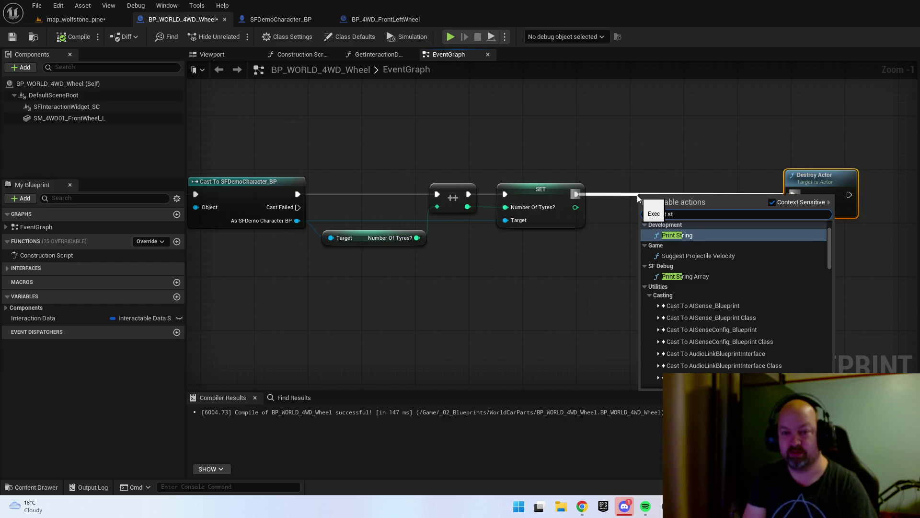
{"action": "key", "text": "Return"}
- Feed Print String an Append of "How many tyres??" and Number Of Tyres?
{"action": "mouse_move", "coordinate": [667, 189]}
{"action": "left_mouse_down"}
{"action": "mouse_move", "coordinate": [683, 178]}
{"action": "mouse_move", "coordinate": [665, 211]}
{"action": "mouse_move", "coordinate": [683, 256]}
{"action": "mouse_move", "coordinate": [708, 258]}
{"action": "left_mouse_up"}
{"action": "type", "text": "append"}
{"action": "key", "text": "Return"}
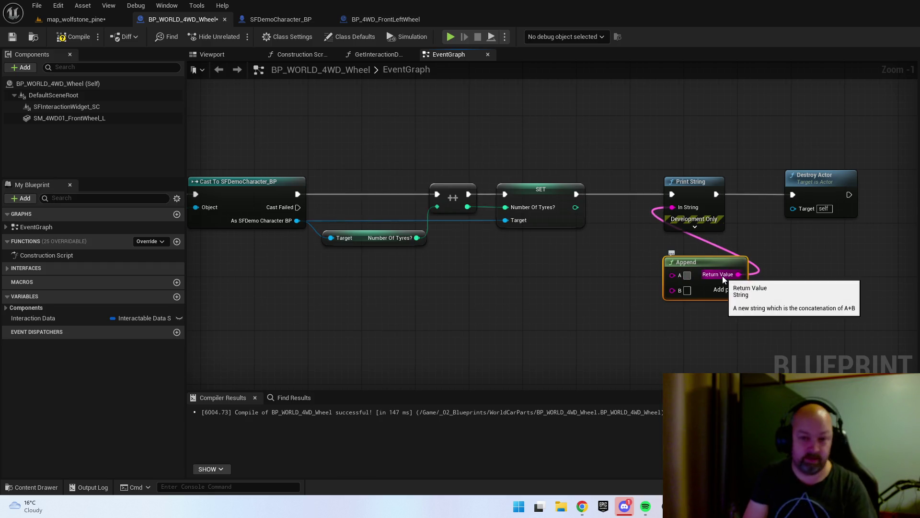
{"action": "type", "text": "How many"}
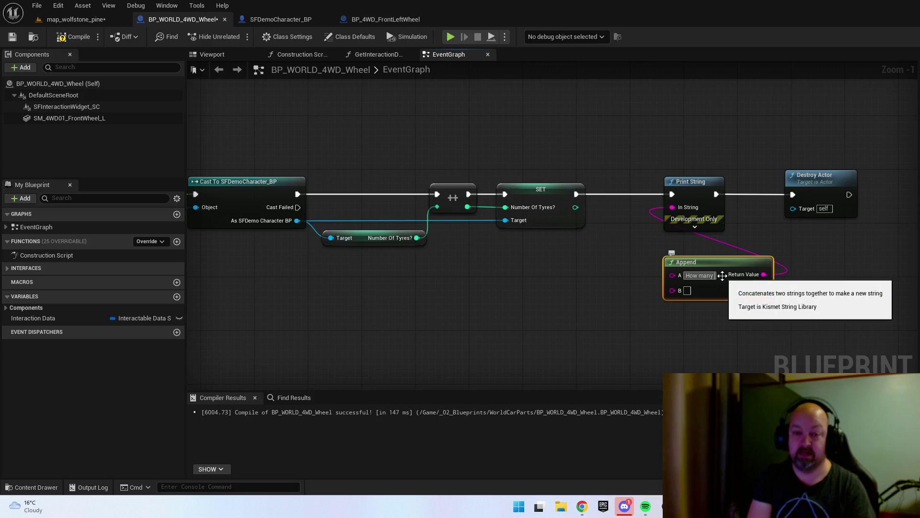
{"action": "type", "text": " tyres??"}
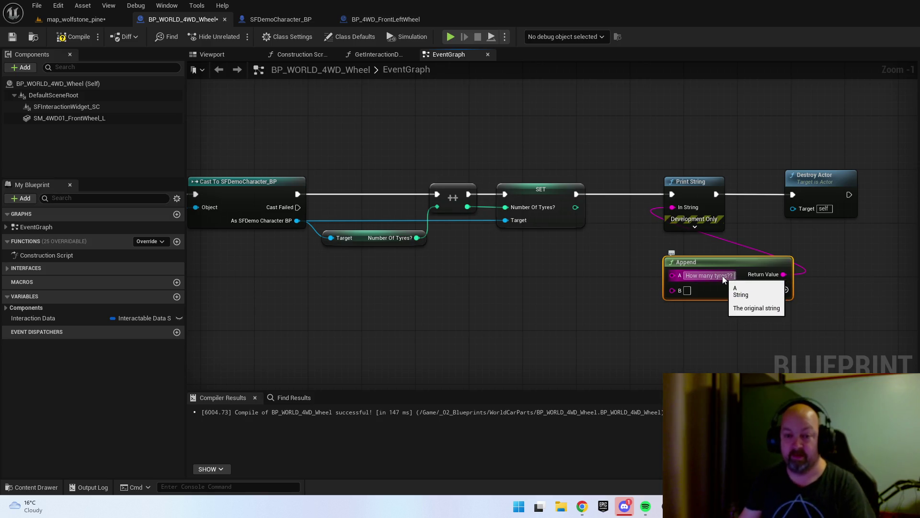
{"action": "left_click", "coordinate": [727, 327]}
{"action": "left_click_drag", "start_coordinate": [576, 207], "coordinate": [672, 290]}
{"action": "left_click_drag", "start_coordinate": [612, 226], "coordinate": [613, 297]}
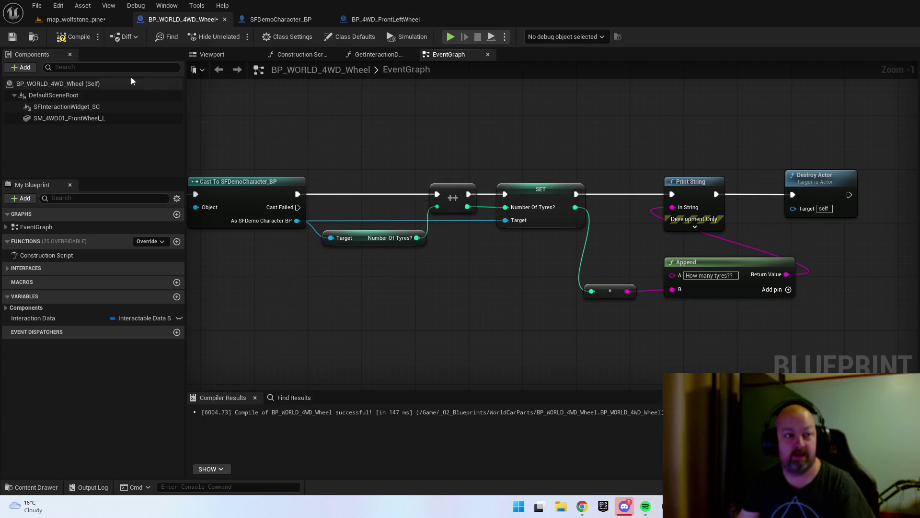
- Compile and save BP_WORLD_4WD_Wheel and return to the map_wolfstone_pine level
{"action": "left_click", "coordinate": [73, 37]}
{"action": "left_click", "coordinate": [12, 37]}
{"action": "left_click", "coordinate": [76, 19]}
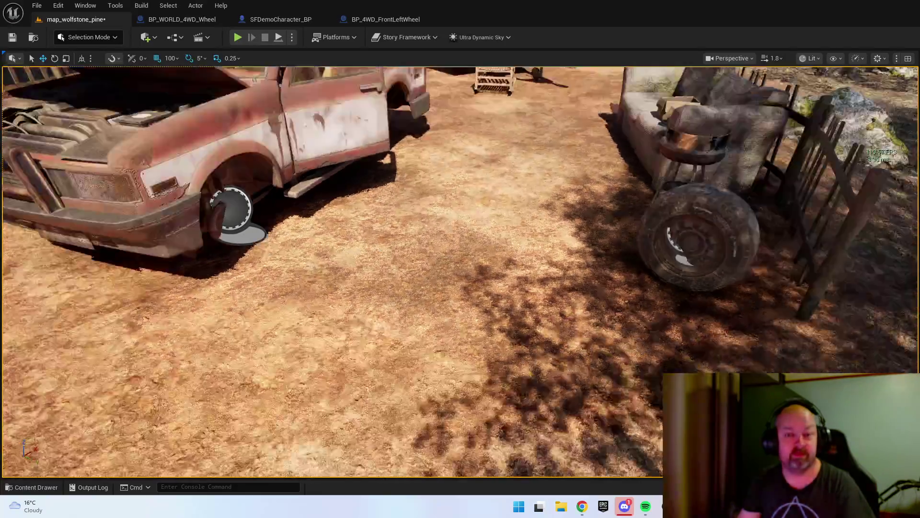
- Duplicate the loose wheel by the sofa and place the copy on open ground
{"action": "scroll", "coordinate": [602, 250], "scroll_direction": "down", "scroll_amount": 10}
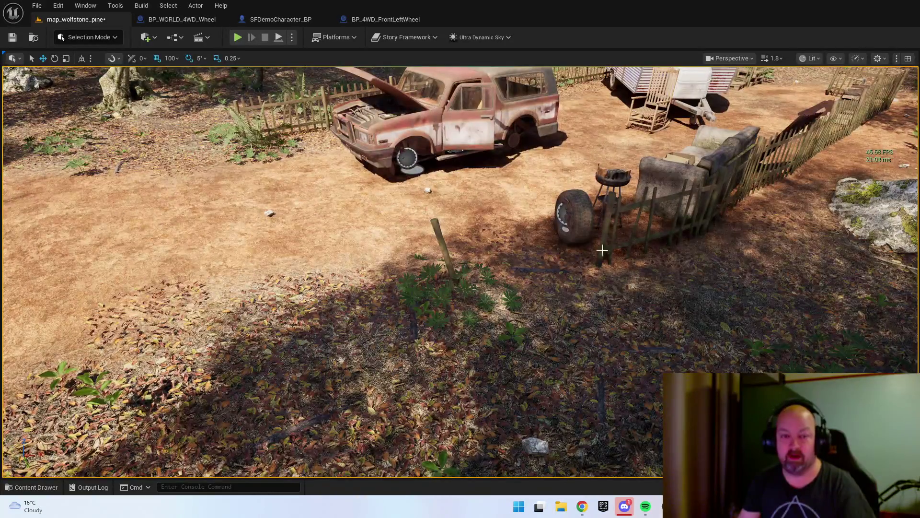
{"action": "left_click", "coordinate": [575, 216]}
{"action": "mouse_move", "coordinate": [728, 206]}
{"action": "left_mouse_down"}
{"action": "mouse_move", "coordinate": [158, 215]}
{"action": "mouse_move", "coordinate": [103, 239]}
{"action": "mouse_move", "coordinate": [248, 220]}
{"action": "left_mouse_up"}
{"action": "key", "text": "e"}
{"action": "key", "text": "w"}
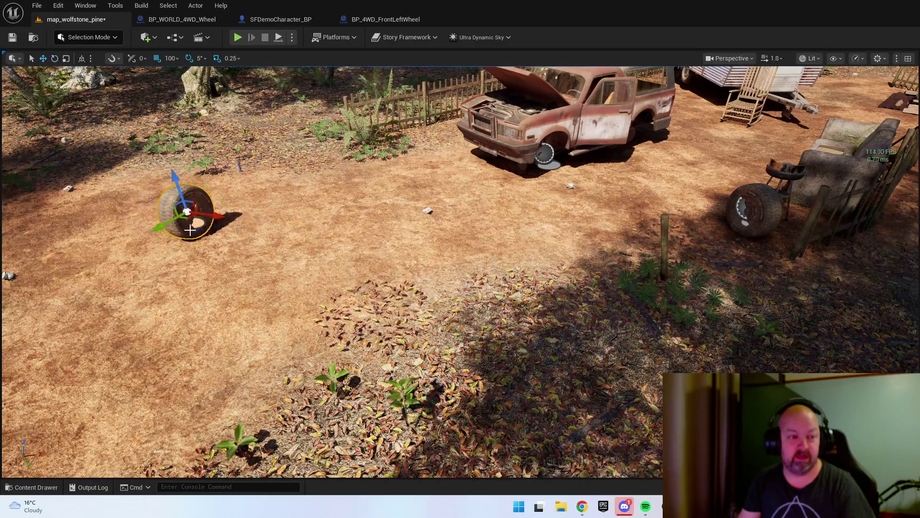
{"action": "key", "text": "f"}
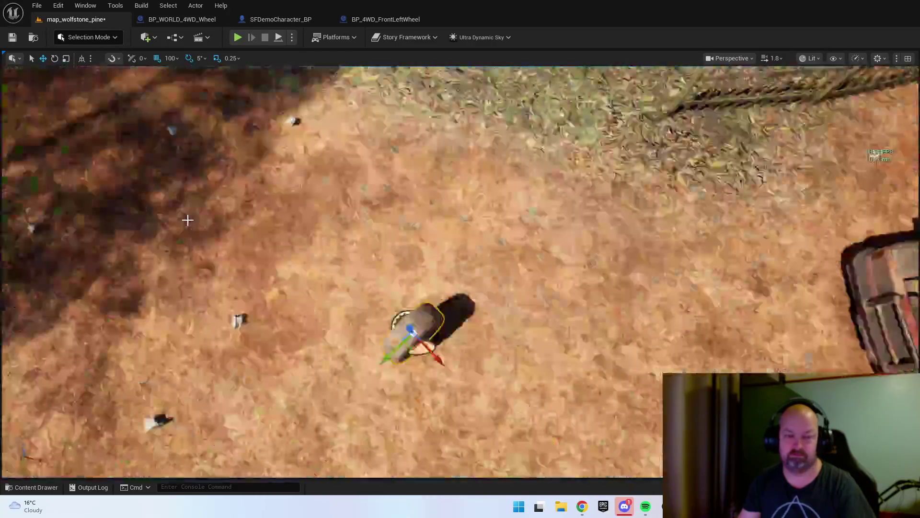
{"action": "left_click_drag", "start_coordinate": [188, 220], "coordinate": [197, 144]}
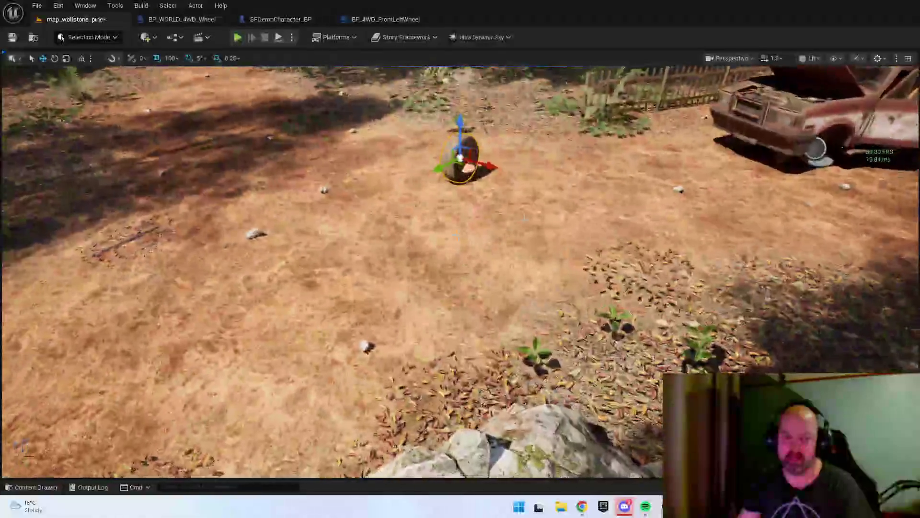
{"action": "mouse_move", "coordinate": [460, 158]}
{"action": "left_mouse_down", "text": "alt"}
{"action": "mouse_move", "coordinate": [370, 190]}
{"action": "mouse_move", "coordinate": [313, 228]}
{"action": "left_mouse_up", "text": "alt"}
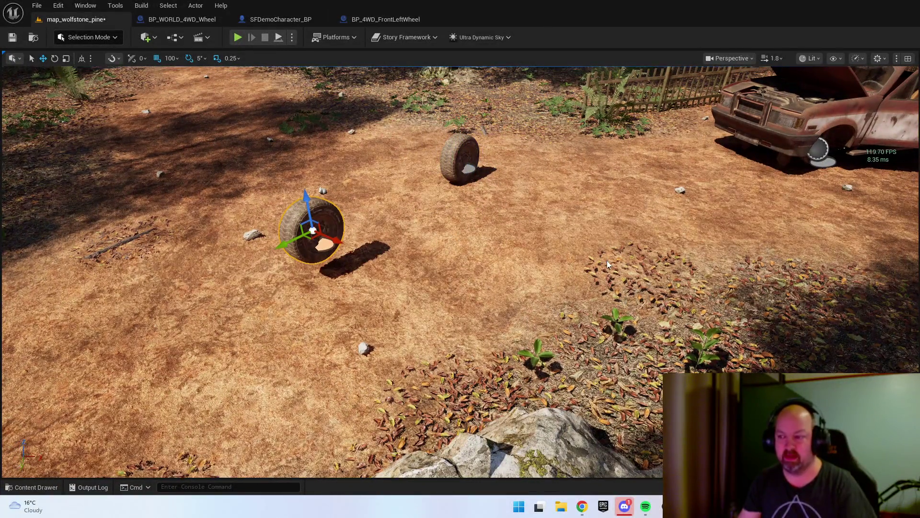
{"action": "right_click", "coordinate": [607, 261]}
{"action": "key", "text": "Escape"}
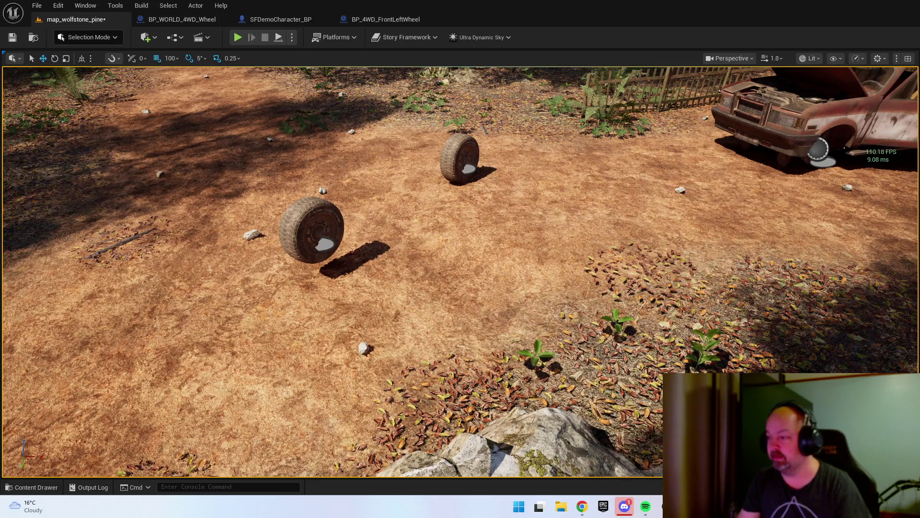
- Playtest by walking to the truck and mounting the tyre on its bare front hub
{"action": "key", "text": "alt+p"}
{"action": "key", "text": "w"}
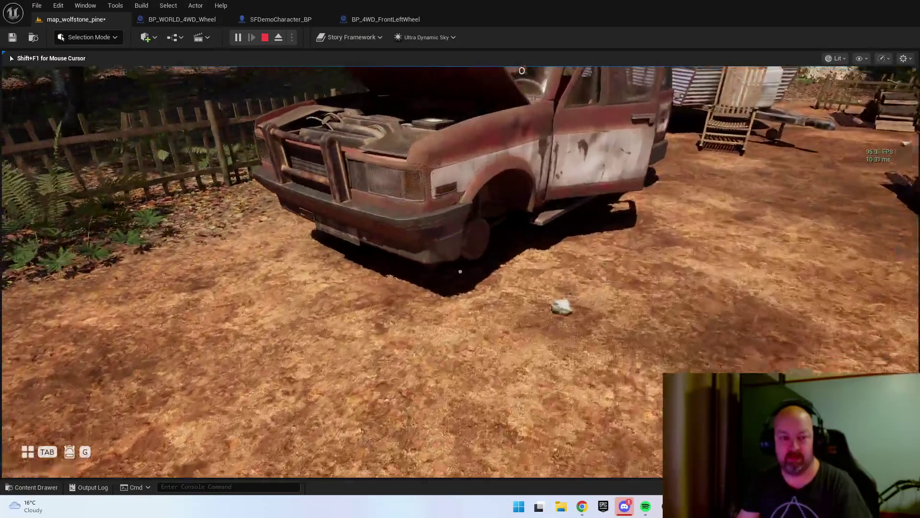
{"action": "key", "text": "e"}
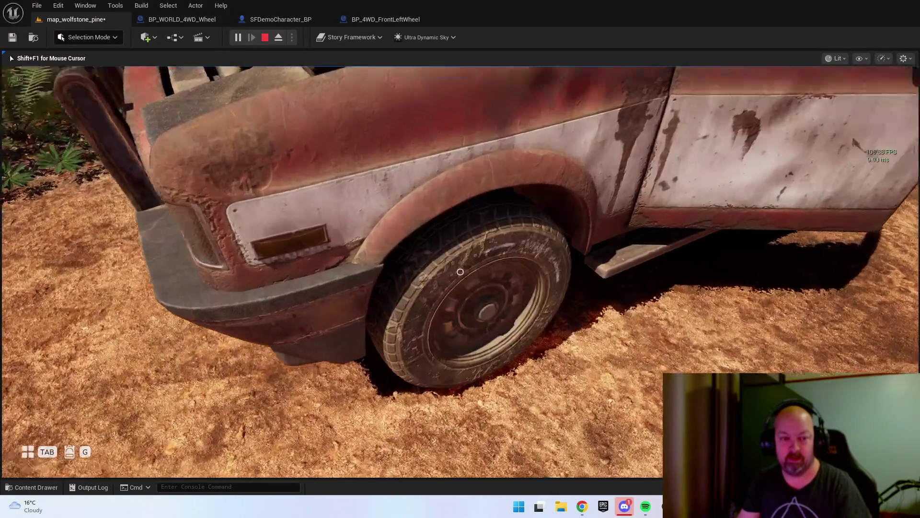
{"action": "key", "text": "s"}
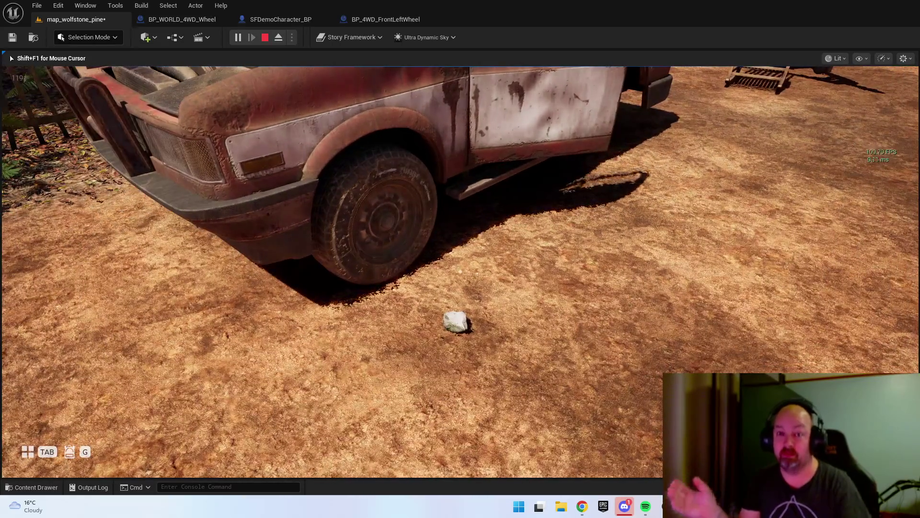
{"action": "key", "text": "Escape"}
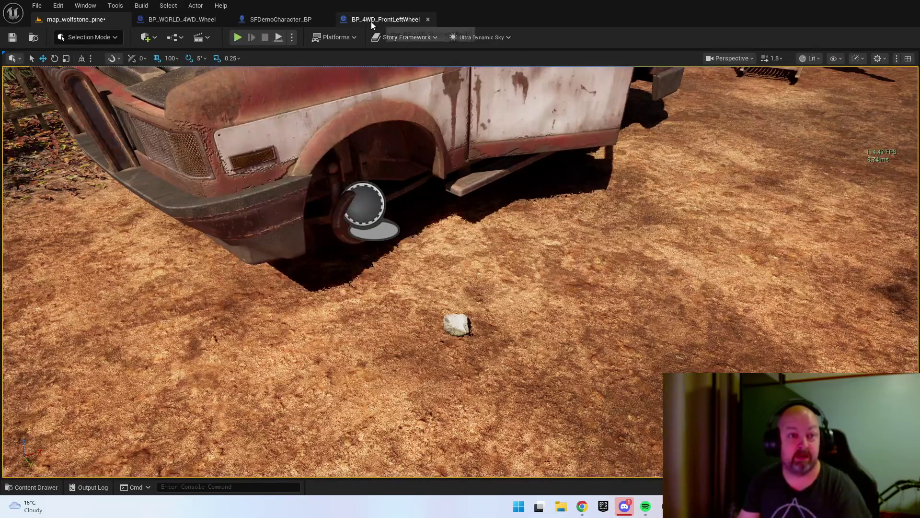
{"action": "left_click", "coordinate": [371, 21]}
- Tidy the graph by moving the interaction event, player character and cast nodes left
{"action": "scroll", "coordinate": [428, 276], "scroll_direction": "up", "scroll_amount": 2}
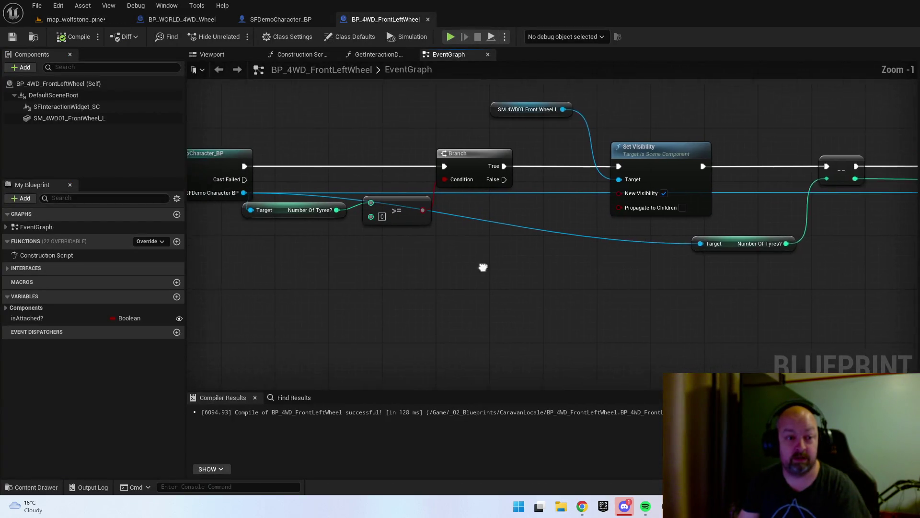
{"action": "left_click_drag", "start_coordinate": [485, 205], "coordinate": [487, 209]}
{"action": "left_click", "coordinate": [514, 294]}
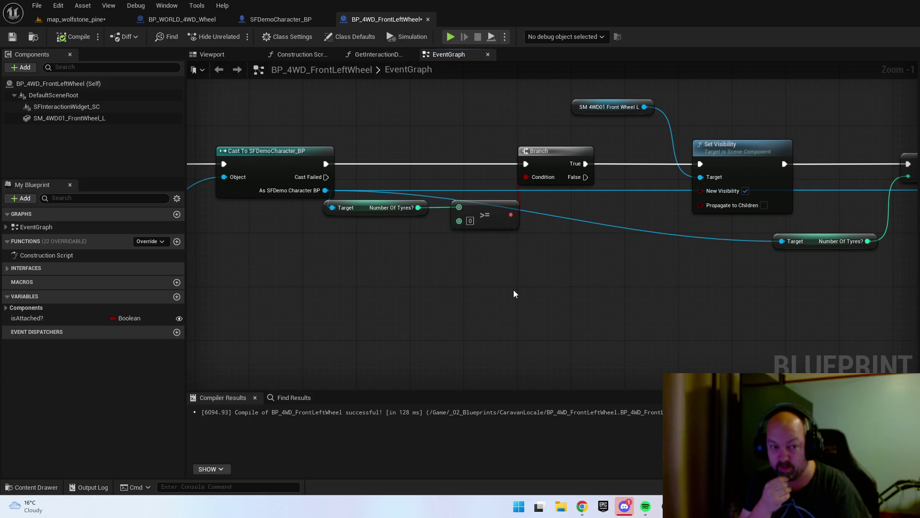
{"action": "left_click_drag", "start_coordinate": [513, 289], "coordinate": [709, 264]}
{"action": "left_click_drag", "start_coordinate": [240, 105], "coordinate": [414, 227]}
{"action": "left_click_drag", "start_coordinate": [456, 136], "coordinate": [403, 137]}
{"action": "left_click", "coordinate": [568, 250]}
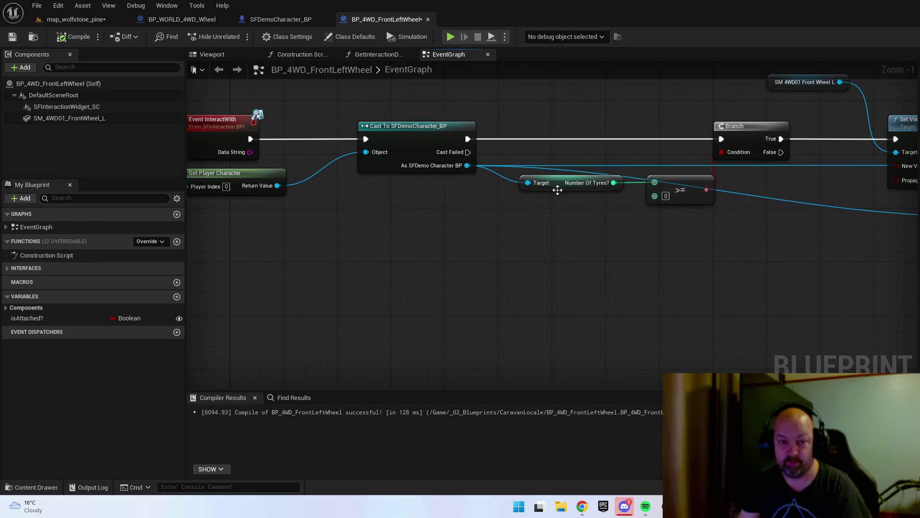
- Drive the Branch condition from a Number Of Tyres? > comparison, then compile and save
{"action": "left_click_drag", "start_coordinate": [594, 183], "coordinate": [632, 232]}
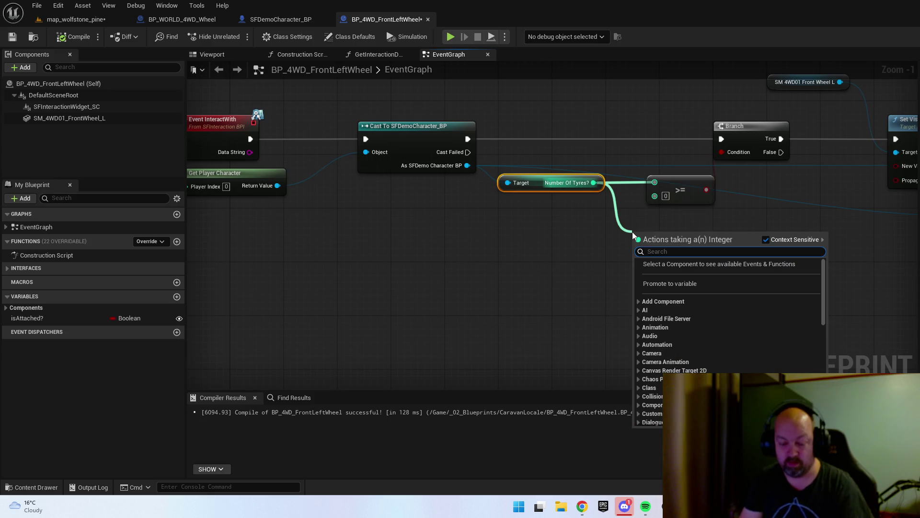
{"action": "type", "text": ">"}
{"action": "left_click", "coordinate": [685, 282]}
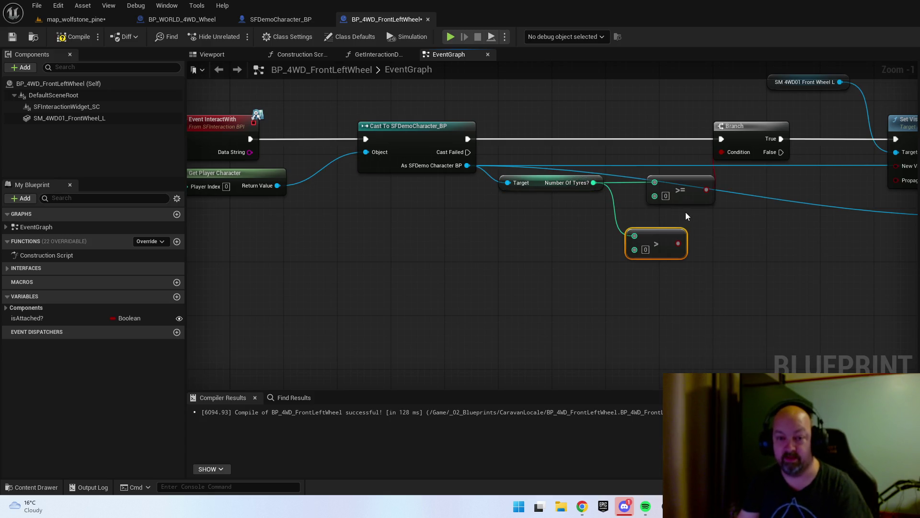
{"action": "mouse_move", "coordinate": [707, 191]}
{"action": "left_mouse_down"}
{"action": "mouse_move", "coordinate": [690, 242]}
{"action": "mouse_move", "coordinate": [678, 244]}
{"action": "mouse_move", "coordinate": [648, 307]}
{"action": "left_mouse_up"}
{"action": "mouse_move", "coordinate": [658, 235]}
{"action": "left_mouse_down"}
{"action": "mouse_move", "coordinate": [669, 212]}
{"action": "mouse_move", "coordinate": [665, 181]}
{"action": "left_mouse_up"}
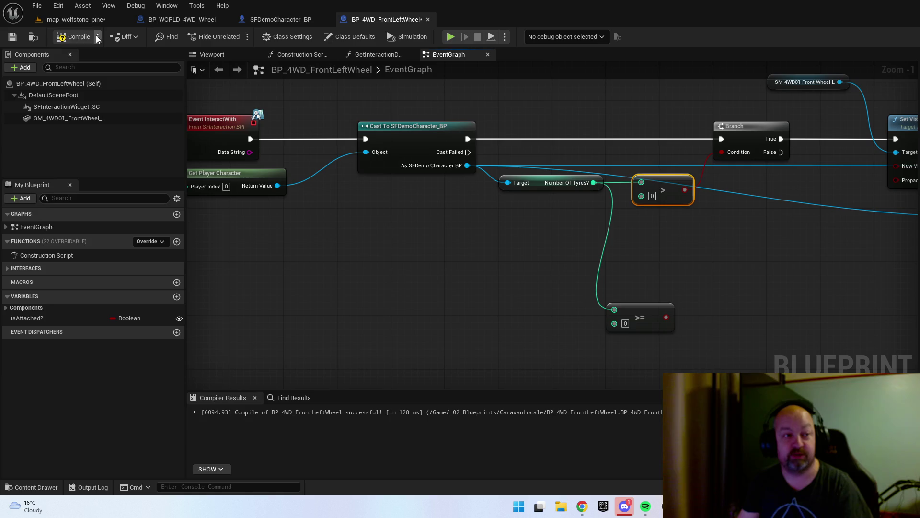
{"action": "left_click", "coordinate": [63, 38]}
{"action": "left_click", "coordinate": [13, 37]}
- Print "I dont got no tyres" on the Branch False path, compile, and save
{"action": "left_click_drag", "start_coordinate": [775, 287], "coordinate": [526, 282]}
{"action": "mouse_move", "coordinate": [536, 150]}
{"action": "left_mouse_down"}
{"action": "mouse_move", "coordinate": [678, 292]}
{"action": "mouse_move", "coordinate": [686, 318]}
{"action": "left_mouse_up"}
{"action": "type", "text": "prints"}
{"action": "key", "text": "Return"}
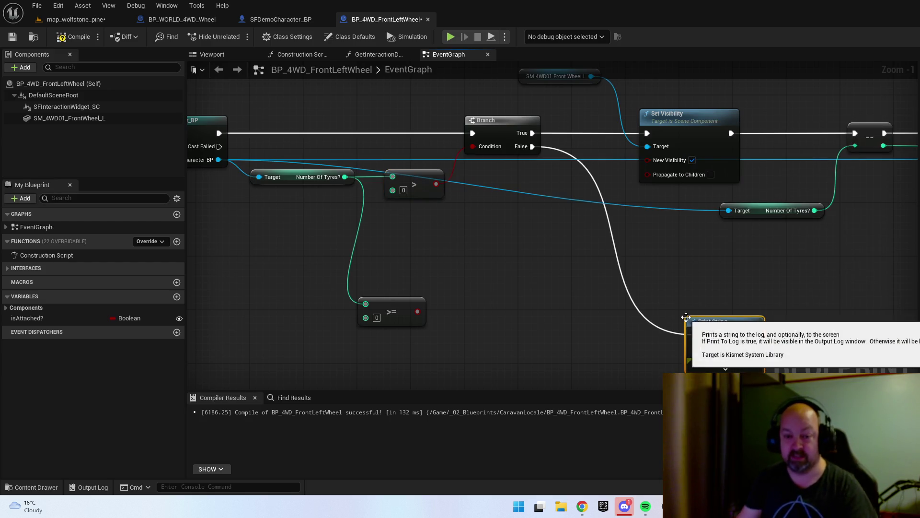
{"action": "left_click", "coordinate": [729, 348]}
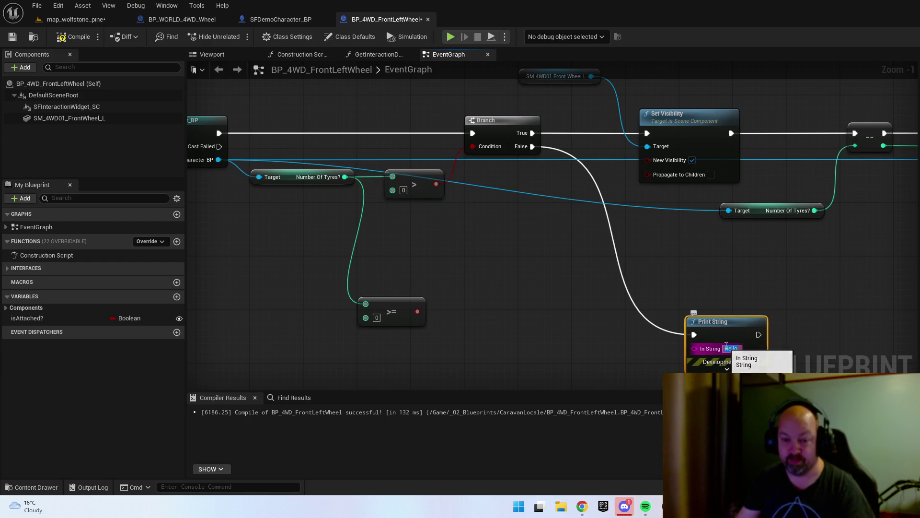
{"action": "type", "text": "I dont got no tyres"}
{"action": "key", "text": "Return"}
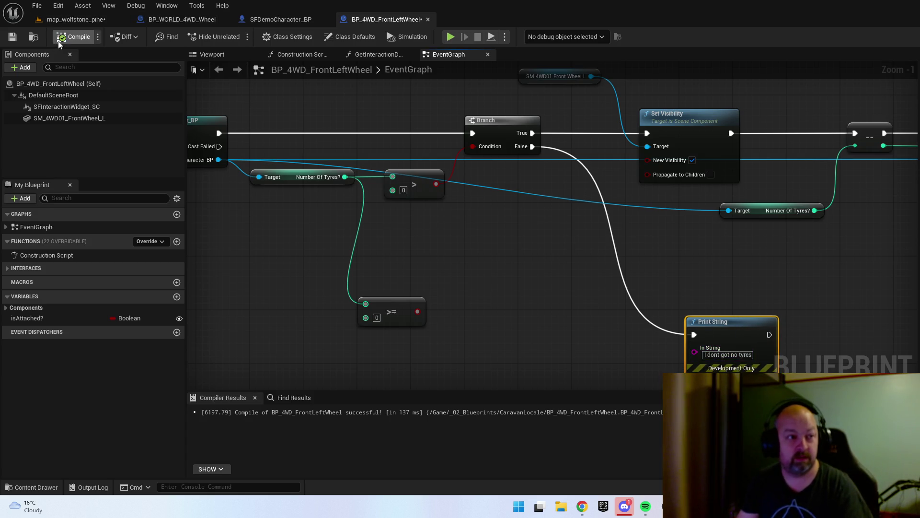
{"action": "left_click", "coordinate": [16, 39]}
{"action": "left_click", "coordinate": [77, 19]}
- Start play, pick up a loose wheel and fit it on the truck's front-left hub
{"action": "right_click", "coordinate": [565, 139]}
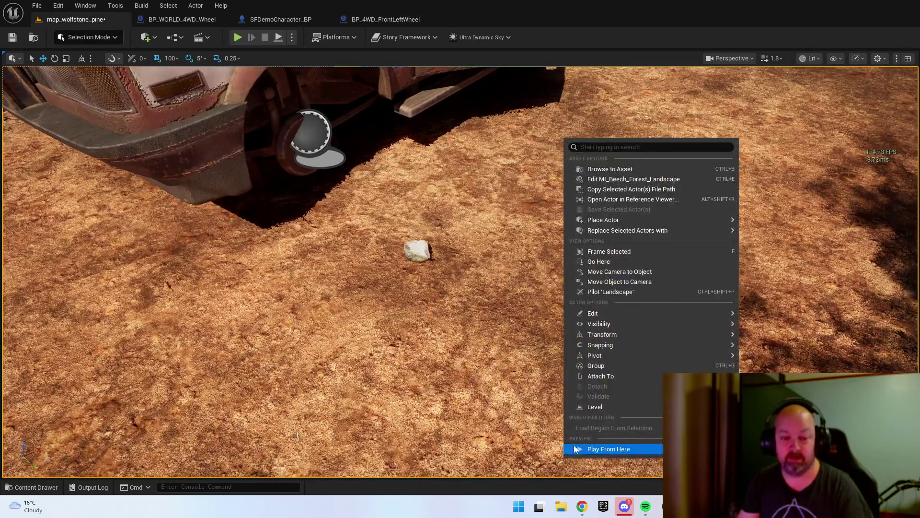
{"action": "left_click", "coordinate": [541, 364]}
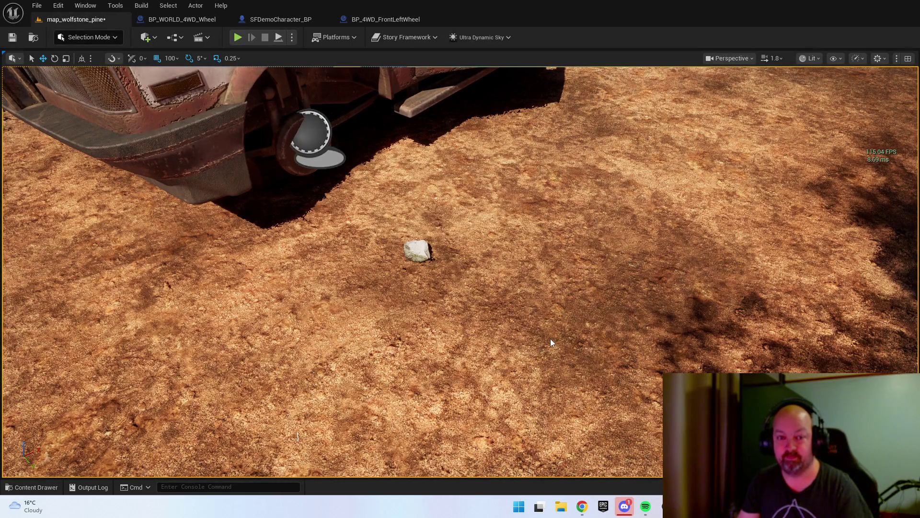
{"action": "key", "text": "alt+p"}
{"action": "key", "text": "w"}
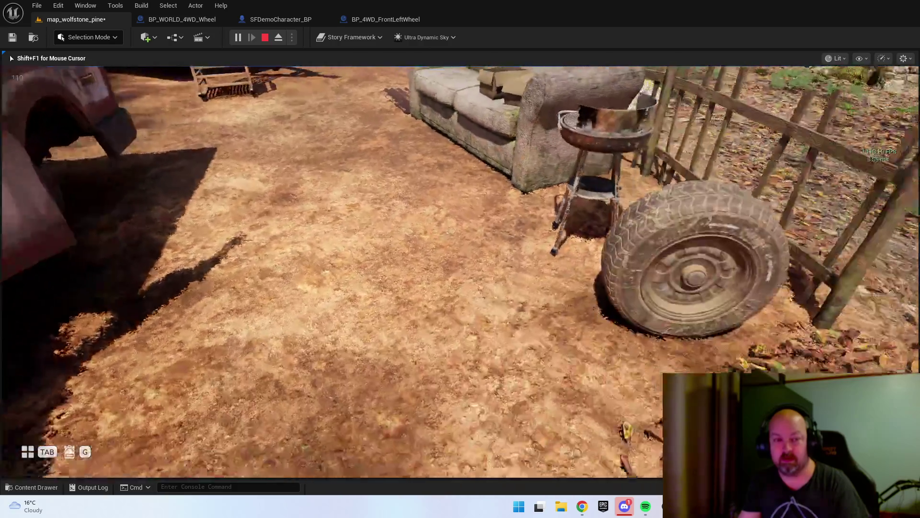
{"action": "key", "text": "e"}
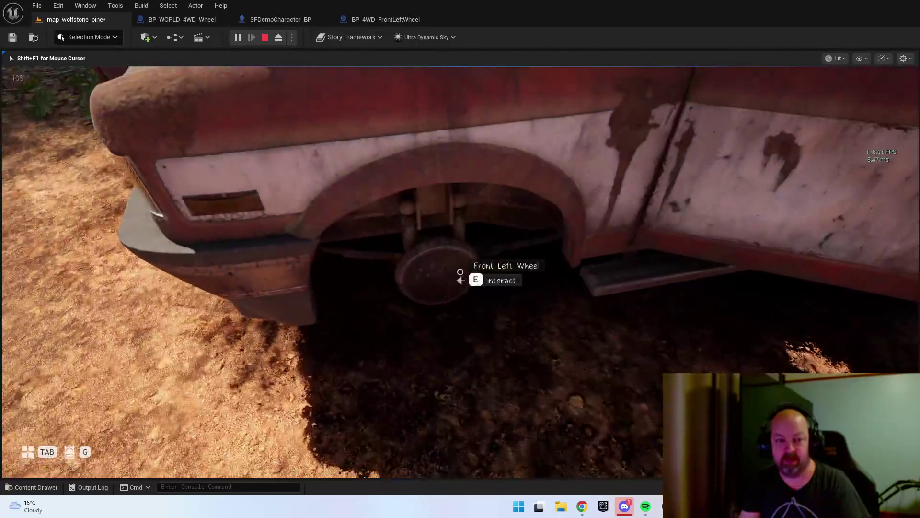
{"action": "key", "text": "e"}
- Walk around the truck to check the fitted wheel, then stop the play session
{"action": "key", "text": "d"}
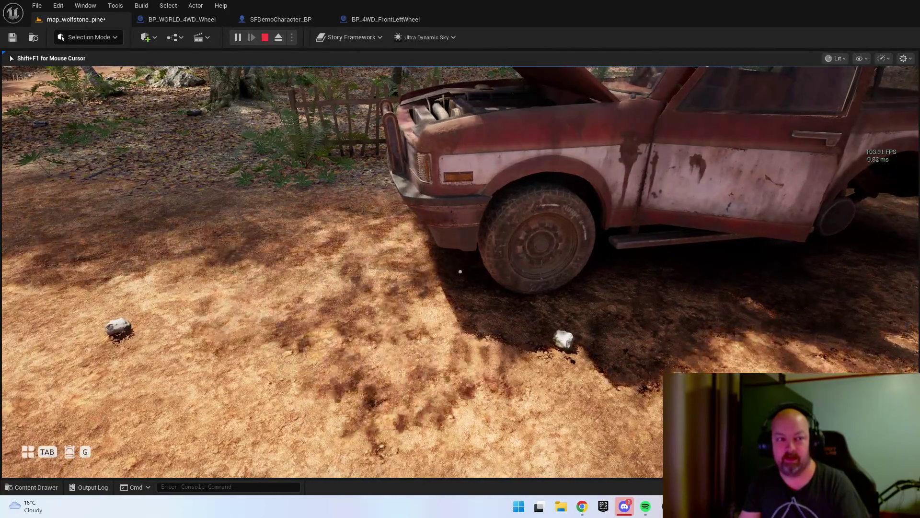
{"action": "key", "text": "w"}
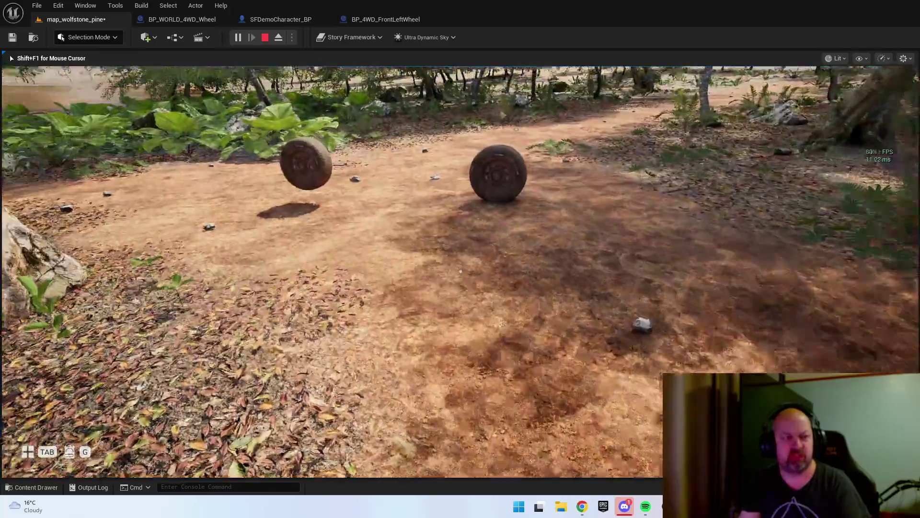
{"action": "key", "text": "w"}
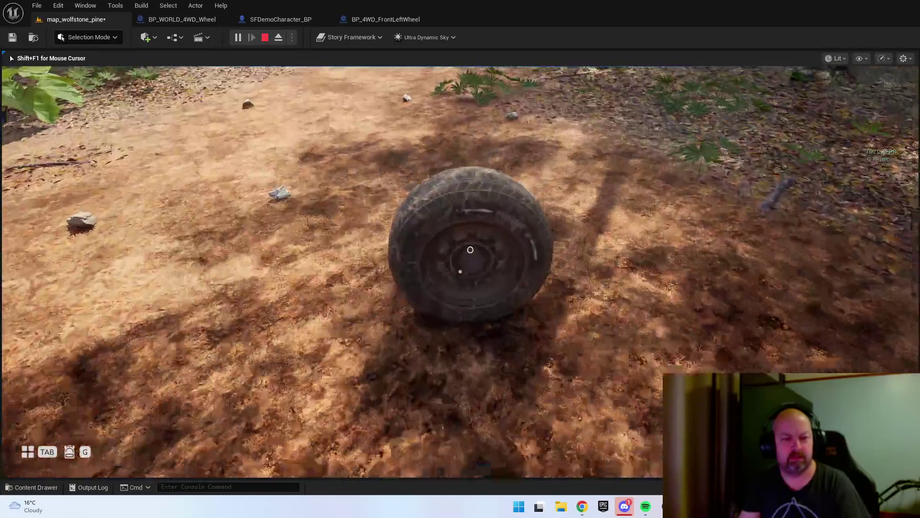
{"action": "key", "text": "s"}
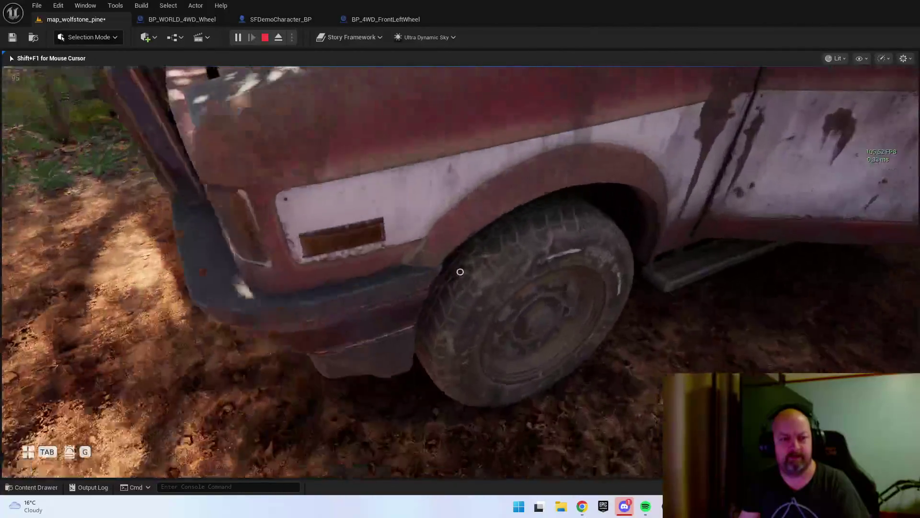
{"action": "key", "text": "w"}
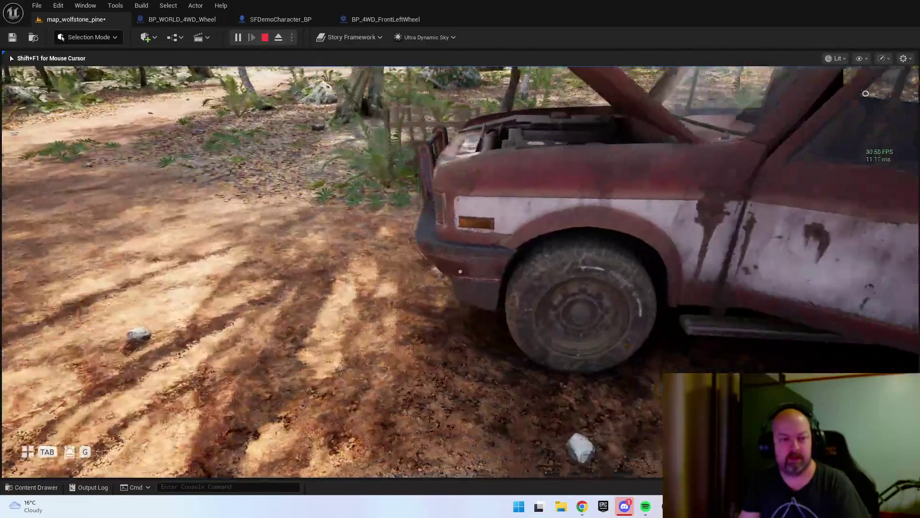
{"action": "key", "text": "s"}
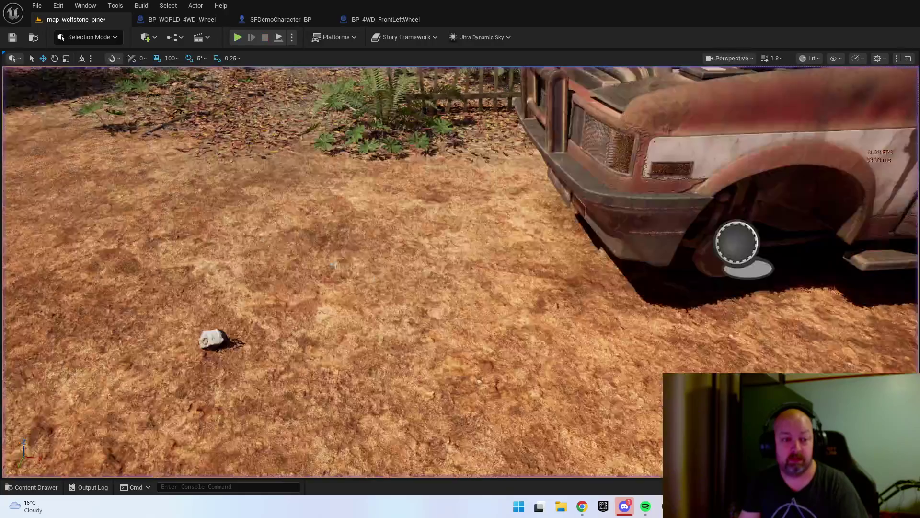
{"action": "key", "text": "Escape"}
- Switch to the BP_WORLD_4WD_Wheel blueprint
{"action": "right_click", "coordinate": [333, 341]}
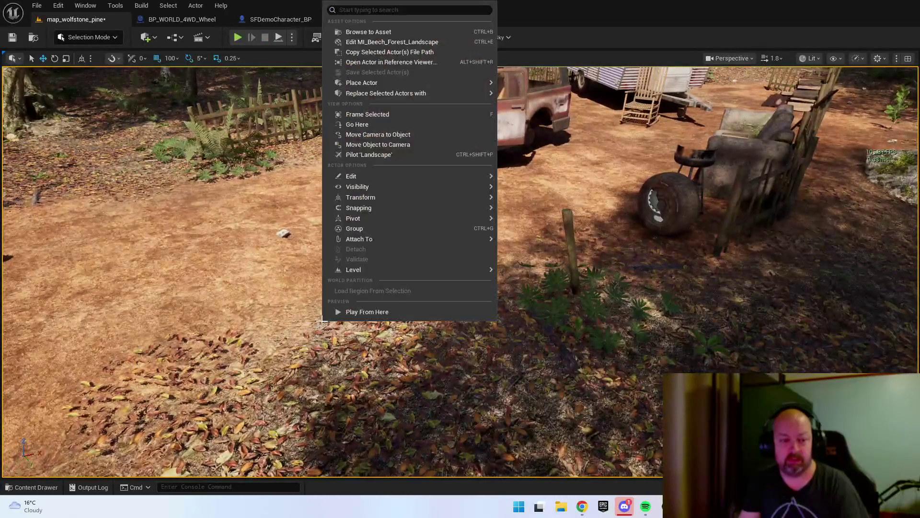
{"action": "left_click", "coordinate": [186, 9]}
{"action": "left_click", "coordinate": [166, 20]}
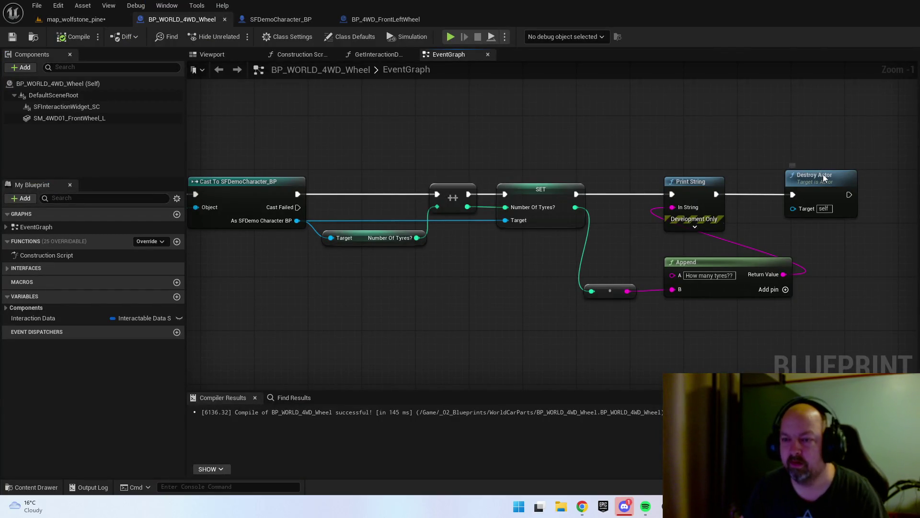
- Insert a 0.2-second Delay between Print String and Destroy Actor, then compile BP_WORLD_4WD_Wheel
{"action": "left_click_drag", "start_coordinate": [824, 178], "coordinate": [887, 174]}
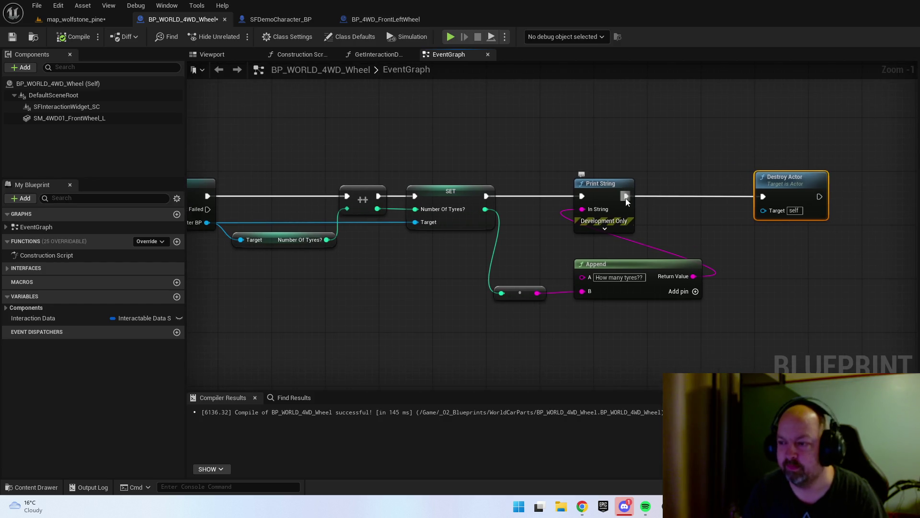
{"action": "left_click_drag", "start_coordinate": [626, 196], "coordinate": [648, 200]}
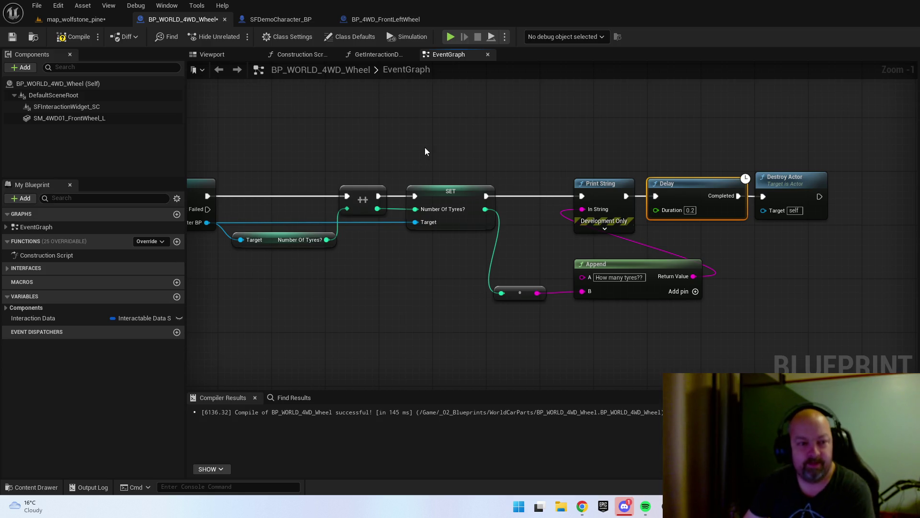
{"action": "mouse_move", "coordinate": [419, 290]}
{"action": "left_mouse_down"}
{"action": "mouse_move", "coordinate": [491, 256]}
{"action": "mouse_move", "coordinate": [501, 232]}
{"action": "mouse_move", "coordinate": [731, 221]}
{"action": "mouse_move", "coordinate": [632, 253]}
{"action": "mouse_move", "coordinate": [472, 263]}
{"action": "left_mouse_up"}
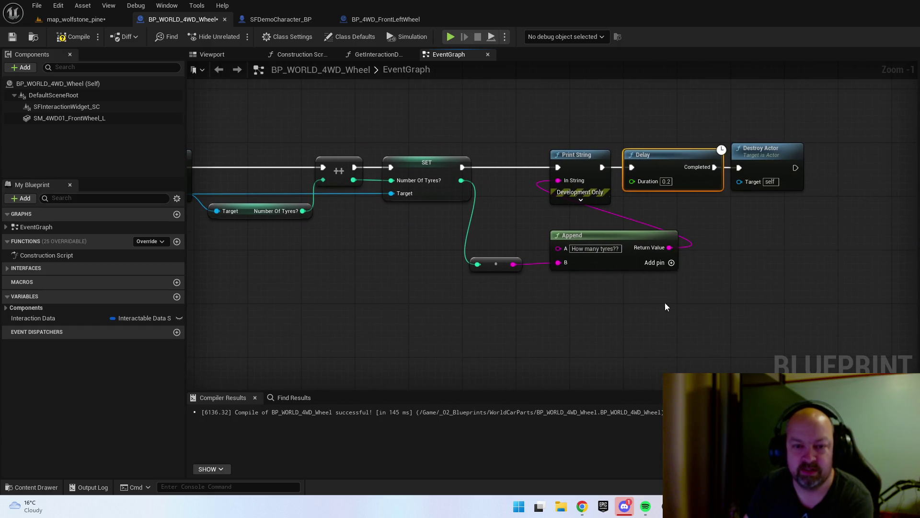
{"action": "left_click", "coordinate": [77, 37]}
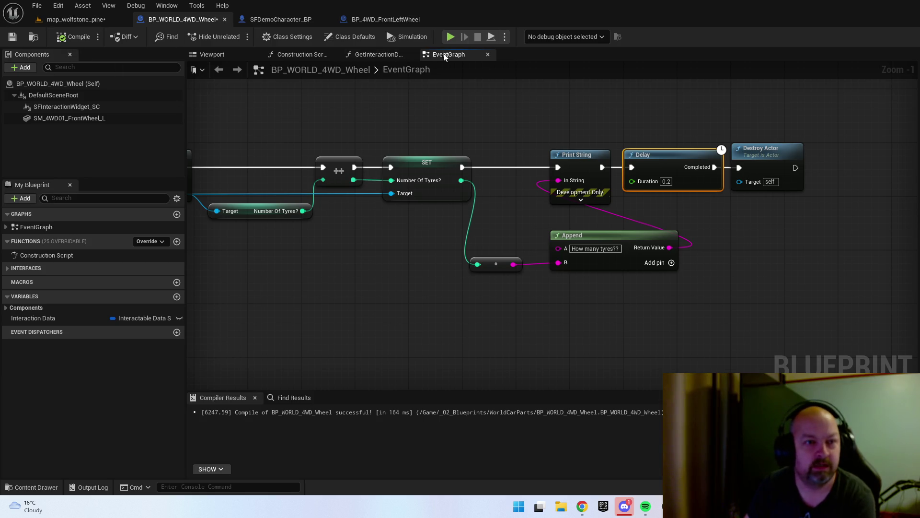
{"action": "left_click", "coordinate": [274, 24]}
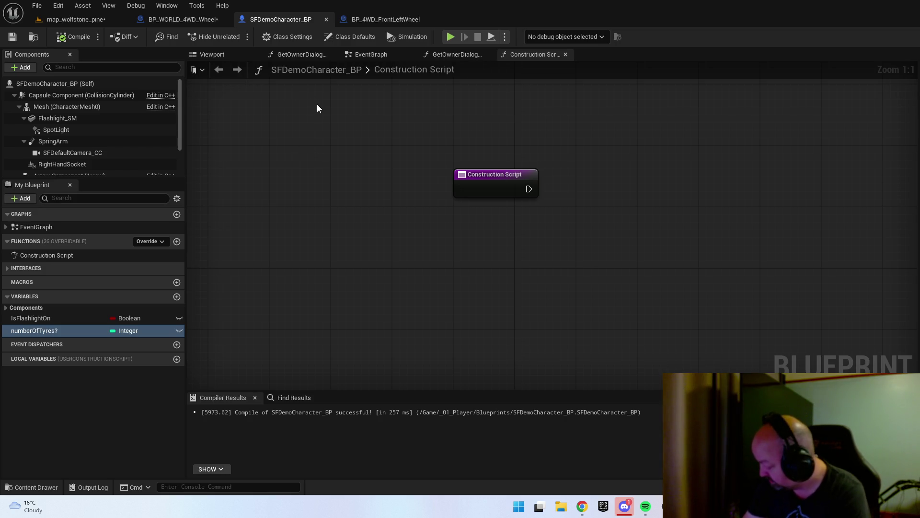
- Delete the stray >= comparison node in BP_4WD_FrontLeftWheel
{"action": "left_click", "coordinate": [381, 20]}
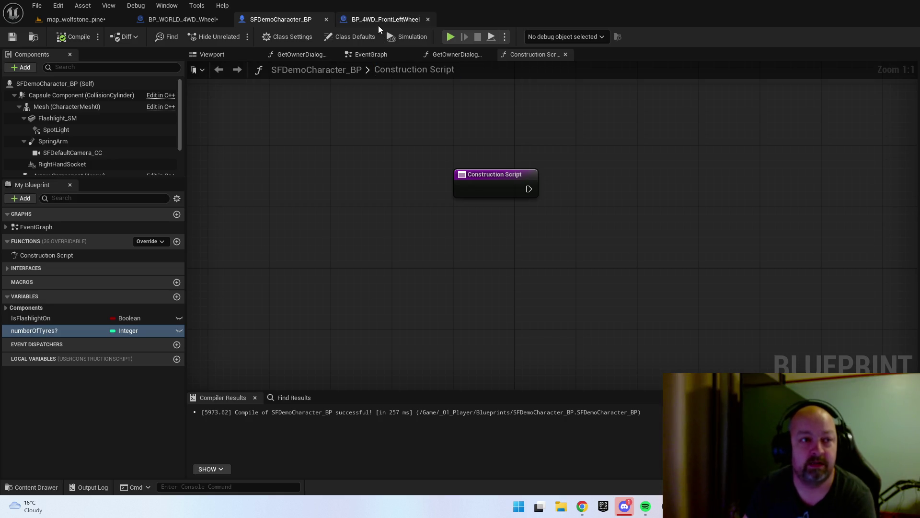
{"action": "left_click_drag", "start_coordinate": [638, 249], "coordinate": [656, 249]}
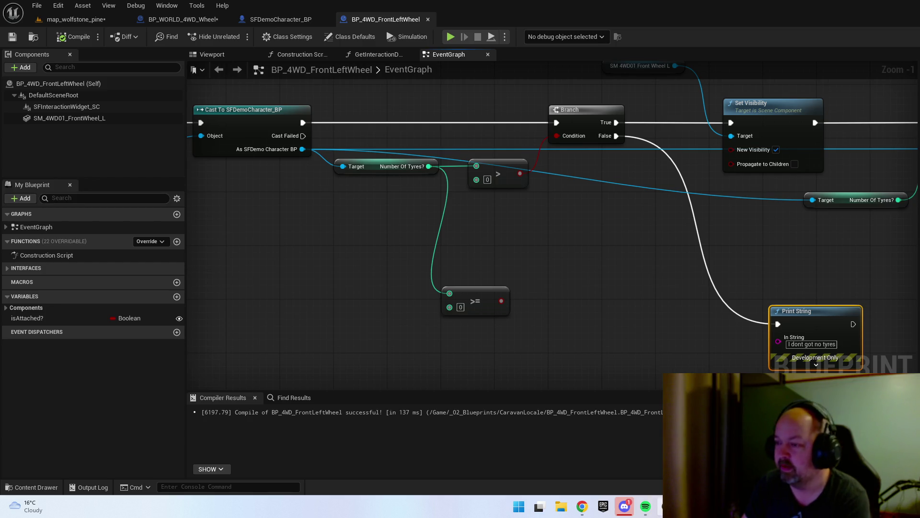
{"action": "mouse_move", "coordinate": [440, 253]}
{"action": "left_mouse_down"}
{"action": "mouse_move", "coordinate": [526, 244]}
{"action": "mouse_move", "coordinate": [764, 287]}
{"action": "left_mouse_up"}
{"action": "left_click", "coordinate": [542, 287]}
{"action": "key", "text": "Delete"}
- Expand the Print String node's advanced options and recompile BP_4WD_FrontLeftWheel
{"action": "mouse_move", "coordinate": [641, 261]}
{"action": "left_mouse_down"}
{"action": "mouse_move", "coordinate": [369, 217]}
{"action": "mouse_move", "coordinate": [250, 269]}
{"action": "left_mouse_up"}
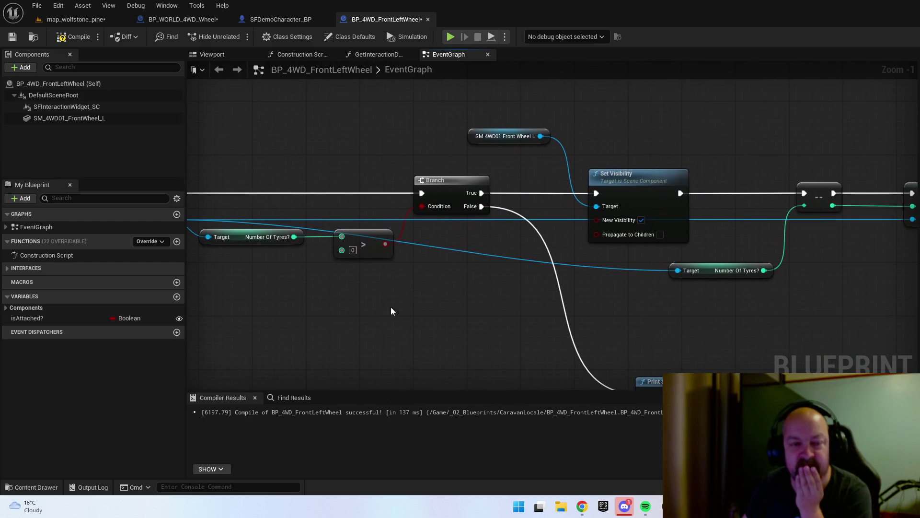
{"action": "mouse_move", "coordinate": [372, 252]}
{"action": "left_mouse_down"}
{"action": "mouse_move", "coordinate": [441, 287]}
{"action": "mouse_move", "coordinate": [372, 255]}
{"action": "mouse_move", "coordinate": [509, 249]}
{"action": "mouse_move", "coordinate": [509, 314]}
{"action": "mouse_move", "coordinate": [476, 237]}
{"action": "mouse_move", "coordinate": [470, 249]}
{"action": "left_mouse_up"}
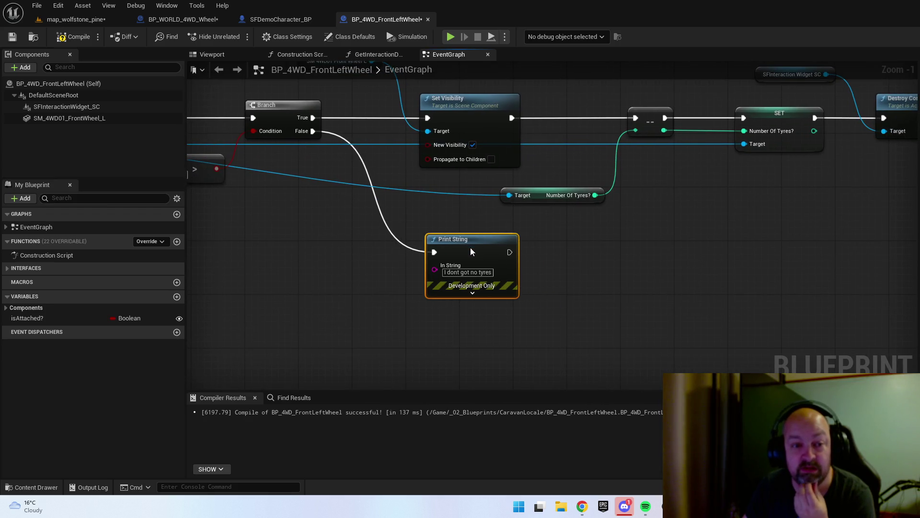
{"action": "left_click", "coordinate": [602, 277]}
{"action": "left_click", "coordinate": [473, 293]}
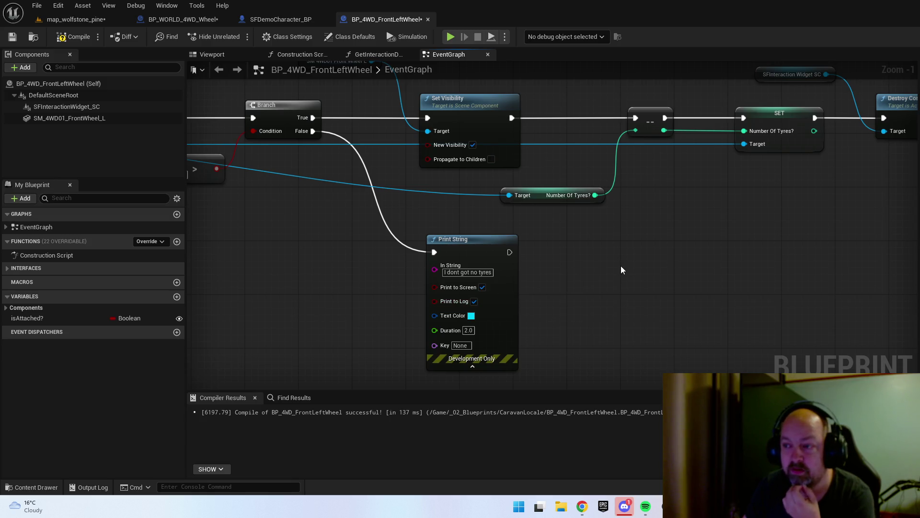
{"action": "mouse_move", "coordinate": [620, 266]}
{"action": "left_mouse_down"}
{"action": "mouse_move", "coordinate": [594, 304]}
{"action": "mouse_move", "coordinate": [581, 306]}
{"action": "left_mouse_up"}
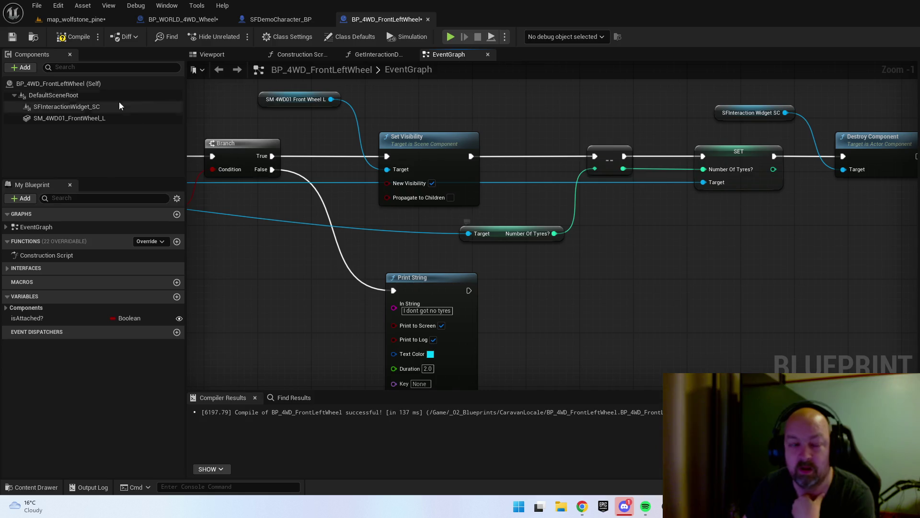
{"action": "left_click", "coordinate": [71, 45]}
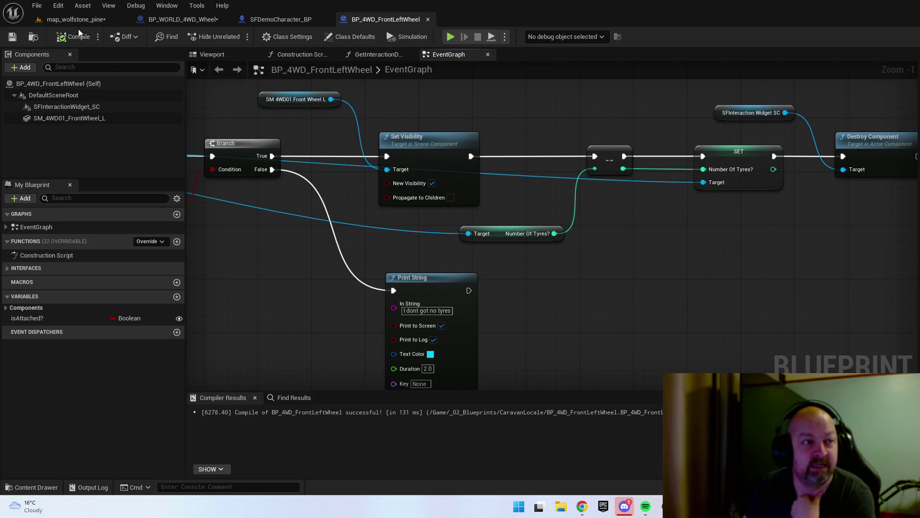
{"action": "left_click", "coordinate": [276, 20]}
{"action": "mouse_move", "coordinate": [413, 167]}
{"action": "left_mouse_down"}
{"action": "mouse_move", "coordinate": [382, 191]}
{"action": "mouse_move", "coordinate": [275, 171]}
{"action": "left_mouse_up"}
- Add a Backspace key event to SFDemoCharacter_BP's EventGraph
{"action": "left_click", "coordinate": [355, 54]}
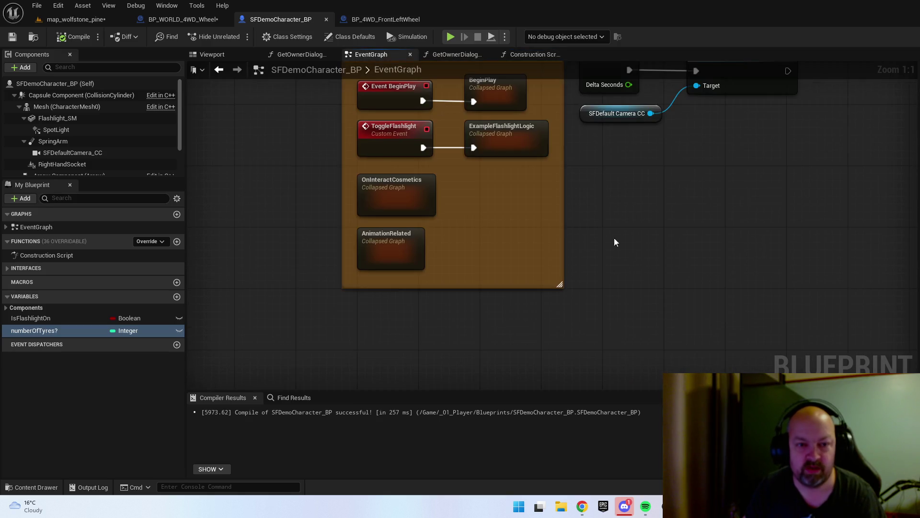
{"action": "mouse_move", "coordinate": [614, 238]}
{"action": "left_mouse_down"}
{"action": "mouse_move", "coordinate": [620, 315]}
{"action": "mouse_move", "coordinate": [484, 291]}
{"action": "mouse_move", "coordinate": [521, 239]}
{"action": "mouse_move", "coordinate": [551, 240]}
{"action": "mouse_move", "coordinate": [534, 232]}
{"action": "left_mouse_up"}
{"action": "scroll", "coordinate": [620, 316], "scroll_direction": "down", "scroll_amount": 2}
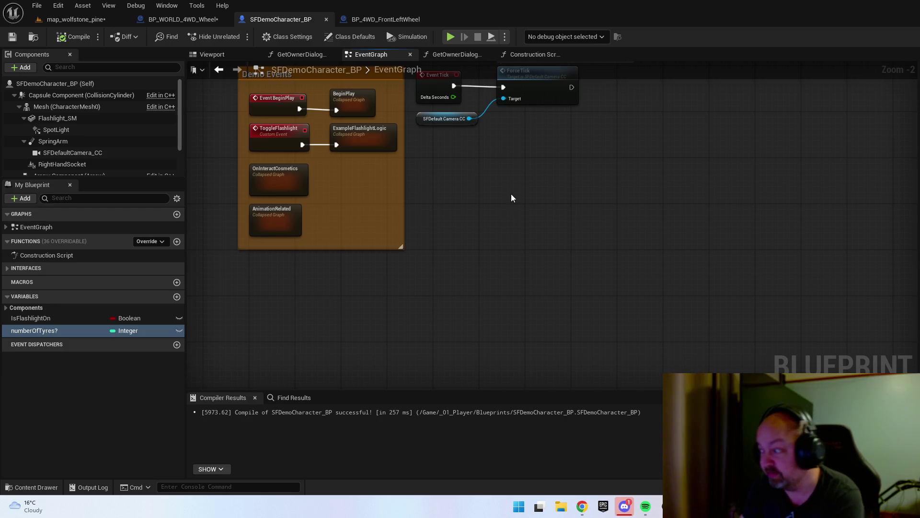
{"action": "right_click", "coordinate": [480, 199]}
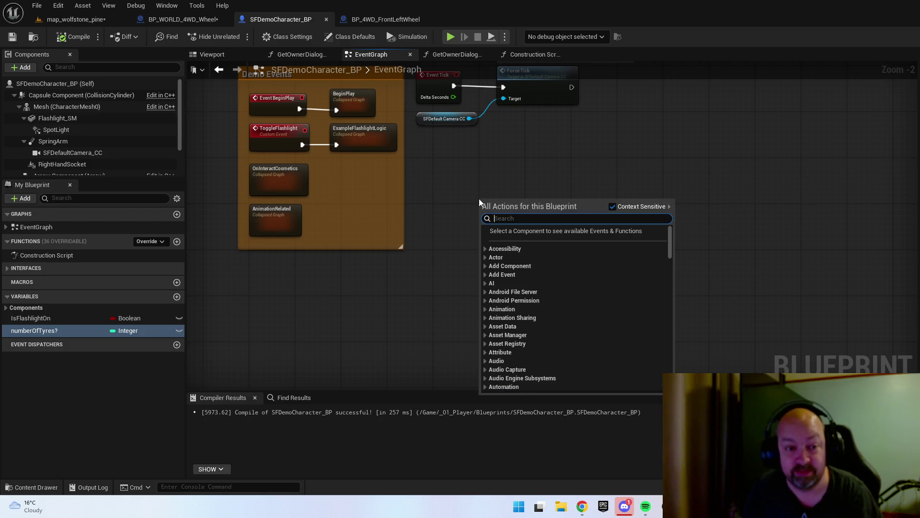
{"action": "type", "text": "backspace"}
{"action": "key", "text": "Return"}
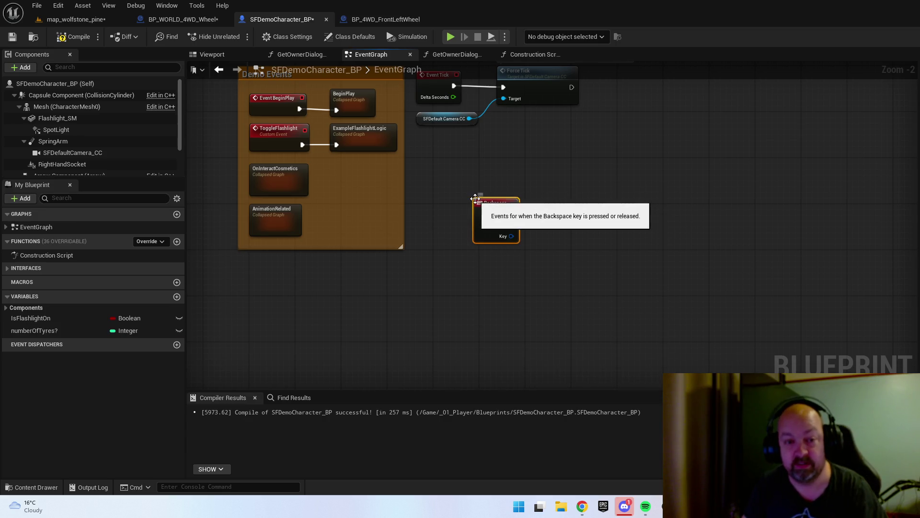
- Place a Get numberOfTyres? node and a Print String node
{"action": "left_click_drag", "start_coordinate": [80, 330], "coordinate": [332, 270]}
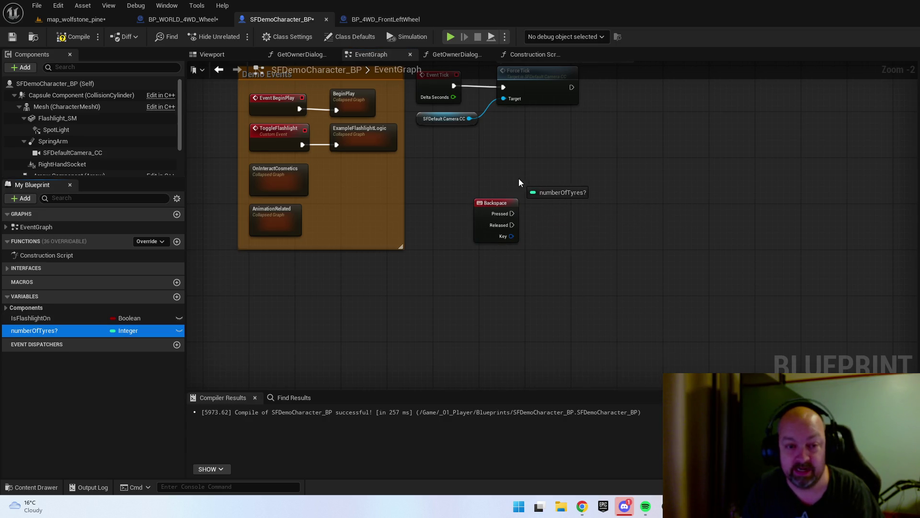
{"action": "mouse_move", "coordinate": [519, 178]}
{"action": "left_mouse_down"}
{"action": "mouse_move", "coordinate": [568, 189]}
{"action": "mouse_move", "coordinate": [617, 217]}
{"action": "left_mouse_up"}
{"action": "left_click", "coordinate": [559, 197]}
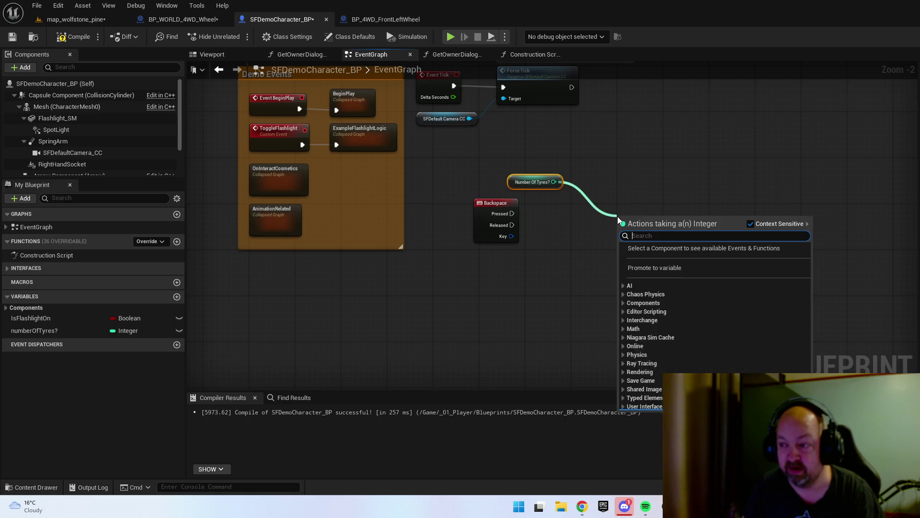
{"action": "type", "text": "printst"}
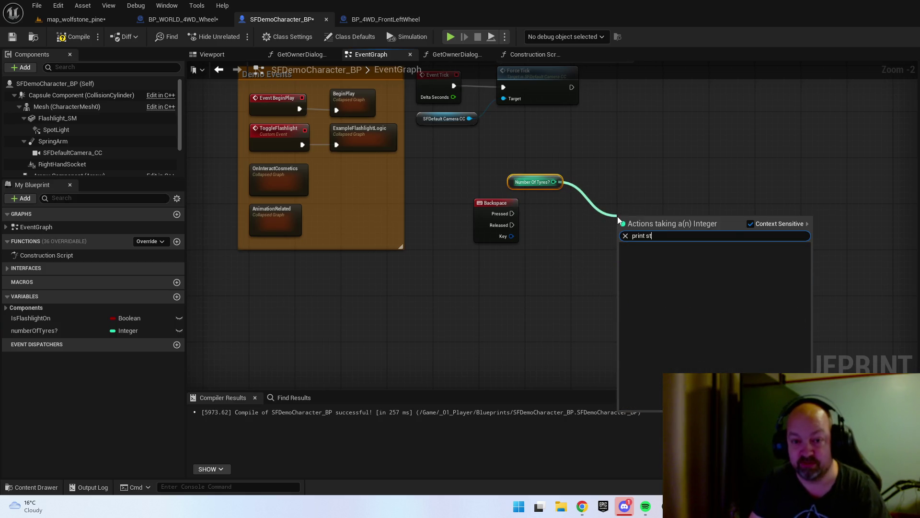
{"action": "key", "text": "Escape"}
{"action": "right_click", "coordinate": [633, 232]}
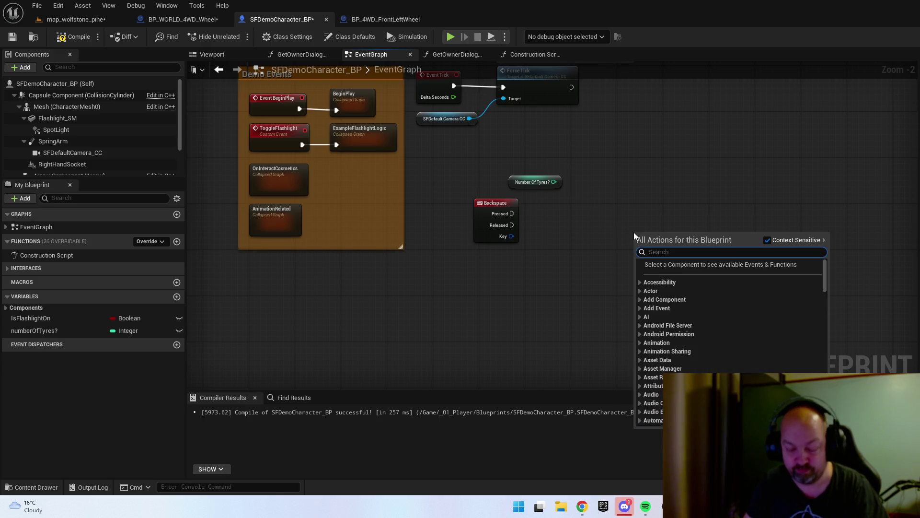
{"action": "type", "text": "print strin"}
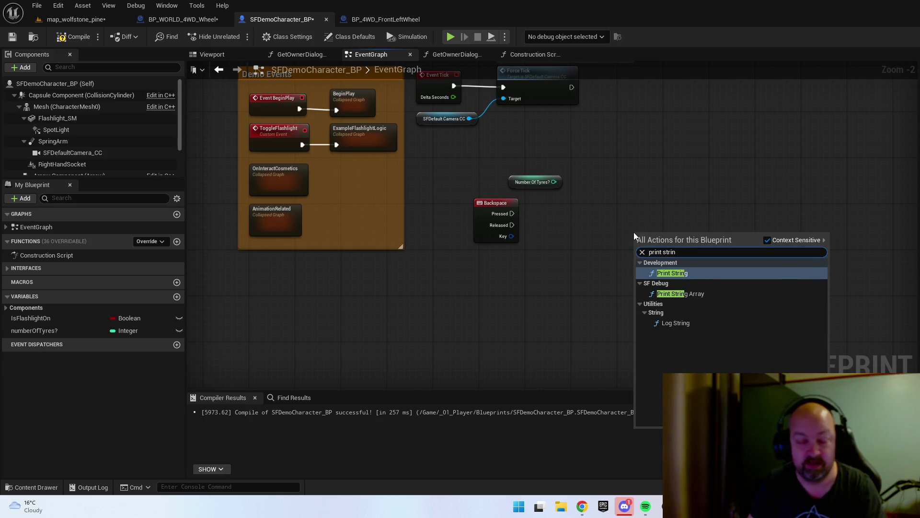
{"action": "key", "text": "Return"}
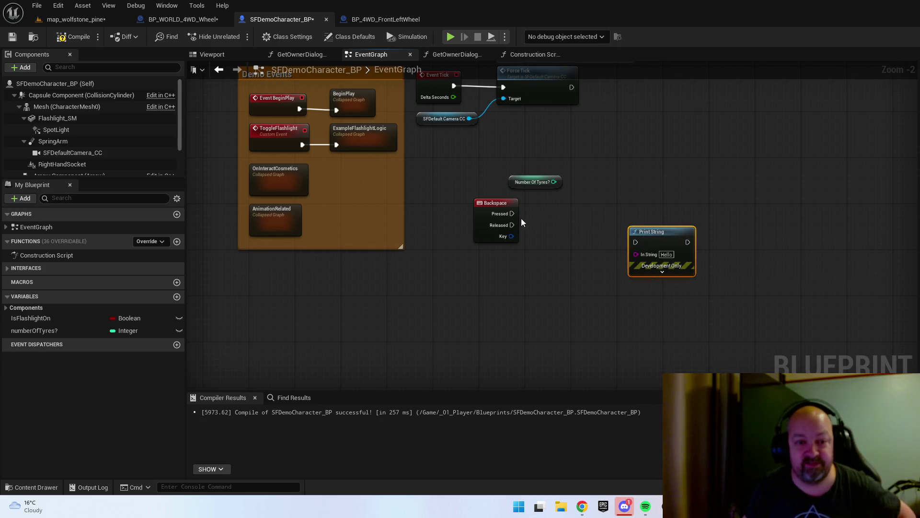
- Wire Backspace Pressed and Number Of Tyres? into Print String, then compile and save
{"action": "mouse_move", "coordinate": [512, 213]}
{"action": "left_mouse_down"}
{"action": "mouse_move", "coordinate": [654, 243]}
{"action": "mouse_move", "coordinate": [645, 249]}
{"action": "mouse_move", "coordinate": [637, 243]}
{"action": "mouse_move", "coordinate": [725, 203]}
{"action": "left_mouse_up"}
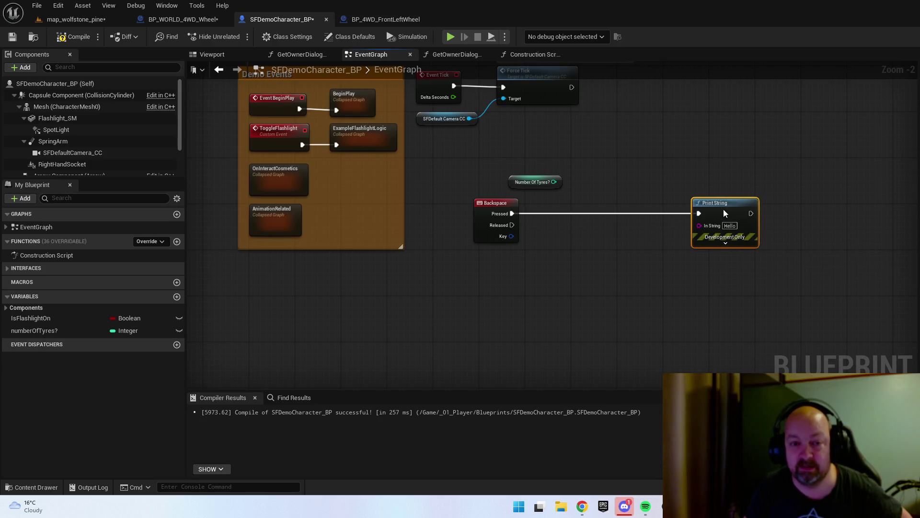
{"action": "left_click_drag", "start_coordinate": [554, 182], "coordinate": [705, 230]}
{"action": "left_click_drag", "start_coordinate": [632, 196], "coordinate": [614, 185]}
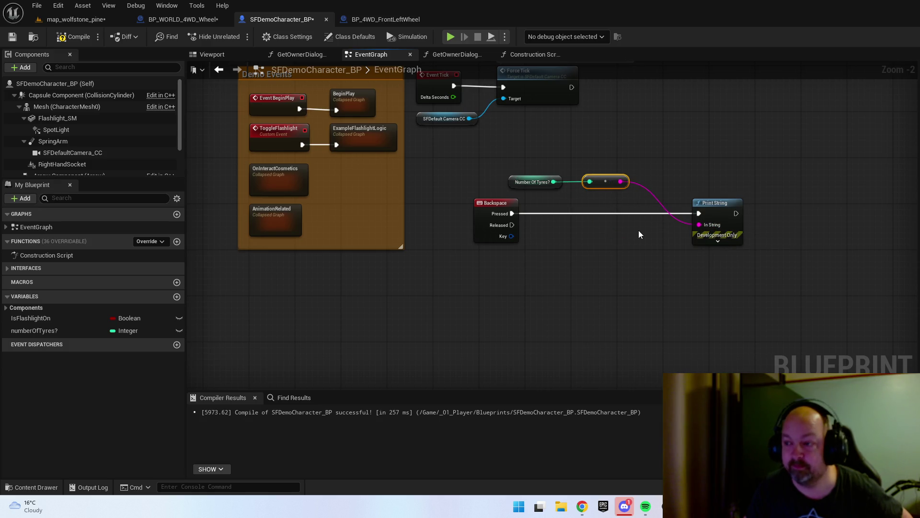
{"action": "left_click", "coordinate": [75, 37]}
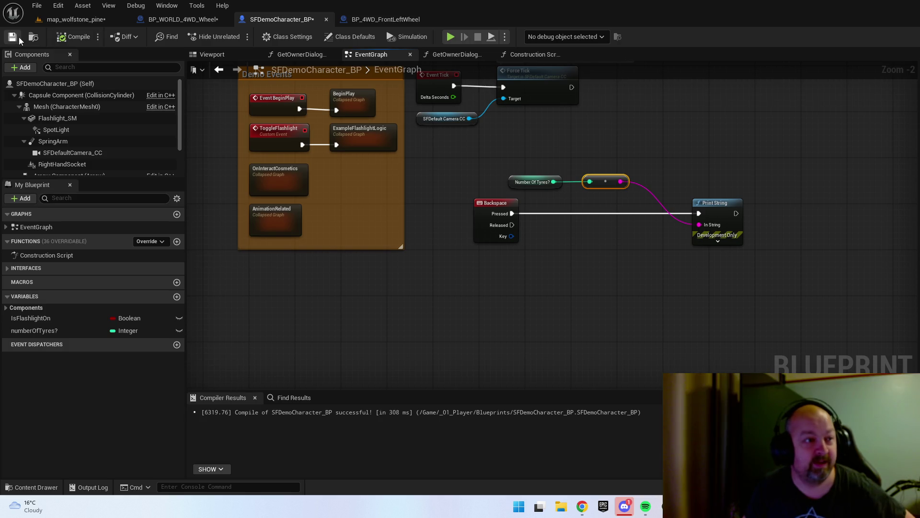
{"action": "left_click", "coordinate": [12, 37]}
{"action": "left_click", "coordinate": [77, 19]}
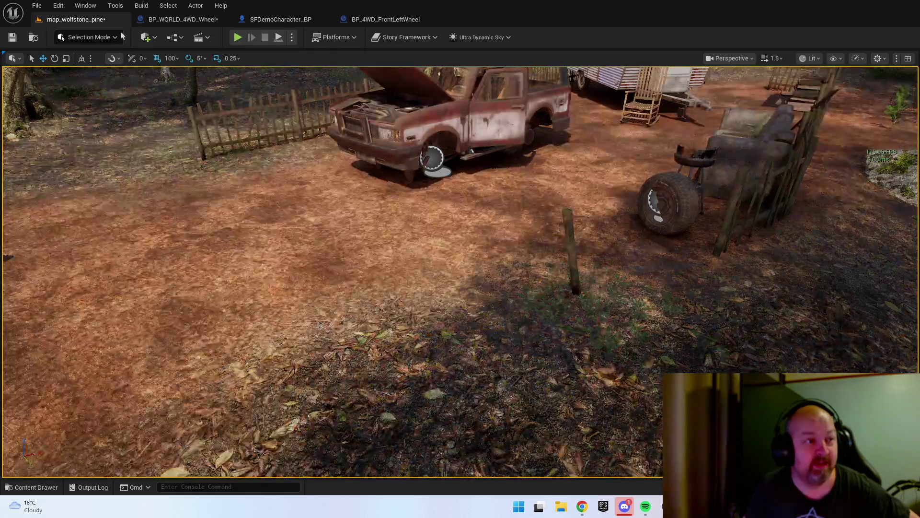
- Save the map_wolfstone_pine level
{"action": "left_click", "coordinate": [13, 37]}
{"action": "right_click", "coordinate": [300, 335]}
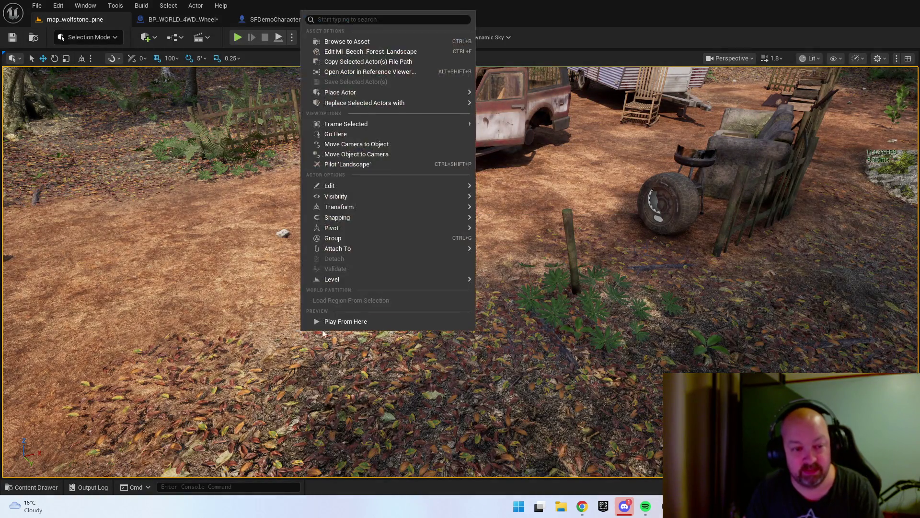
{"action": "key", "text": "Escape"}
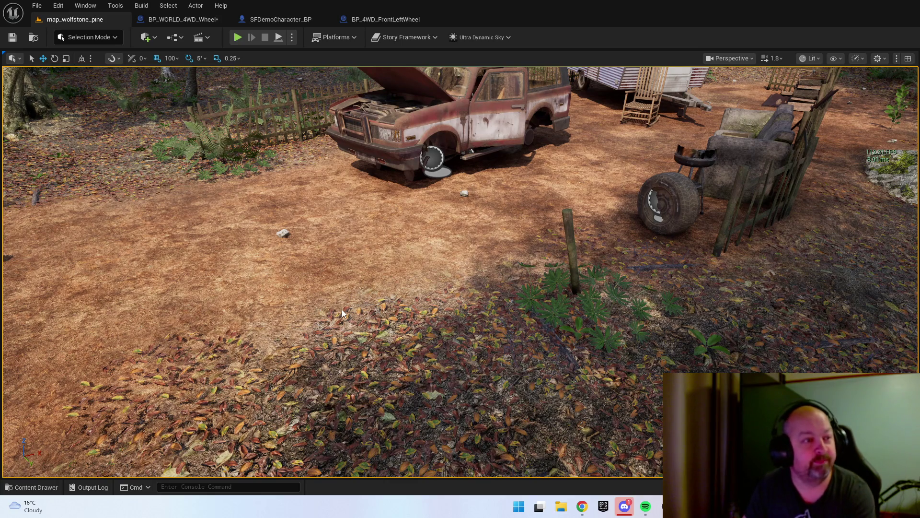
- Play the level, walk to the truck and attach the front-left wheel, then stop
{"action": "key", "text": "alt+p"}
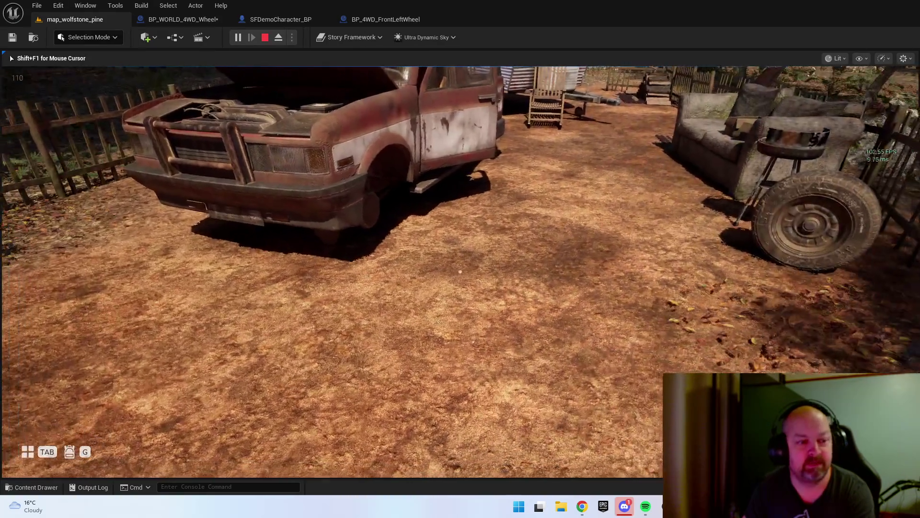
{"action": "key", "text": "w"}
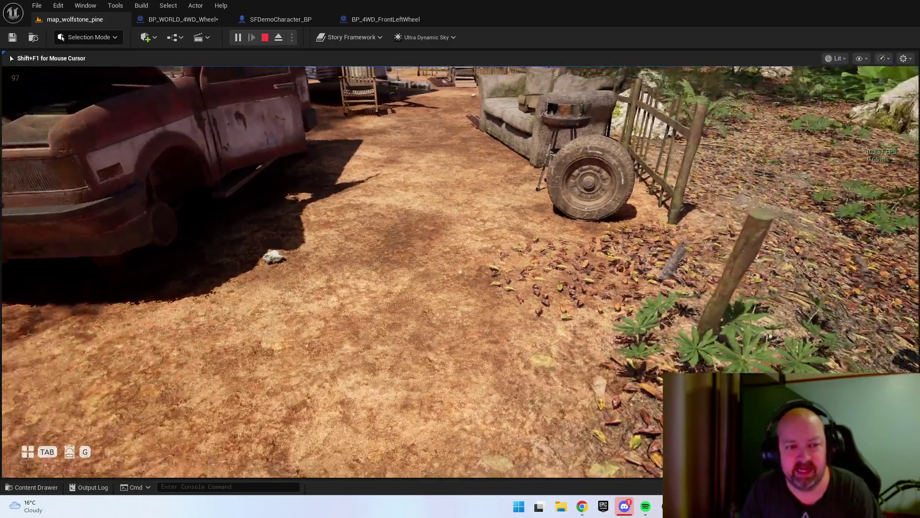
{"action": "key", "text": "w"}
{"action": "key", "text": "w"}
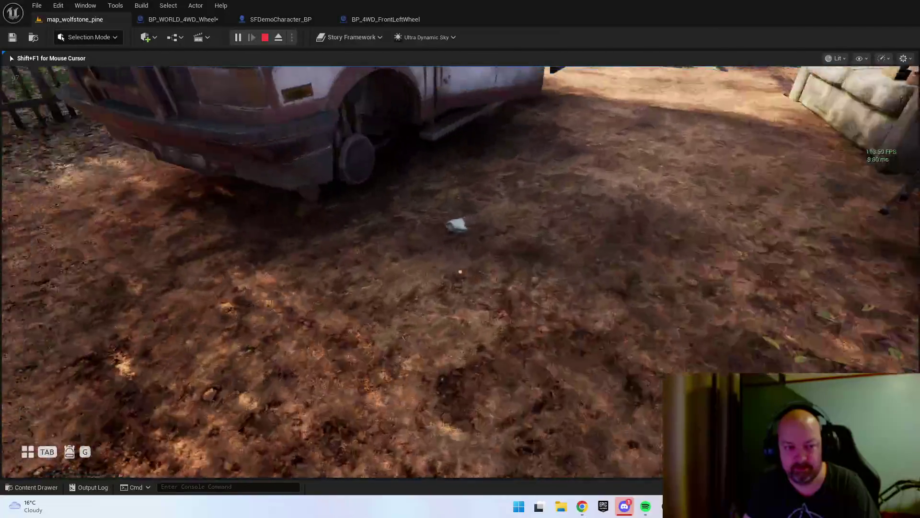
{"action": "key", "text": "e"}
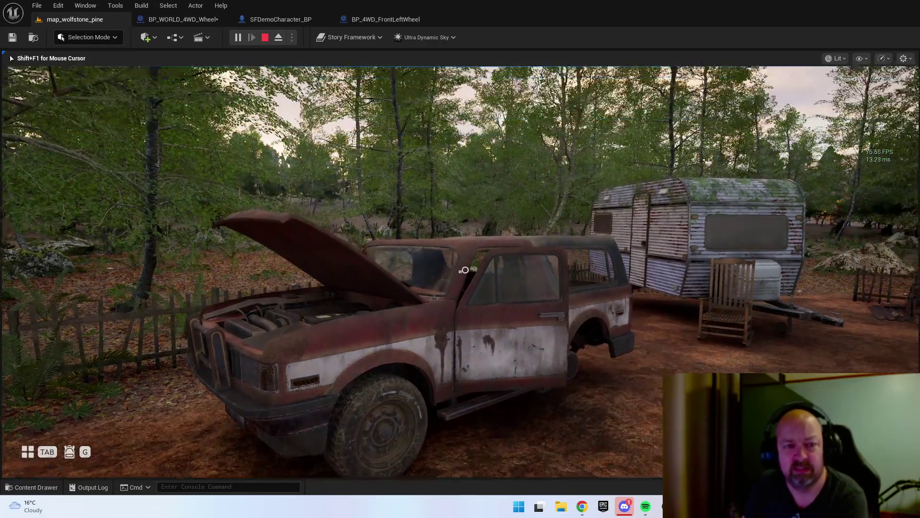
{"action": "mouse_move", "coordinate": [460, 272]}
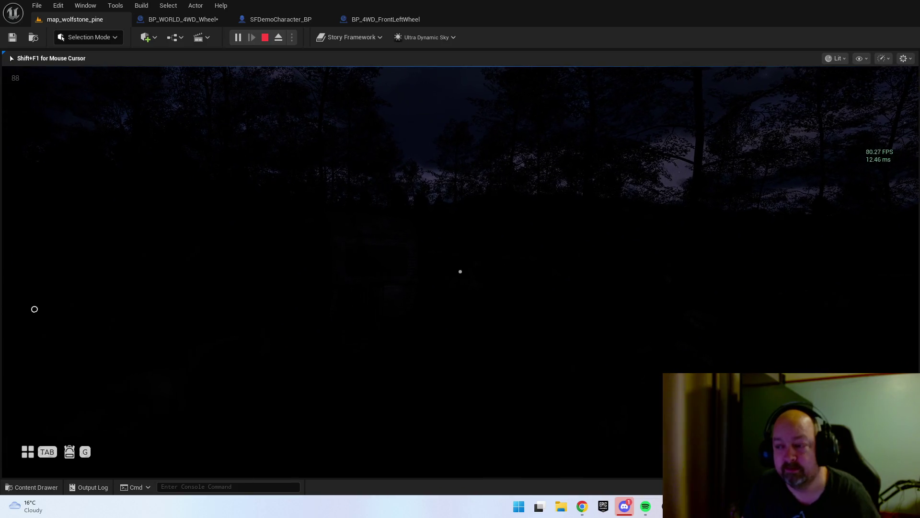
{"action": "key", "text": "Escape"}
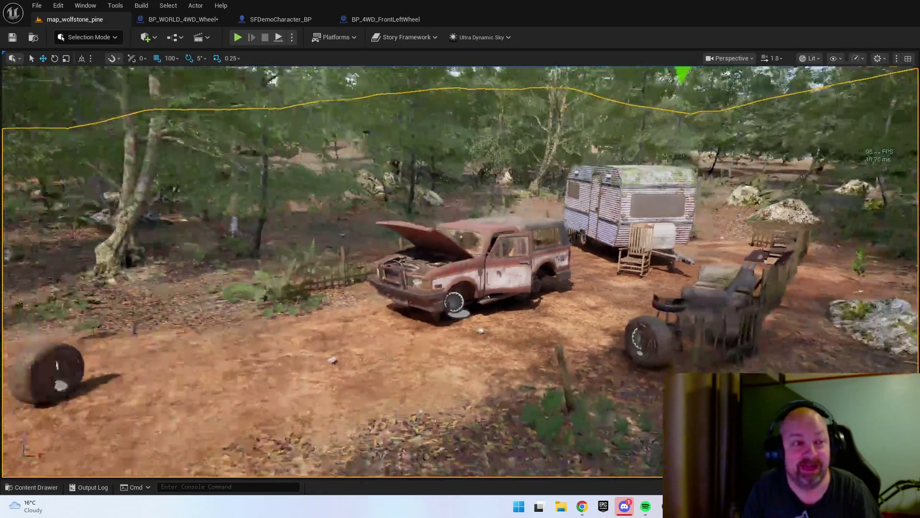
- Save BP_WORLD_4WD_Wheel and review the BP_4WD_FrontLeftWheel event graph
{"action": "left_click", "coordinate": [182, 19]}
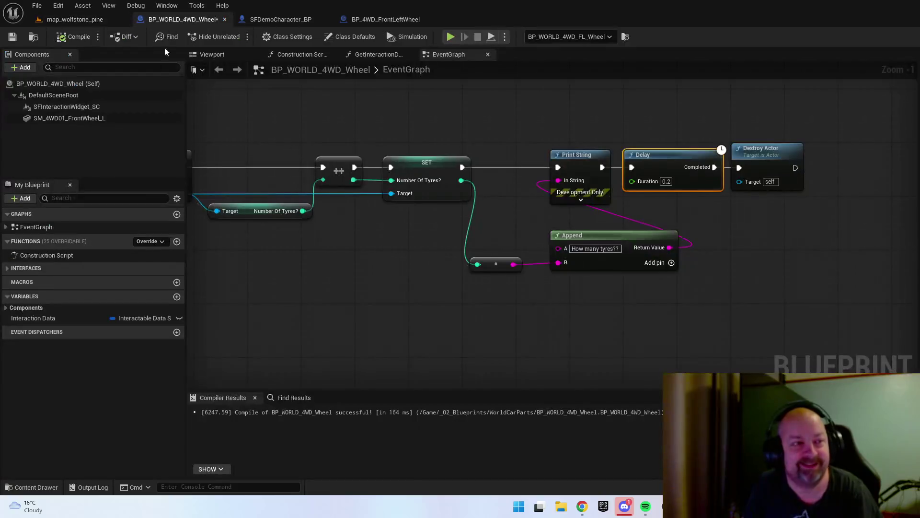
{"action": "left_click", "coordinate": [13, 37]}
{"action": "left_click", "coordinate": [383, 19]}
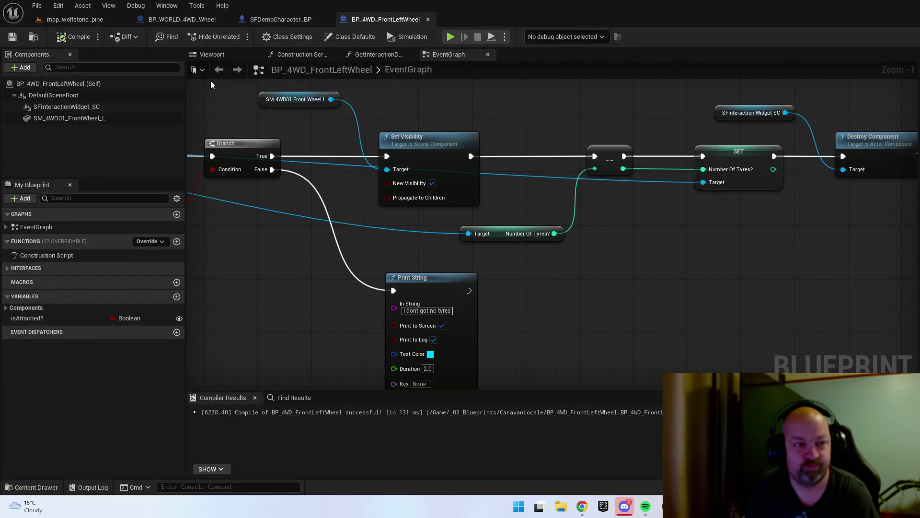
{"action": "scroll", "coordinate": [640, 294], "scroll_direction": "down", "scroll_amount": 1}
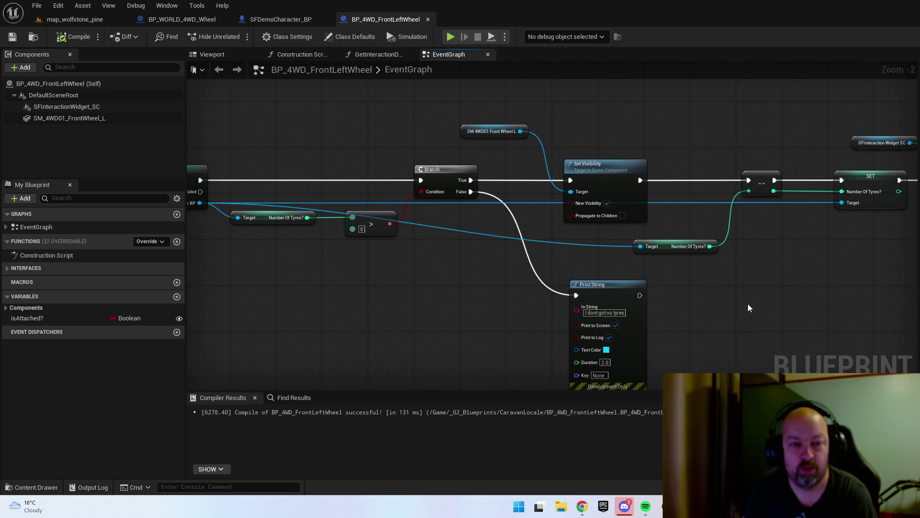
{"action": "left_click", "coordinate": [479, 132]}
{"action": "left_click", "coordinate": [504, 269]}
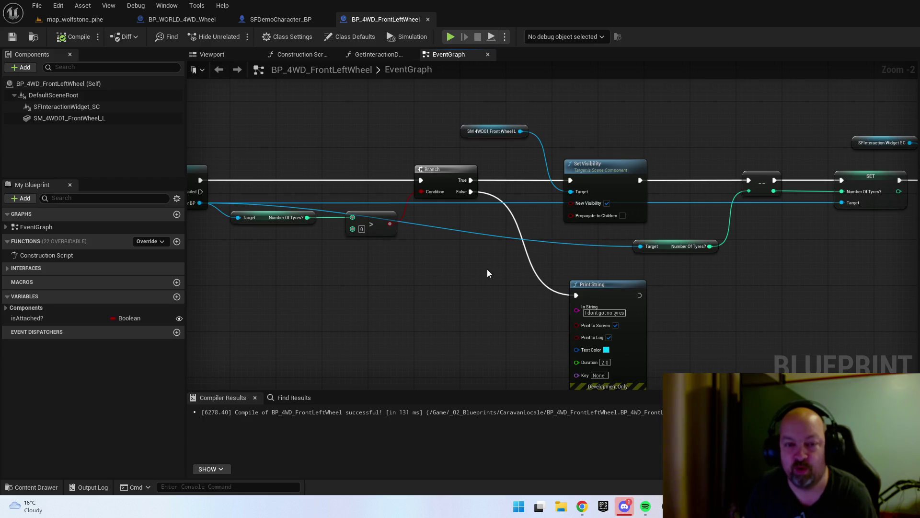
{"action": "left_click_drag", "start_coordinate": [487, 269], "coordinate": [533, 279]}
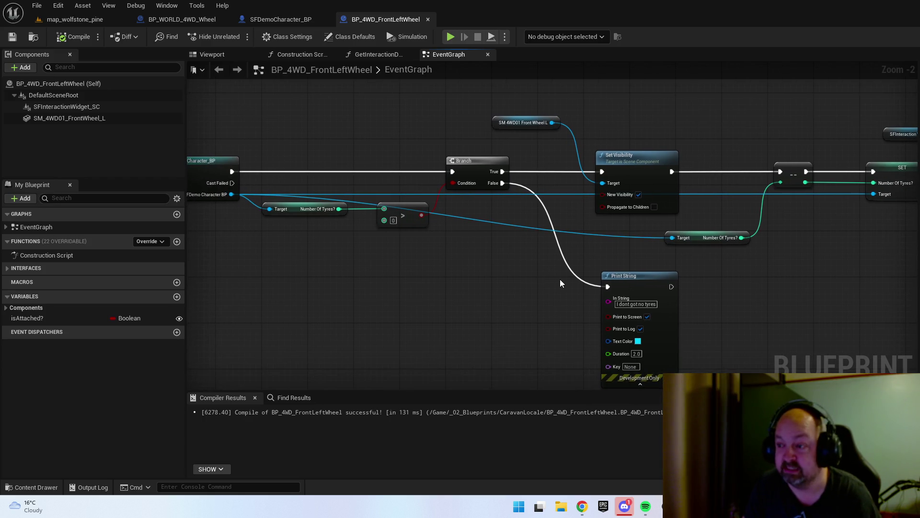
- Back in the level, set grid snapping to 10
{"action": "left_click", "coordinate": [74, 19]}
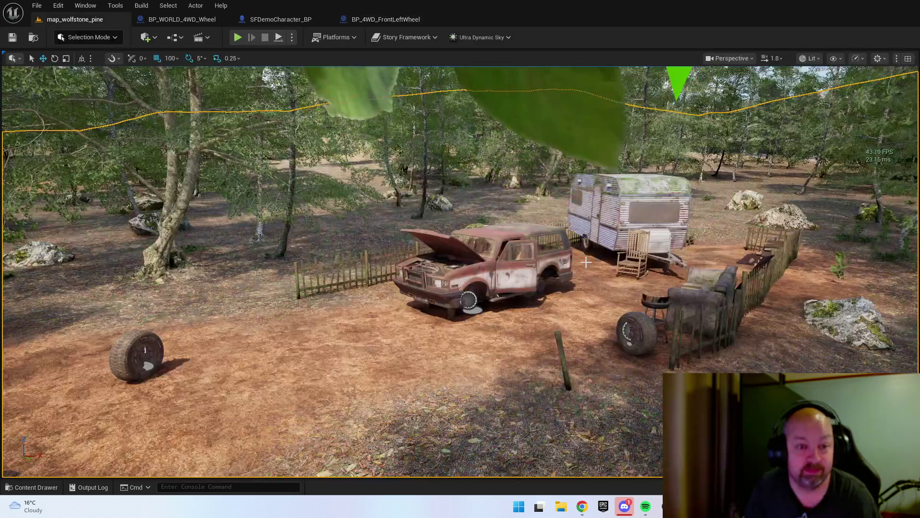
{"action": "scroll", "coordinate": [460, 268], "scroll_direction": "down", "scroll_amount": 2}
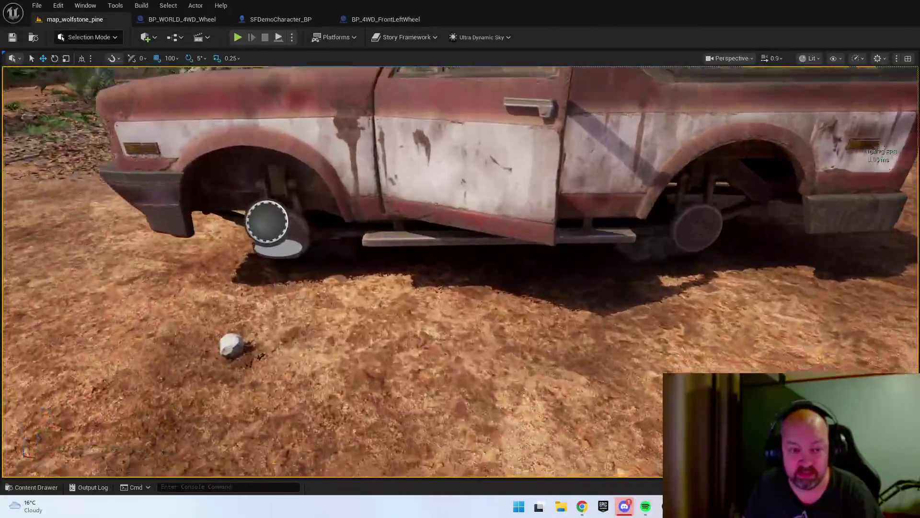
{"action": "scroll", "coordinate": [460, 268], "scroll_direction": "up", "scroll_amount": 2}
{"action": "left_click", "coordinate": [287, 246]}
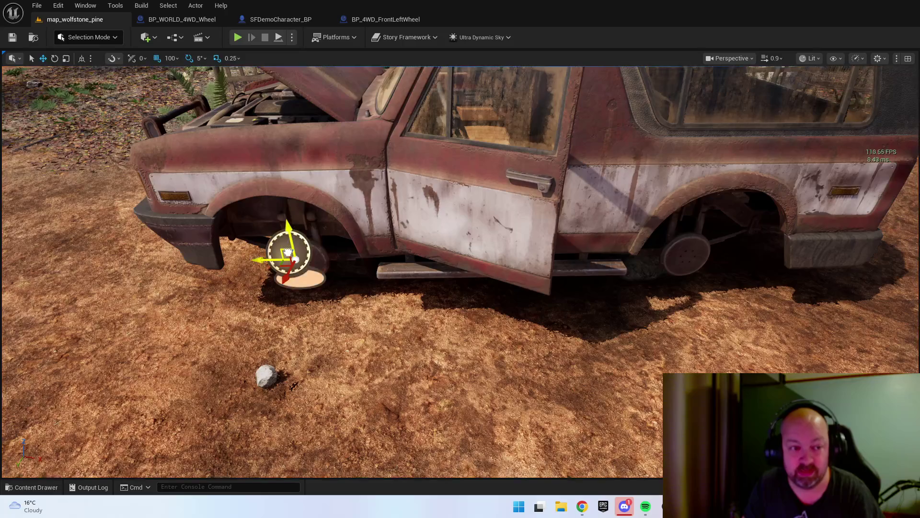
{"action": "mouse_move", "coordinate": [217, 257]}
{"action": "left_mouse_down"}
{"action": "mouse_move", "coordinate": [202, 257]}
{"action": "mouse_move", "coordinate": [669, 254]}
{"action": "mouse_move", "coordinate": [574, 253]}
{"action": "mouse_move", "coordinate": [593, 254]}
{"action": "left_mouse_up"}
{"action": "left_click", "coordinate": [173, 58]}
{"action": "left_click", "coordinate": [191, 109]}
- Alt-drag a loose tyre to create a third one and reposition the wheel piece
{"action": "left_click", "coordinate": [516, 252]}
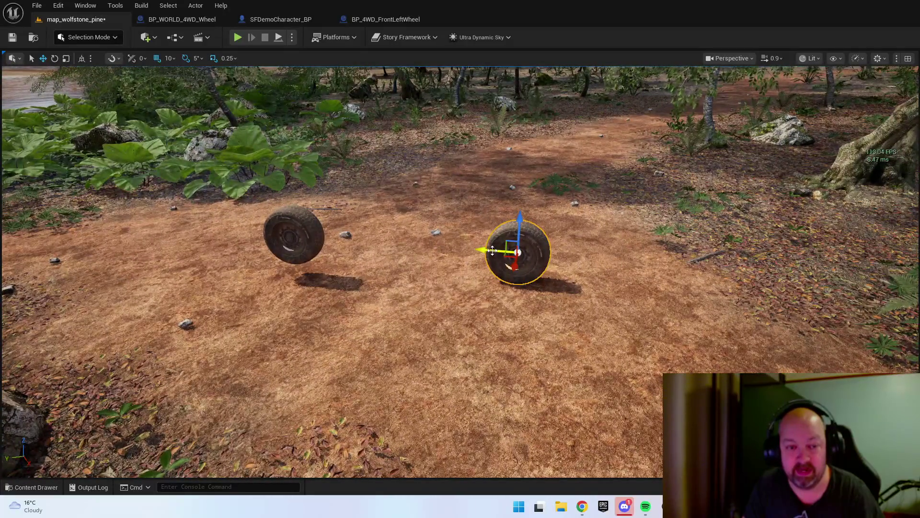
{"action": "mouse_move", "coordinate": [497, 252]}
{"action": "left_mouse_down", "text": "alt"}
{"action": "mouse_move", "coordinate": [390, 243]}
{"action": "mouse_move", "coordinate": [398, 230]}
{"action": "mouse_move", "coordinate": [422, 226]}
{"action": "mouse_move", "coordinate": [407, 376]}
{"action": "left_mouse_up", "text": "alt"}
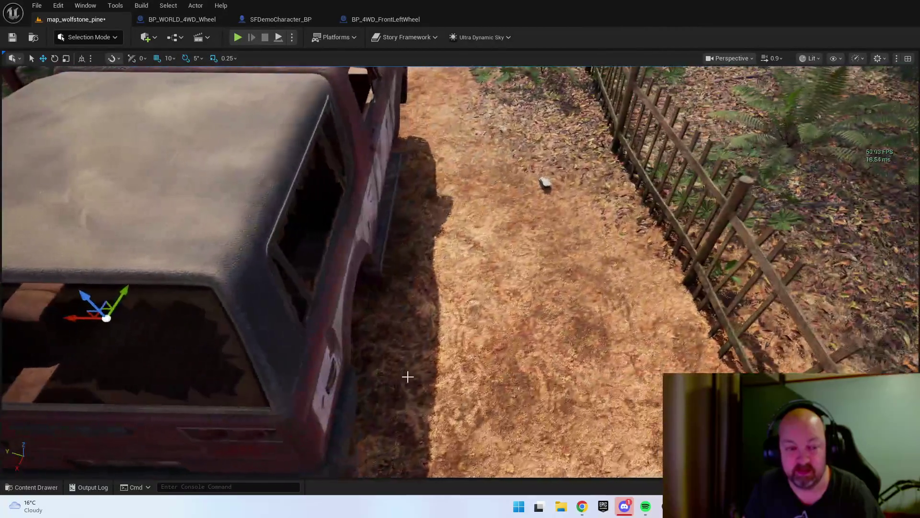
{"action": "mouse_move", "coordinate": [83, 319]}
{"action": "left_mouse_down"}
{"action": "mouse_move", "coordinate": [326, 319]}
{"action": "mouse_move", "coordinate": [316, 307]}
{"action": "mouse_move", "coordinate": [397, 285]}
{"action": "mouse_move", "coordinate": [441, 326]}
{"action": "left_mouse_up"}
{"action": "key", "text": "e"}
- Copy the wheel marker to the truck's front wheel well
{"action": "key", "text": "f"}
{"action": "key", "text": "w"}
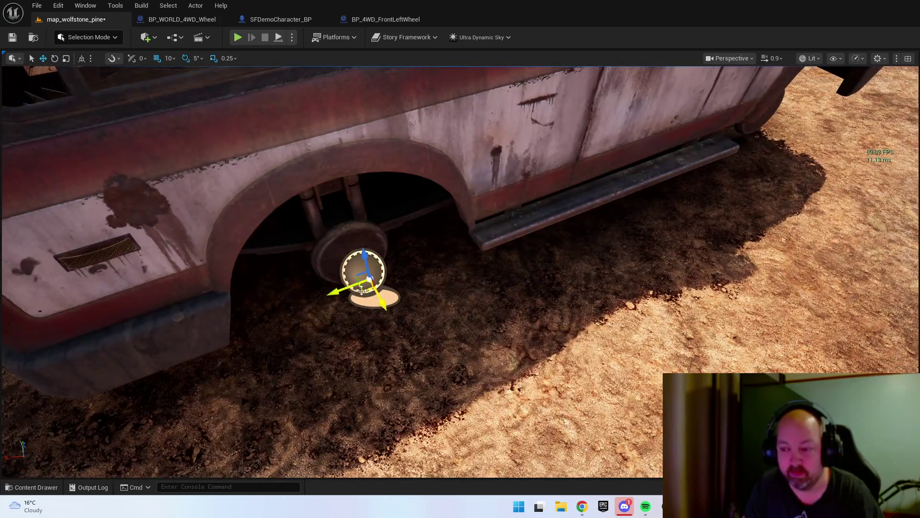
{"action": "scroll", "coordinate": [320, 291], "scroll_direction": "down", "scroll_amount": 5}
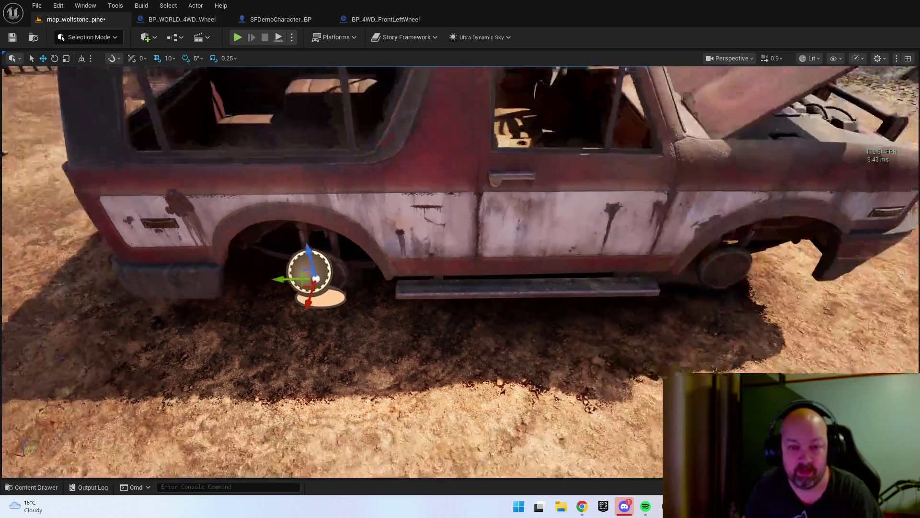
{"action": "mouse_move", "coordinate": [292, 279]}
{"action": "left_mouse_down"}
{"action": "mouse_move", "coordinate": [666, 278]}
{"action": "mouse_move", "coordinate": [691, 268]}
{"action": "left_mouse_up"}
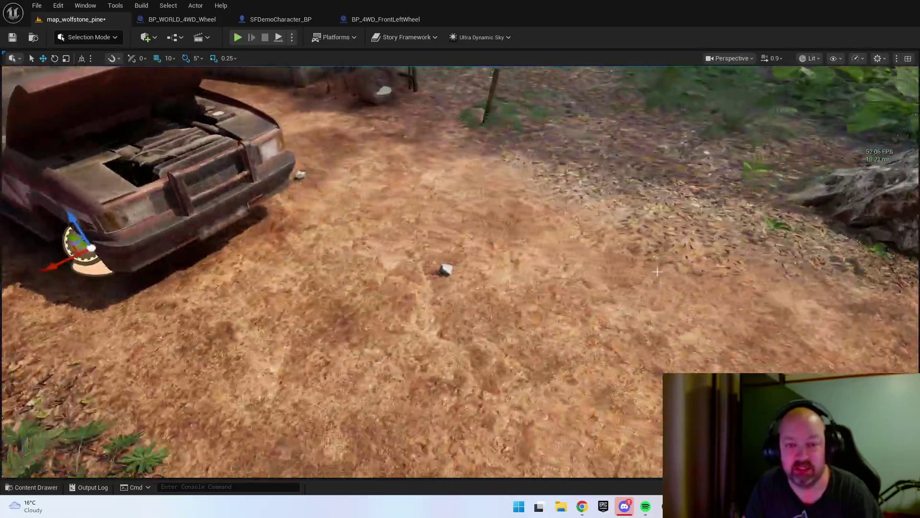
{"action": "right_click", "coordinate": [658, 302]}
{"action": "key", "text": "Escape"}
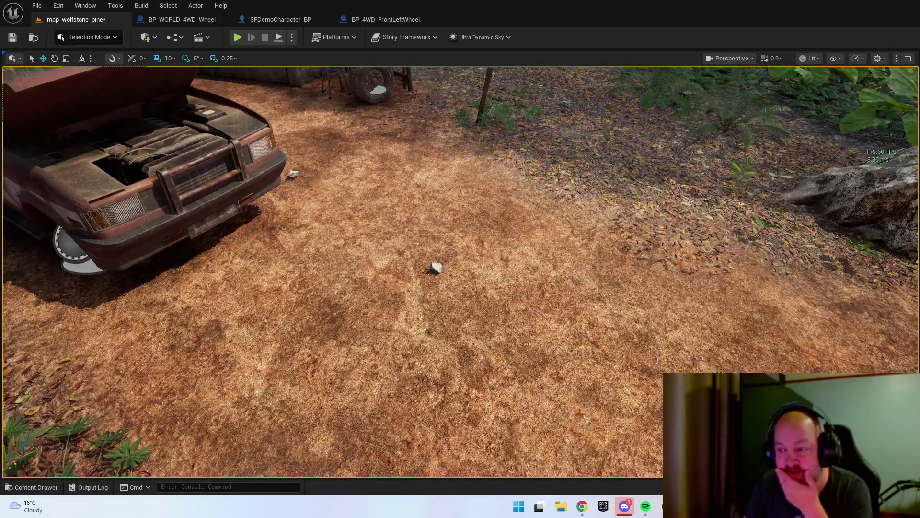
- Play the level, collect loose tyres, mount one on the front-left hub, then stop
{"action": "key", "text": "alt+p"}
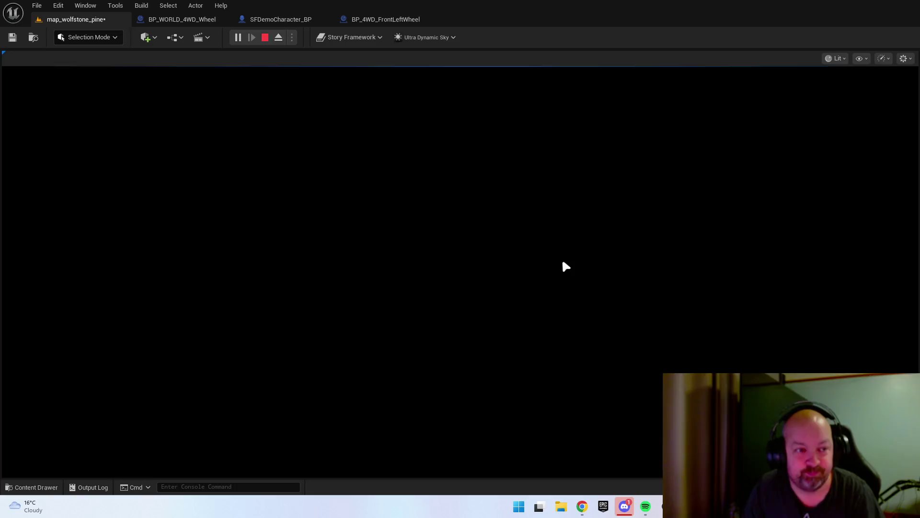
{"action": "key", "text": "w"}
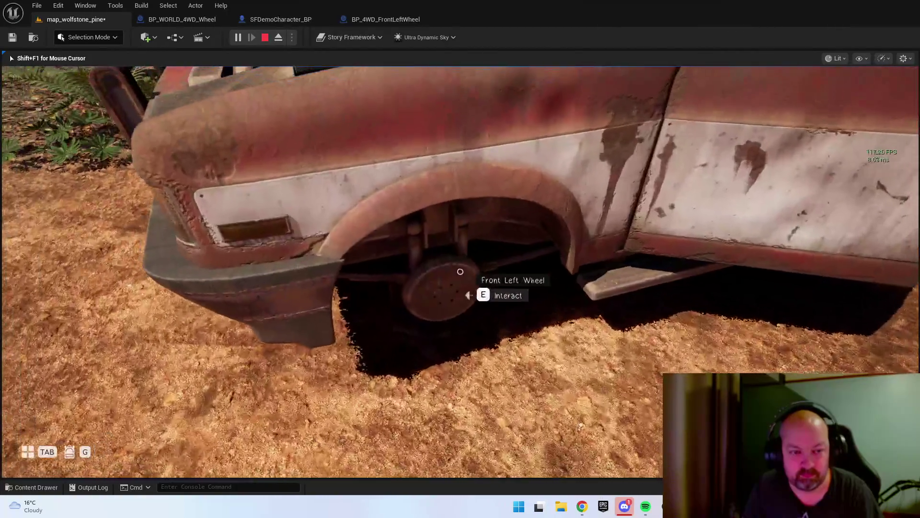
{"action": "key", "text": "s"}
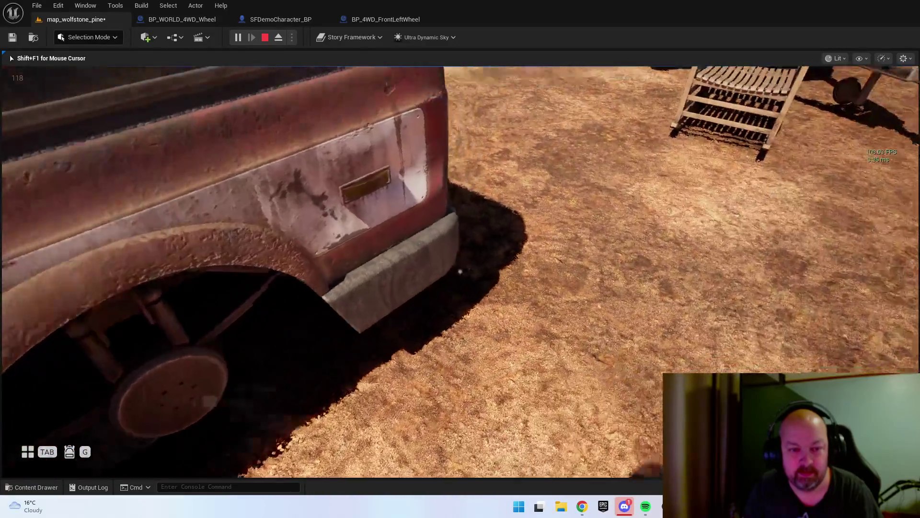
{"action": "key", "text": "w"}
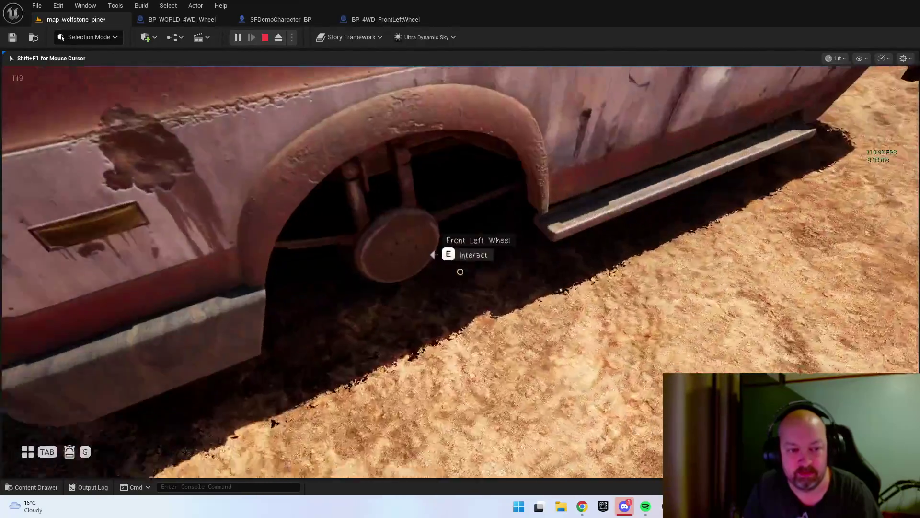
{"action": "key", "text": "w"}
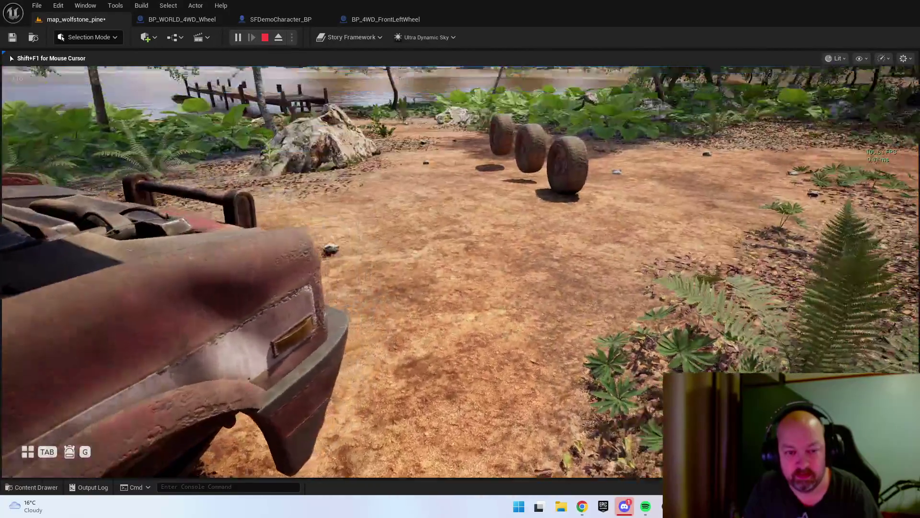
{"action": "key", "text": "w"}
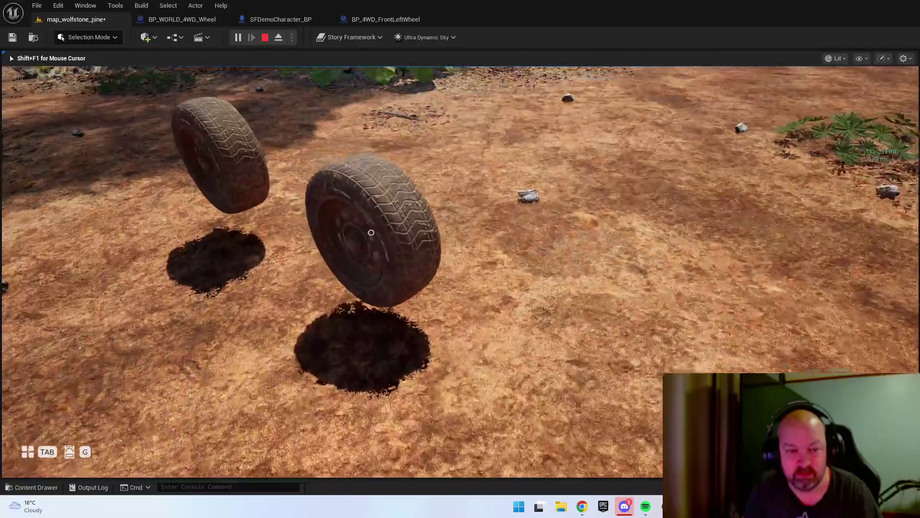
{"action": "key", "text": "w"}
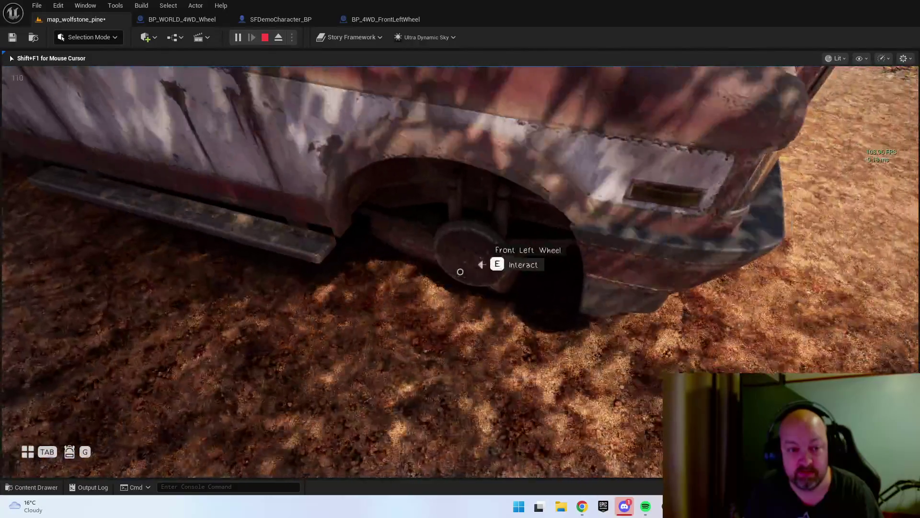
{"action": "key", "text": "e"}
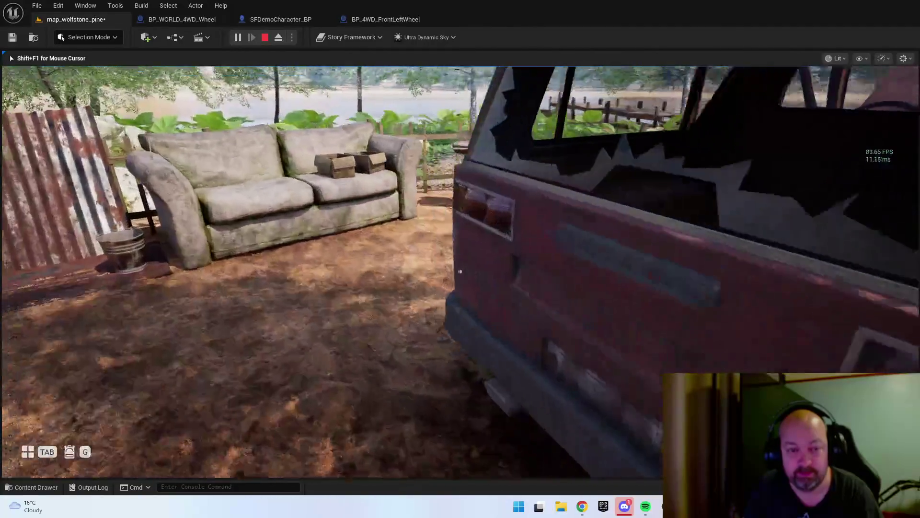
{"action": "key", "text": "w"}
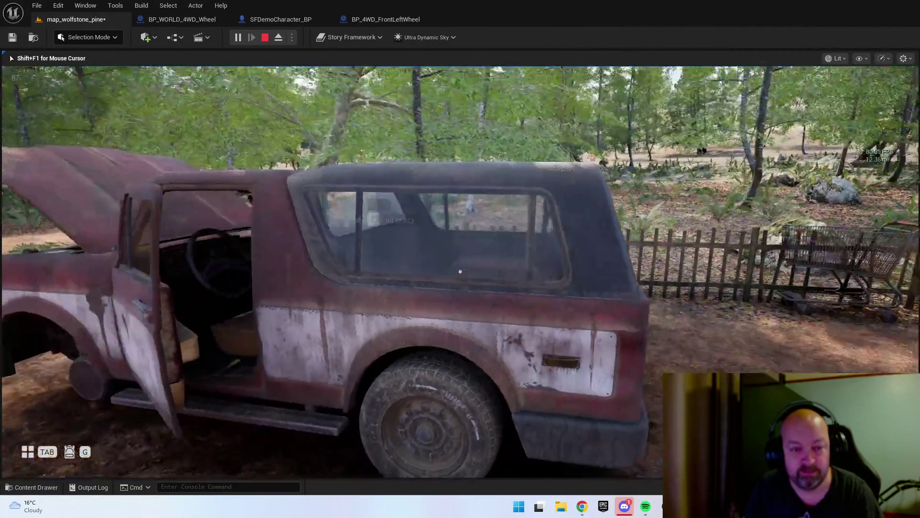
{"action": "key", "text": "w"}
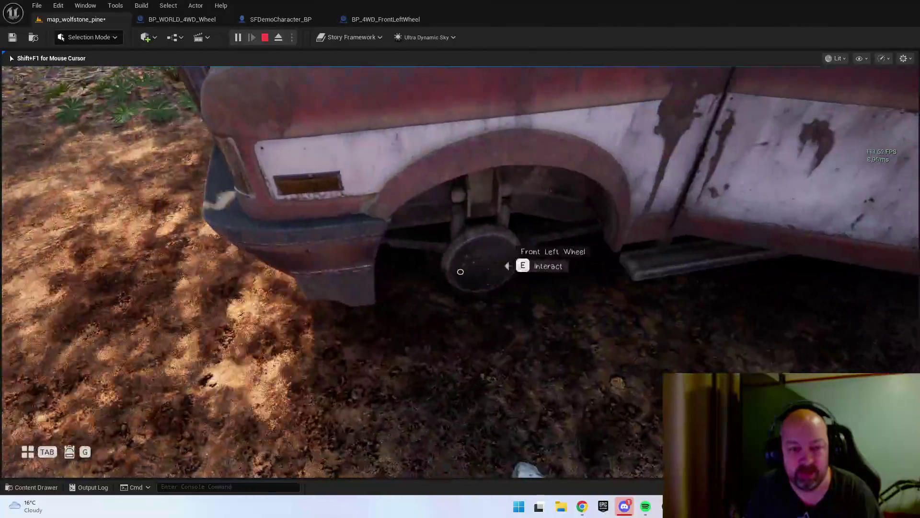
{"action": "key", "text": "e"}
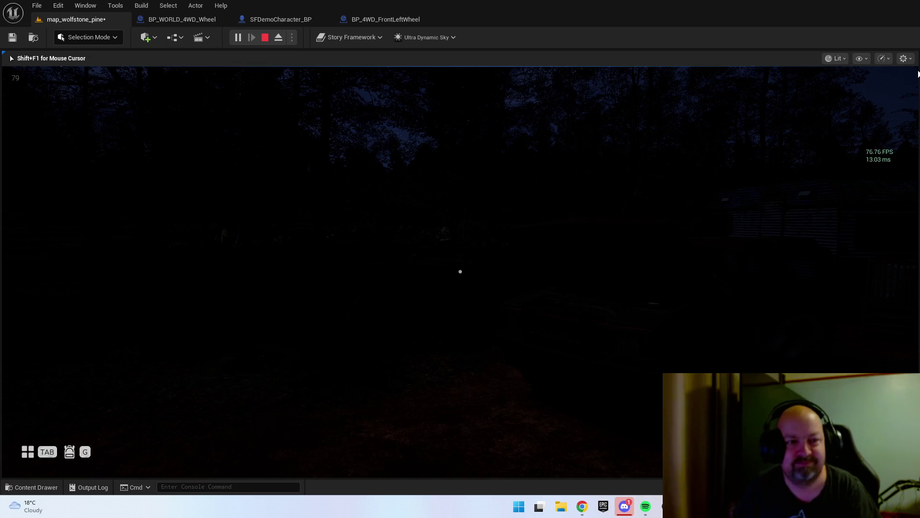
{"action": "key", "text": "Escape"}
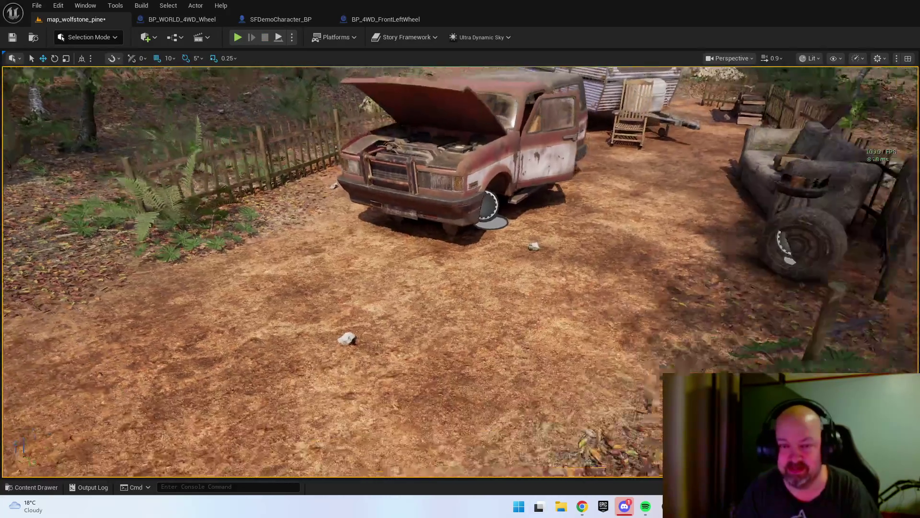
- Zoom out in the viewport and select the truck to open BP_4WD
{"action": "scroll", "coordinate": [647, 259], "scroll_direction": "down", "scroll_amount": 5}
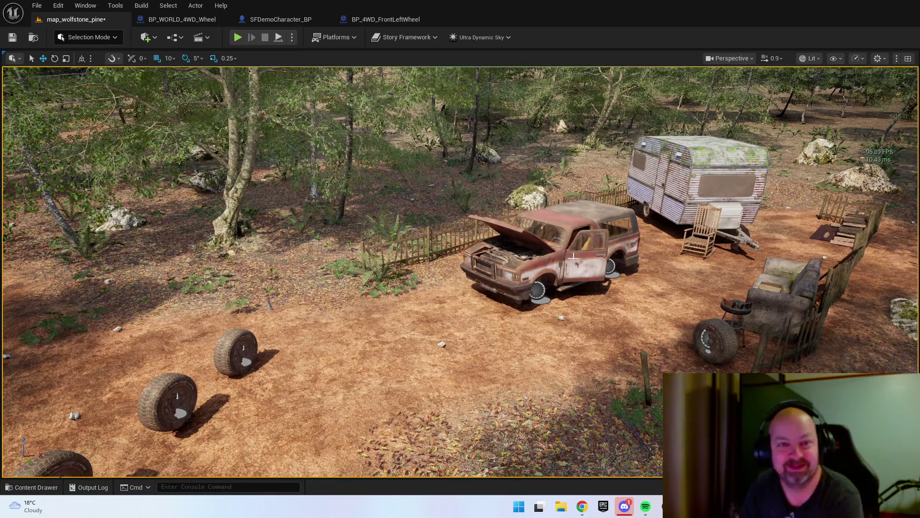
{"action": "left_click", "coordinate": [593, 238]}
- Open BP_4WD and add a new variable named numberOfWheelsAttached?
{"action": "double_click", "coordinate": [595, 254]}
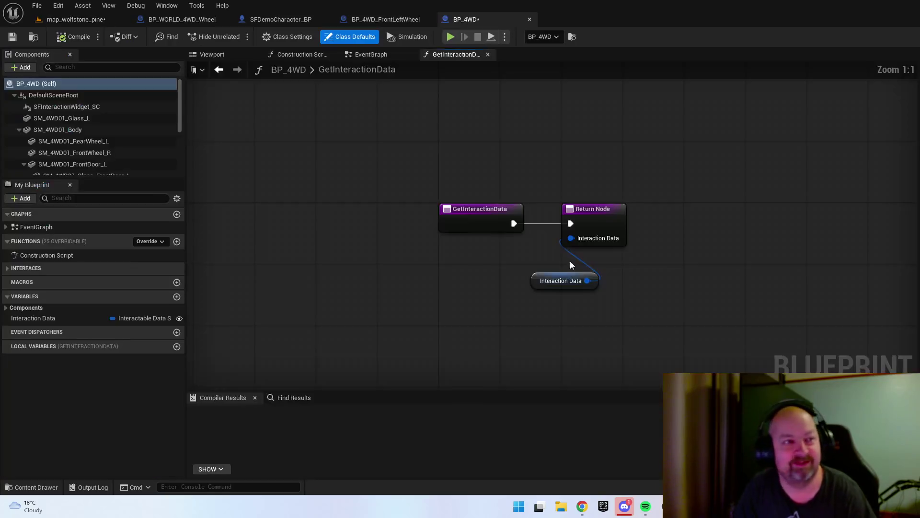
{"action": "left_click", "coordinate": [355, 58]}
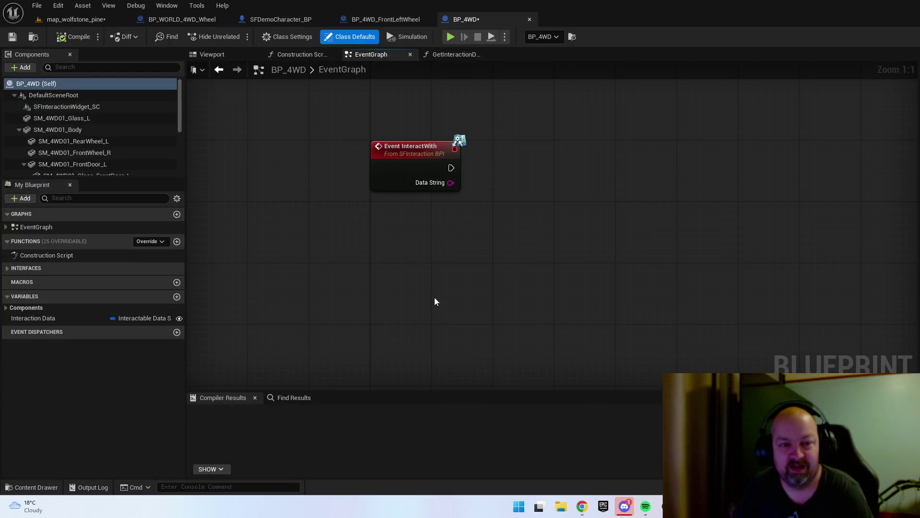
{"action": "left_click", "coordinate": [179, 297]}
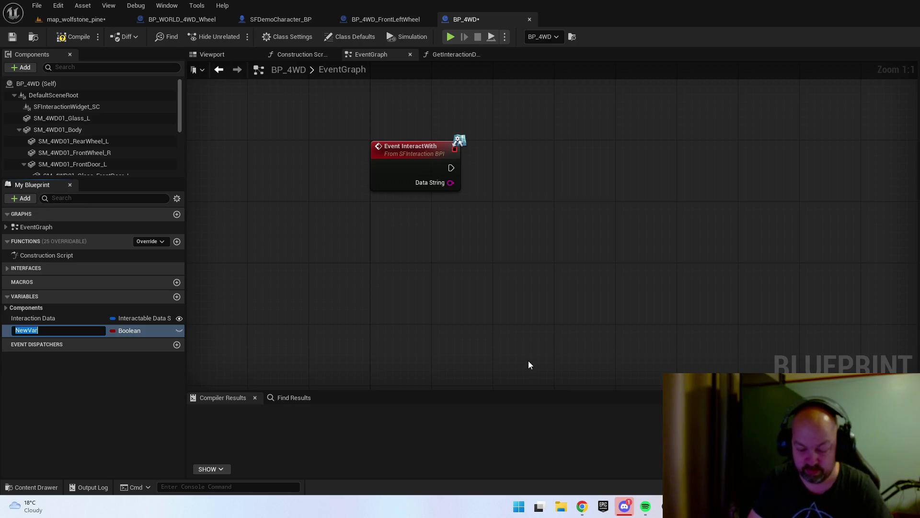
{"action": "type", "text": "N"}
{"action": "key", "text": "BackSpace"}
{"action": "type", "text": "nUMBEROFwHEELS"}
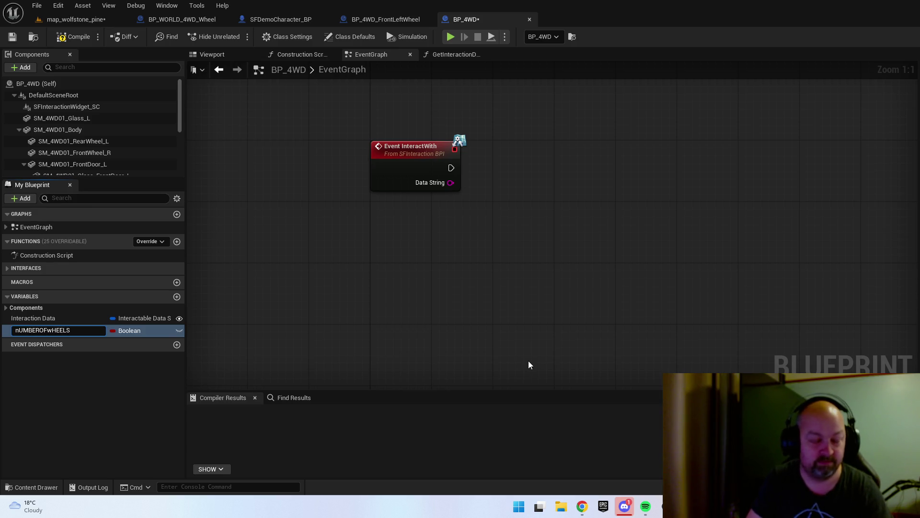
{"action": "key", "text": "ctrl+a"}
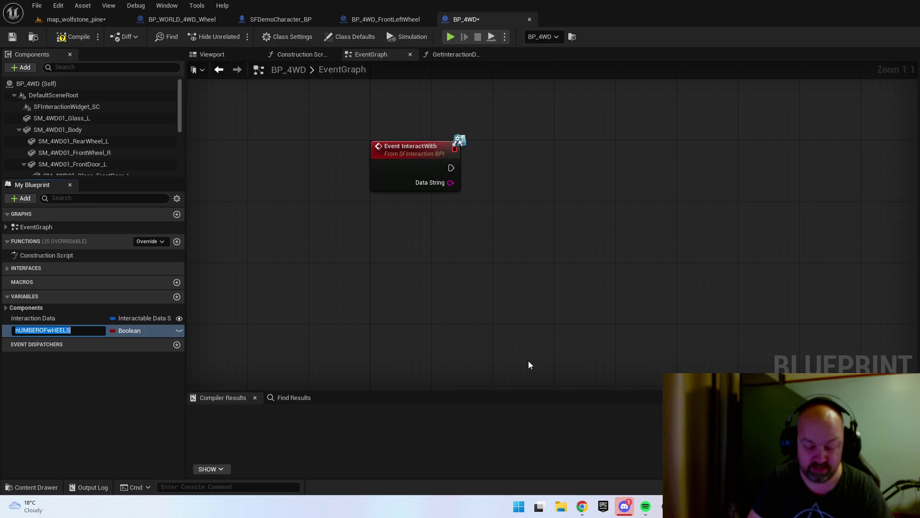
{"action": "type", "text": "numberOfWheelsAttached"}
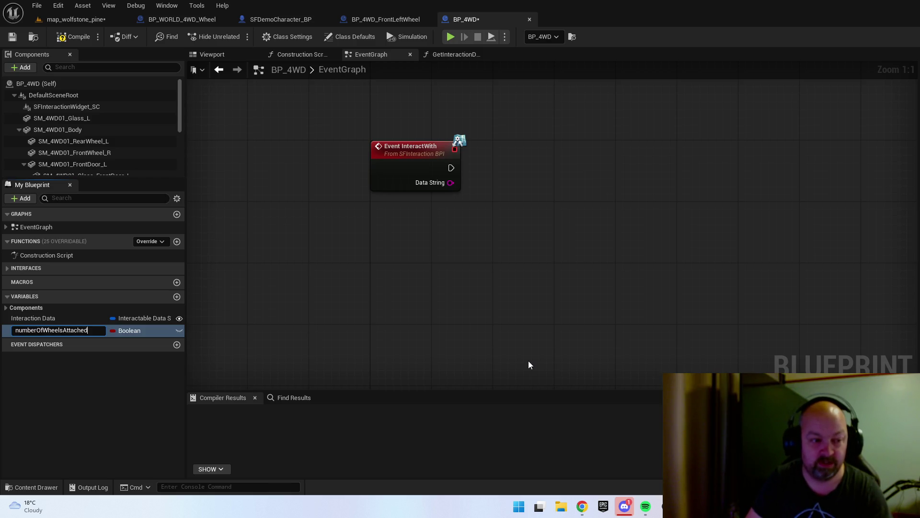
{"action": "type", "text": "?"}
{"action": "key", "text": "Return"}
- Set numberOfWheelsAttached? to type Integer, then compile and save BP_4WD
{"action": "left_click", "coordinate": [130, 331]}
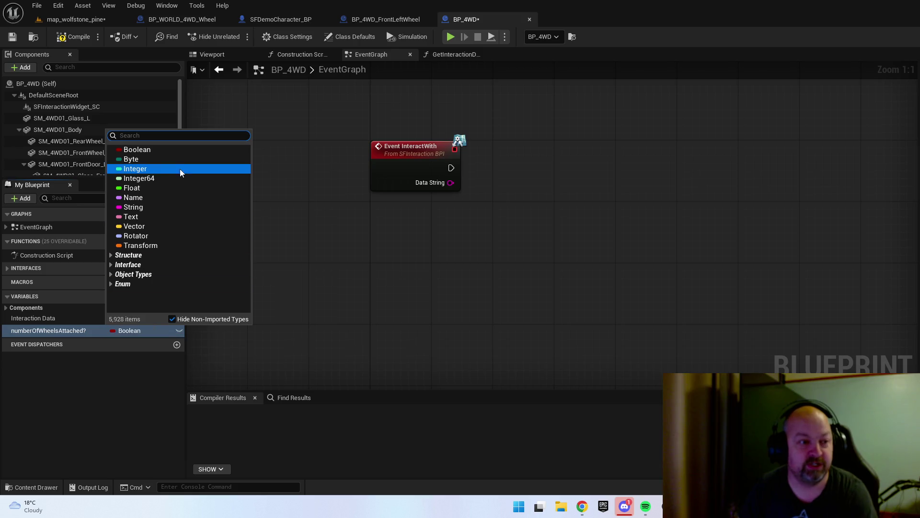
{"action": "left_click", "coordinate": [162, 160]}
{"action": "left_click", "coordinate": [117, 330]}
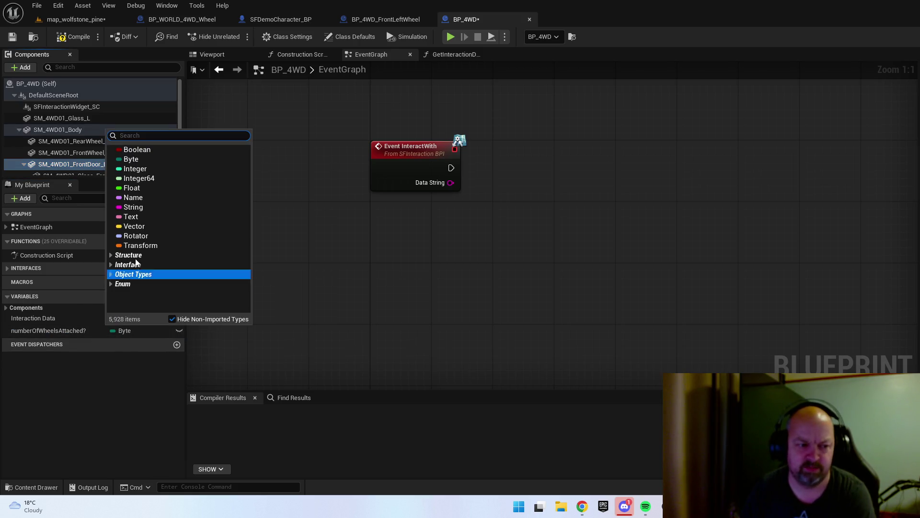
{"action": "left_click", "coordinate": [135, 169]}
{"action": "left_click", "coordinate": [72, 36]}
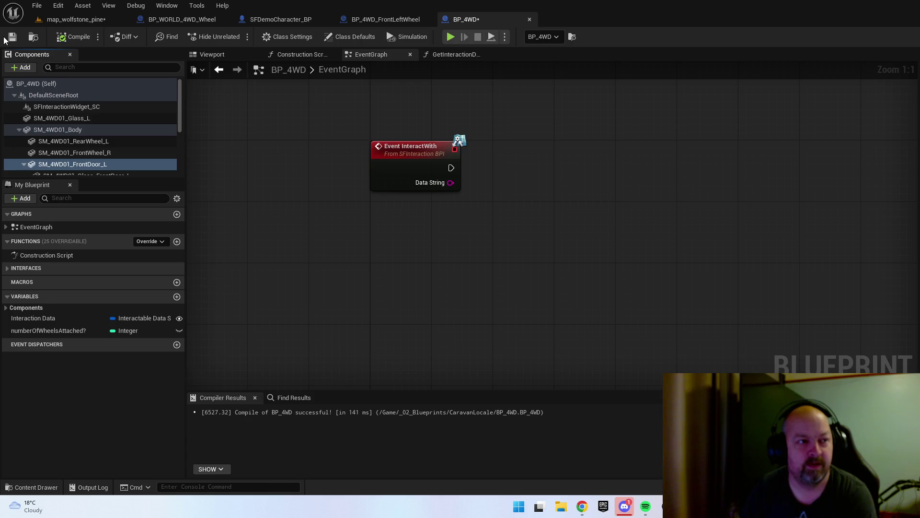
{"action": "left_click", "coordinate": [6, 39]}
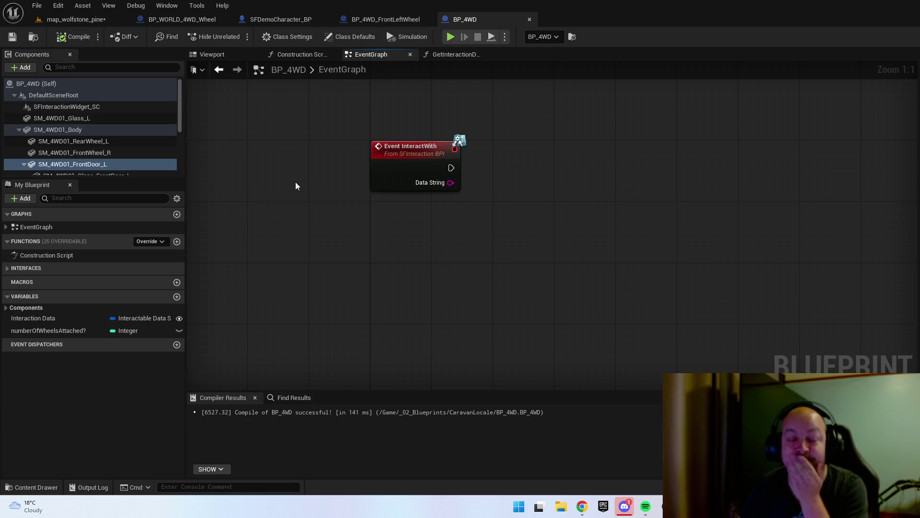
- Rename the BP_4WD_FrontLeftWheel asset in CaravanLocale to BP_4WD_AttachWheel
{"action": "left_click", "coordinate": [377, 20]}
{"action": "left_click_drag", "start_coordinate": [793, 271], "coordinate": [554, 269]}
{"action": "key", "text": "ctrl+b"}
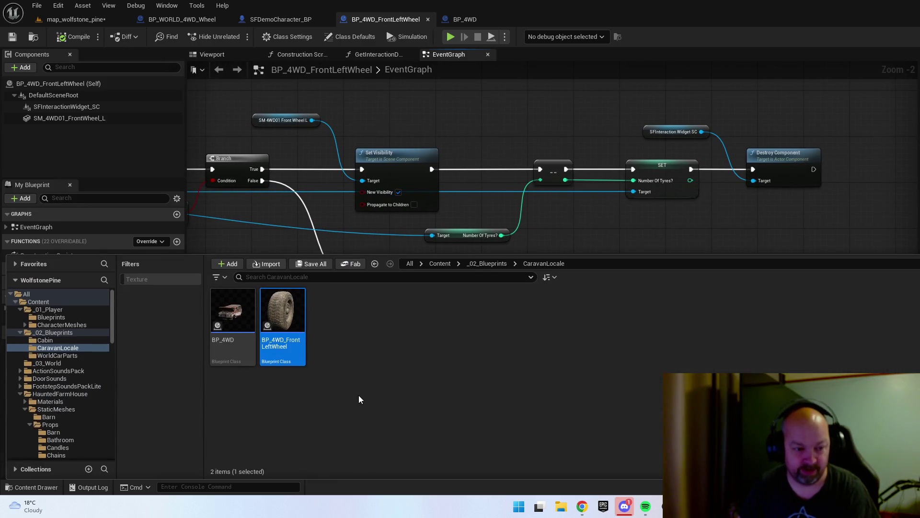
{"action": "key", "text": "F2"}
{"action": "key", "text": "End"}
{"action": "key", "text": "BackSpace"}
{"action": "key", "text": "BackSpace"}
{"action": "key", "text": "BackSpace"}
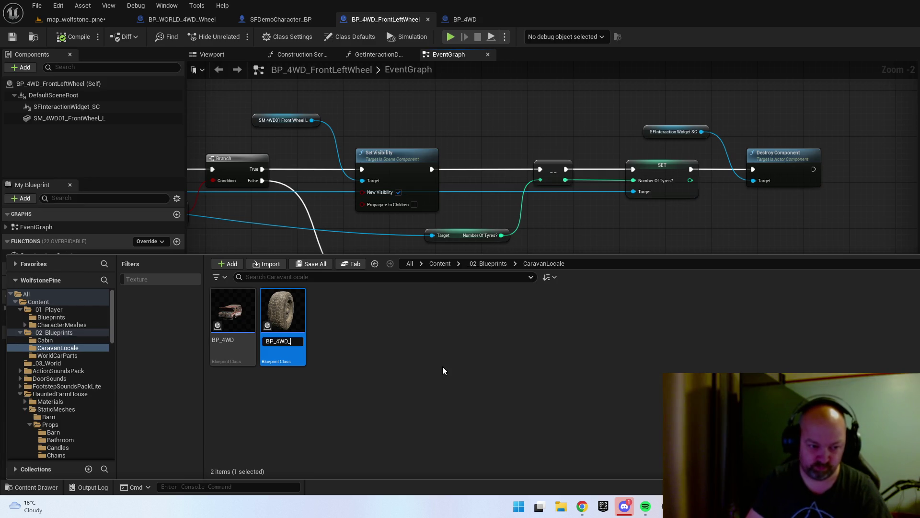
{"action": "type", "text": "ttachWheel"}
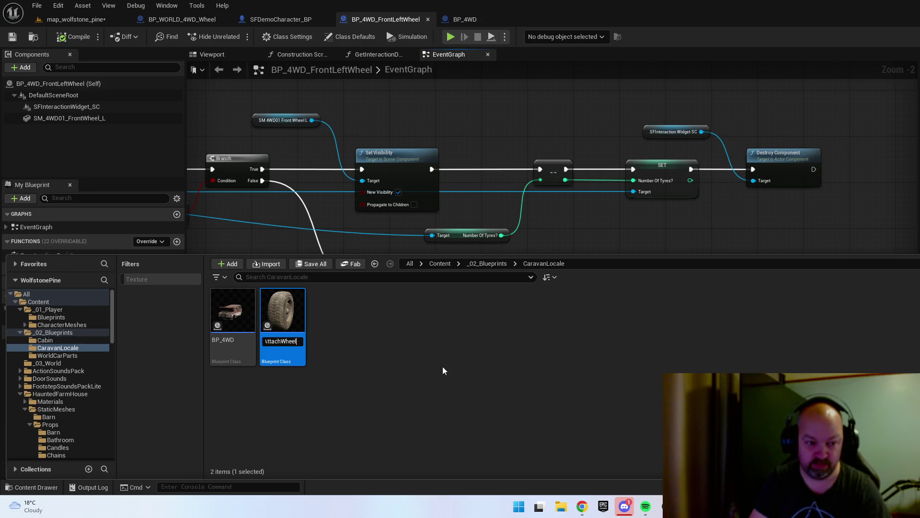
{"action": "key", "text": "Return"}
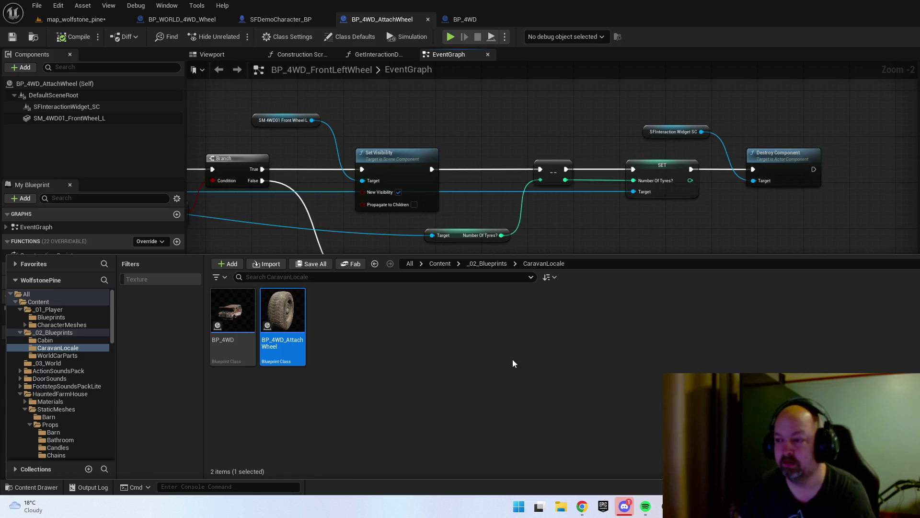
- Shift the widget and Destroy Component nodes right to make room after the SET node
{"action": "left_click", "coordinate": [646, 211]}
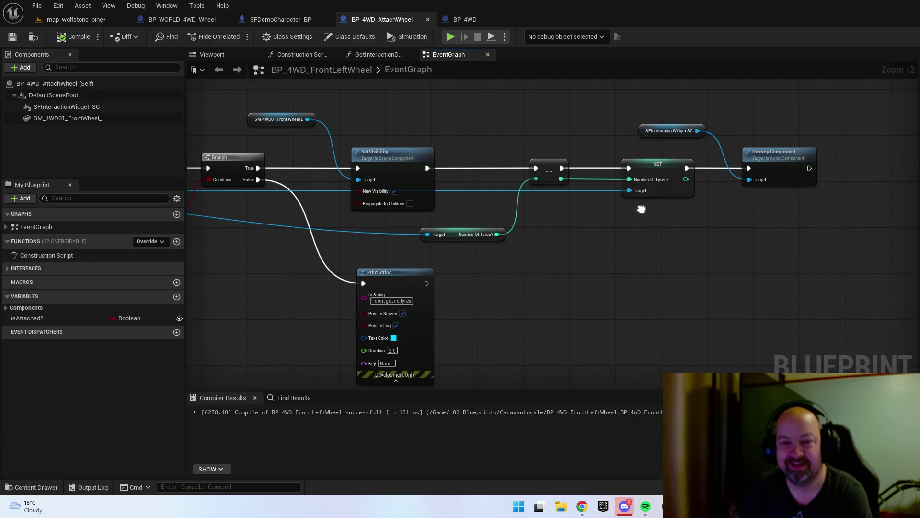
{"action": "mouse_move", "coordinate": [658, 94]}
{"action": "left_mouse_down"}
{"action": "mouse_move", "coordinate": [759, 153]}
{"action": "mouse_move", "coordinate": [804, 143]}
{"action": "mouse_move", "coordinate": [730, 145]}
{"action": "left_mouse_up"}
{"action": "left_click", "coordinate": [748, 110]}
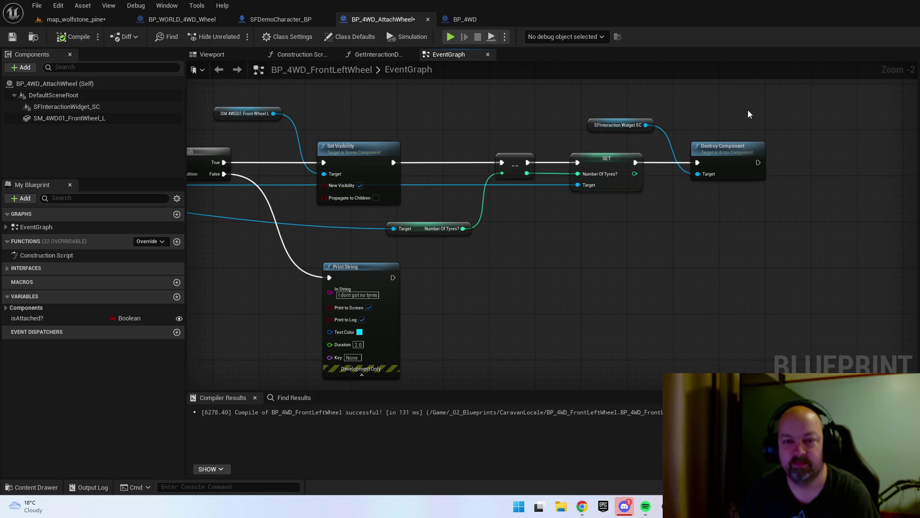
{"action": "mouse_move", "coordinate": [670, 208]}
{"action": "left_mouse_down"}
{"action": "mouse_move", "coordinate": [701, 220]}
{"action": "mouse_move", "coordinate": [850, 221]}
{"action": "left_mouse_up"}
{"action": "mouse_move", "coordinate": [620, 229]}
{"action": "left_mouse_down"}
{"action": "mouse_move", "coordinate": [717, 239]}
{"action": "mouse_move", "coordinate": [527, 232]}
{"action": "left_mouse_up"}
{"action": "left_click_drag", "start_coordinate": [723, 230], "coordinate": [503, 231]}
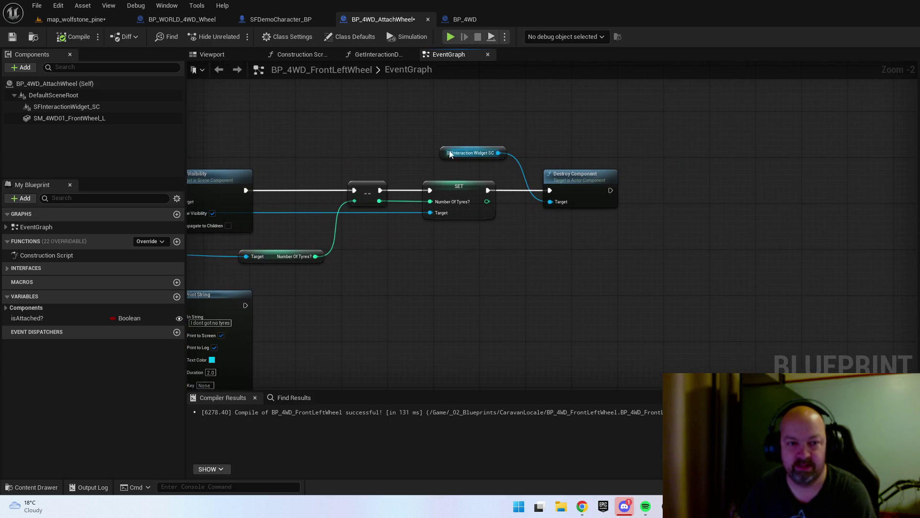
{"action": "mouse_move", "coordinate": [451, 153]}
{"action": "left_mouse_down"}
{"action": "mouse_move", "coordinate": [531, 130]}
{"action": "mouse_move", "coordinate": [547, 152]}
{"action": "left_mouse_up"}
{"action": "left_click", "coordinate": [579, 183], "text": "ctrl"}
{"action": "left_click_drag", "start_coordinate": [579, 182], "coordinate": [746, 178]}
{"action": "left_click", "coordinate": [539, 213]}
- Add a Get Actor Of Class node after SET with BP_4WD as the Actor Class
{"action": "left_click_drag", "start_coordinate": [488, 190], "coordinate": [511, 191]}
{"action": "type", "text": "get actor"}
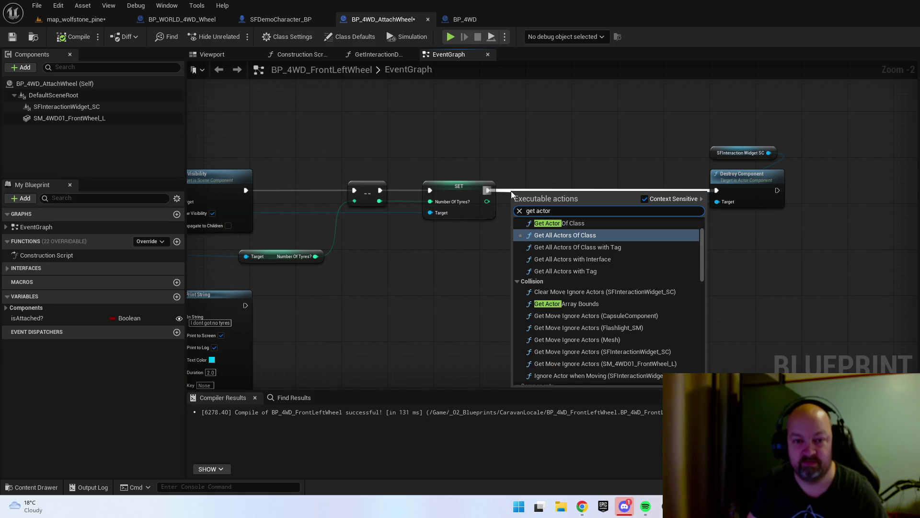
{"action": "key", "text": "Return"}
{"action": "left_click_drag", "start_coordinate": [533, 193], "coordinate": [538, 183]}
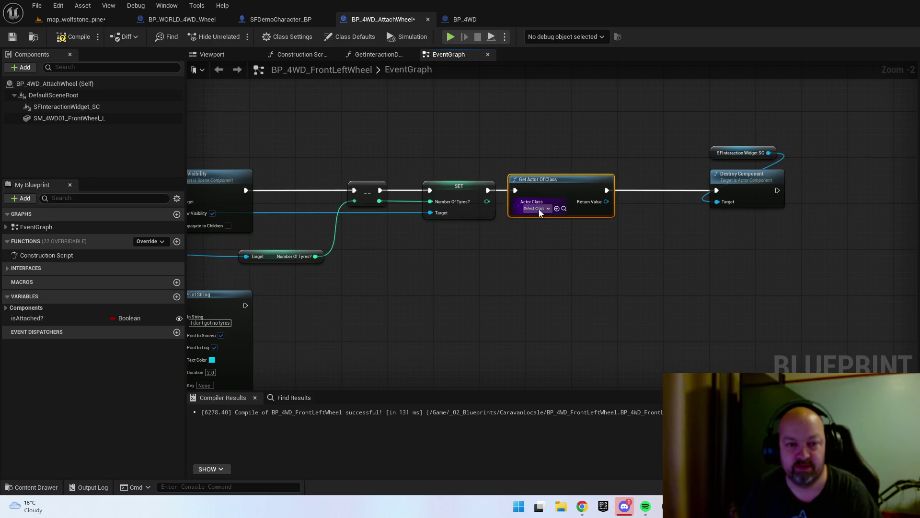
{"action": "left_click", "coordinate": [545, 209]}
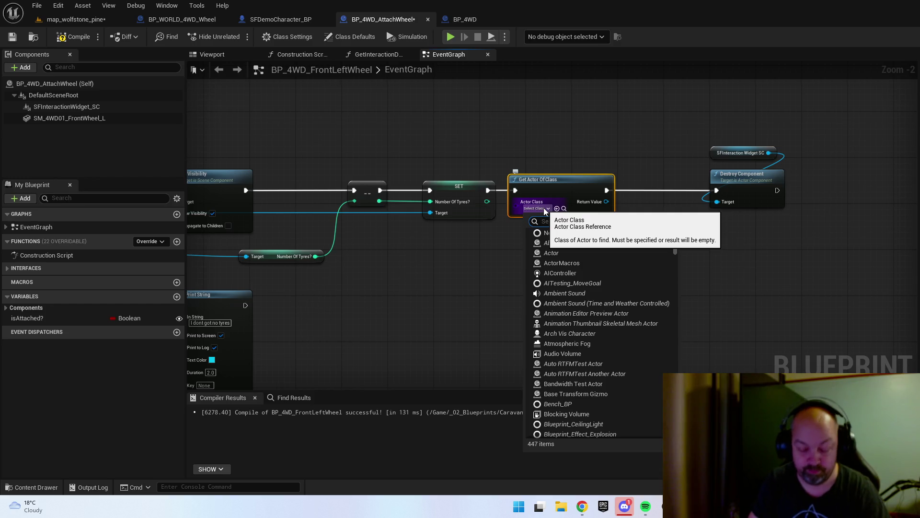
{"action": "type", "text": "BP_"}
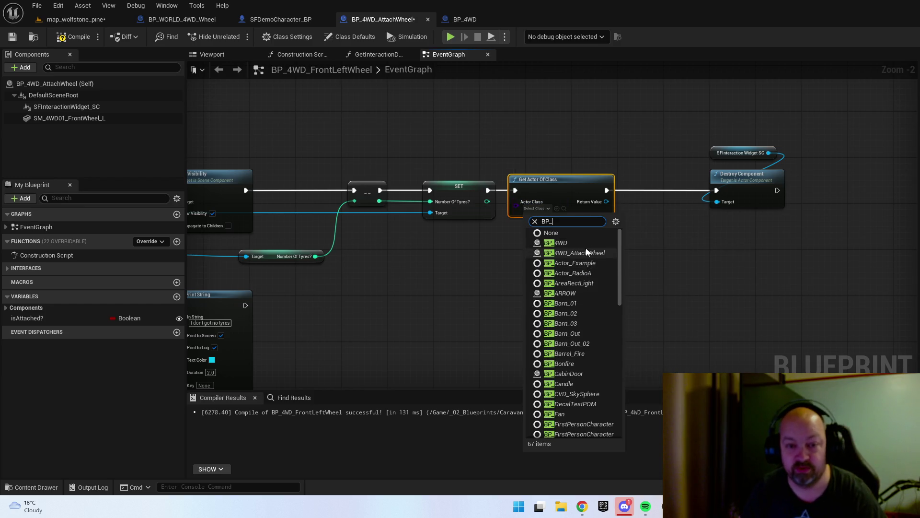
{"action": "left_click", "coordinate": [585, 244]}
- Move the widget and Destroy Component nodes further right, deleting a mistakenly added wheel setter
{"action": "left_click_drag", "start_coordinate": [493, 255], "coordinate": [501, 140]}
{"action": "left_click_drag", "start_coordinate": [509, 177], "coordinate": [617, 176]}
{"action": "left_click_drag", "start_coordinate": [367, 205], "coordinate": [405, 208]}
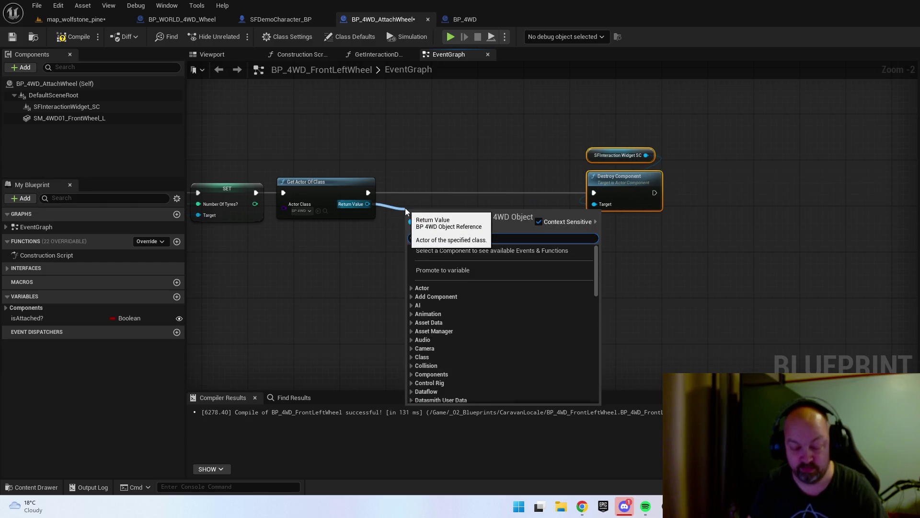
{"action": "type", "text": "set wheel"}
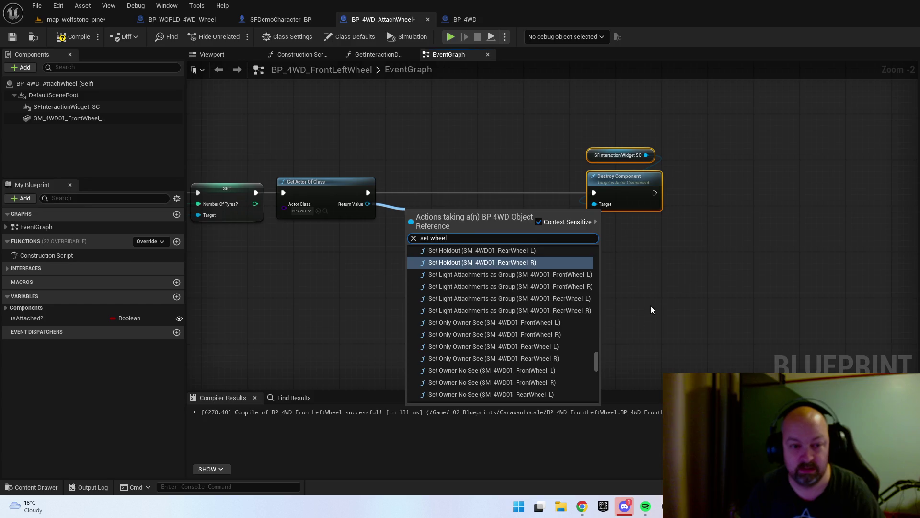
{"action": "left_click", "coordinate": [587, 359]}
{"action": "mouse_move", "coordinate": [499, 325]}
{"action": "left_mouse_down"}
{"action": "mouse_move", "coordinate": [411, 205]}
{"action": "mouse_move", "coordinate": [413, 219]}
{"action": "left_mouse_up"}
{"action": "key", "text": "Delete"}
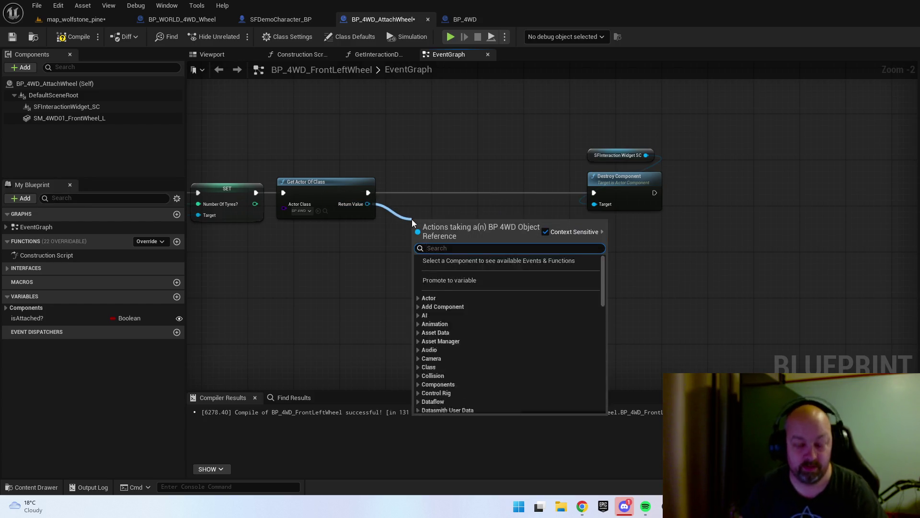
{"action": "type", "text": "setnum"}
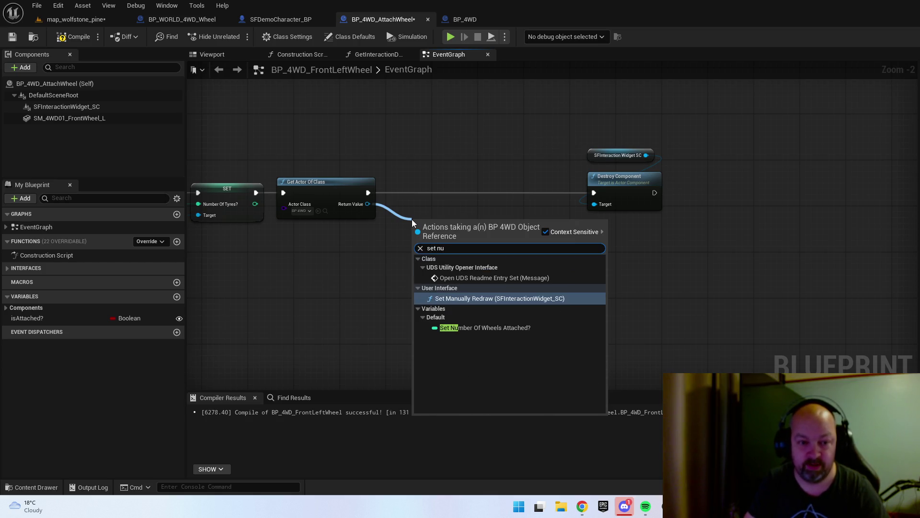
- Add a Set and a Get for BP_4WD's Number Of Wheels Attached? from Return Value
{"action": "left_click", "coordinate": [506, 331]}
{"action": "mouse_move", "coordinate": [599, 144]}
{"action": "left_mouse_down"}
{"action": "mouse_move", "coordinate": [629, 184]}
{"action": "mouse_move", "coordinate": [712, 184]}
{"action": "left_mouse_up"}
{"action": "left_click", "coordinate": [542, 237]}
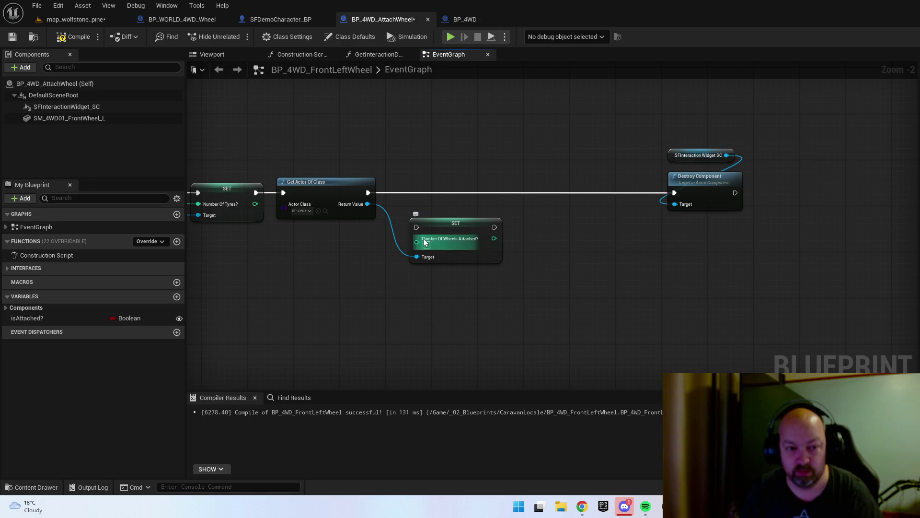
{"action": "left_click_drag", "start_coordinate": [442, 226], "coordinate": [538, 226]}
{"action": "left_click_drag", "start_coordinate": [368, 204], "coordinate": [396, 245]}
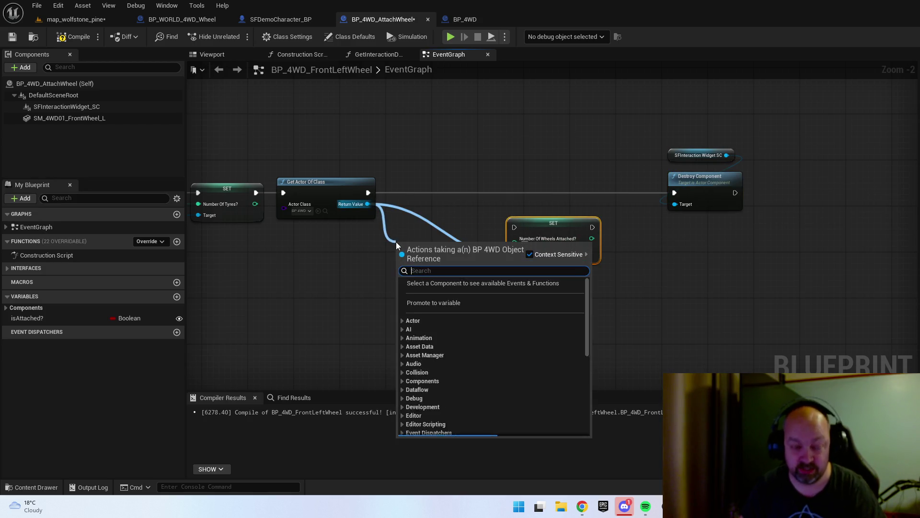
{"action": "type", "text": "get number"}
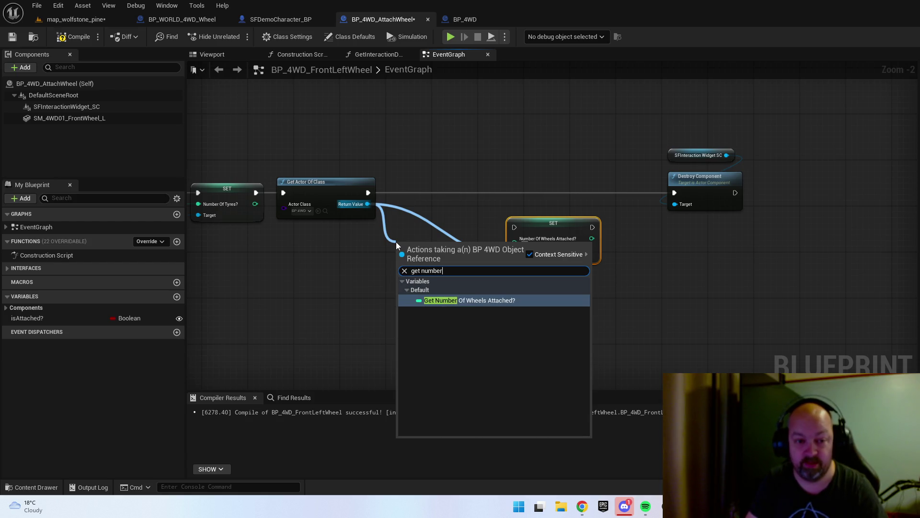
{"action": "key", "text": "Return"}
{"action": "left_click_drag", "start_coordinate": [427, 248], "coordinate": [386, 263]}
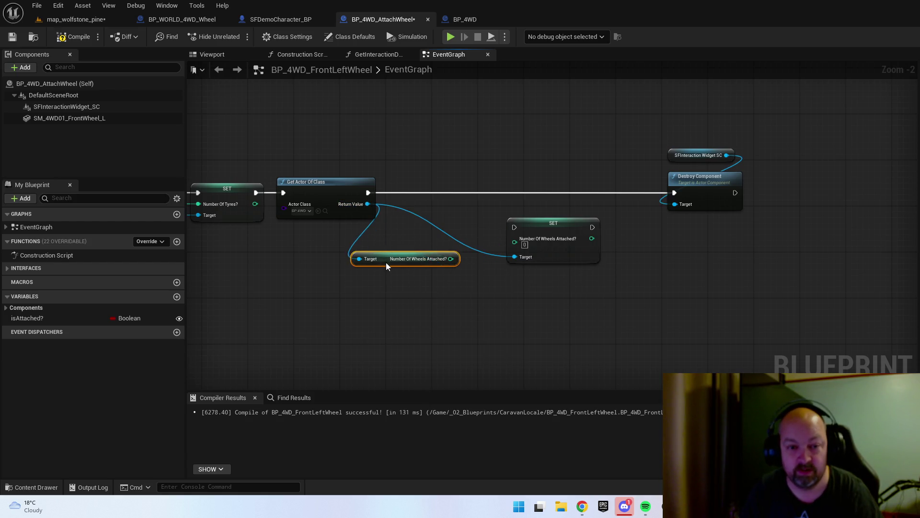
{"action": "left_click_drag", "start_coordinate": [567, 230], "coordinate": [601, 225]}
- Insert a ++ increment on the wheel count and wire it through SET into Destroy Component
{"action": "left_click_drag", "start_coordinate": [446, 266], "coordinate": [475, 237]}
{"action": "type", "text": "++"}
{"action": "key", "text": "Return"}
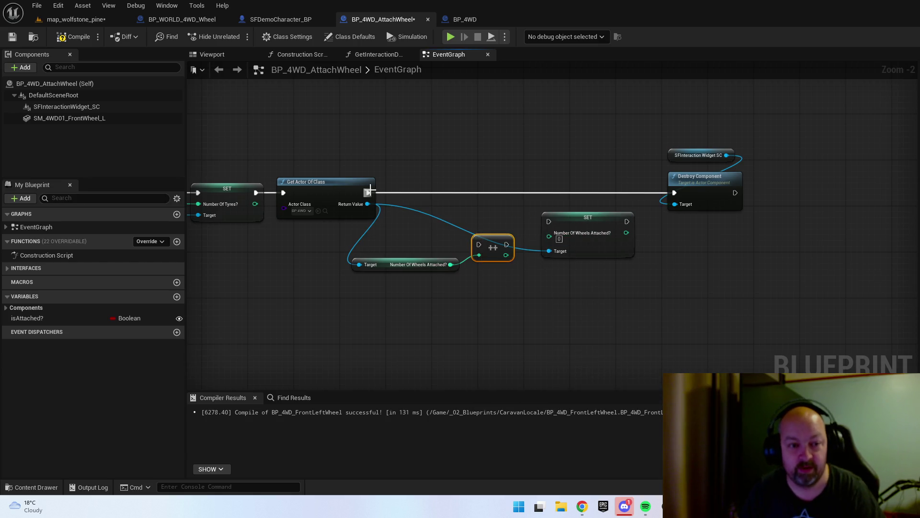
{"action": "mouse_move", "coordinate": [368, 192]}
{"action": "left_mouse_down"}
{"action": "mouse_move", "coordinate": [486, 244]}
{"action": "mouse_move", "coordinate": [489, 185]}
{"action": "mouse_move", "coordinate": [552, 234]}
{"action": "left_mouse_up"}
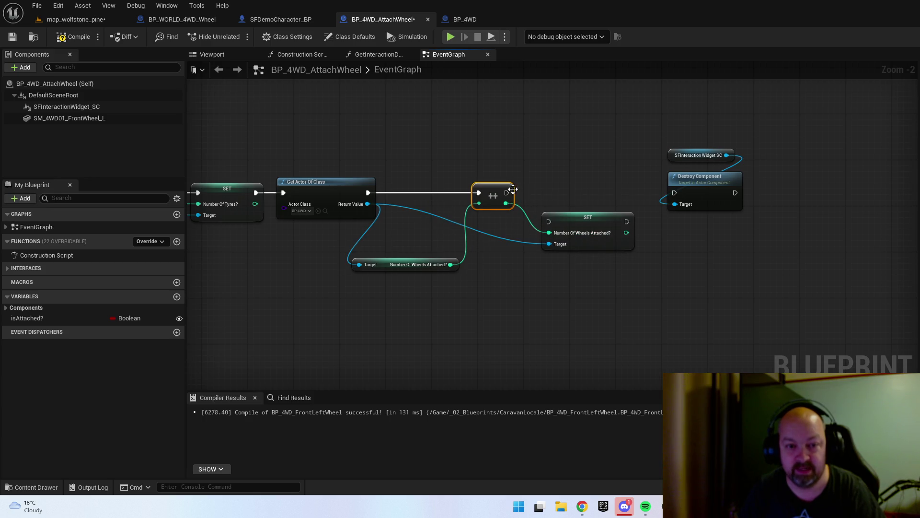
{"action": "mouse_move", "coordinate": [507, 192]}
{"action": "left_mouse_down"}
{"action": "mouse_move", "coordinate": [549, 221]}
{"action": "mouse_move", "coordinate": [576, 191]}
{"action": "left_mouse_up"}
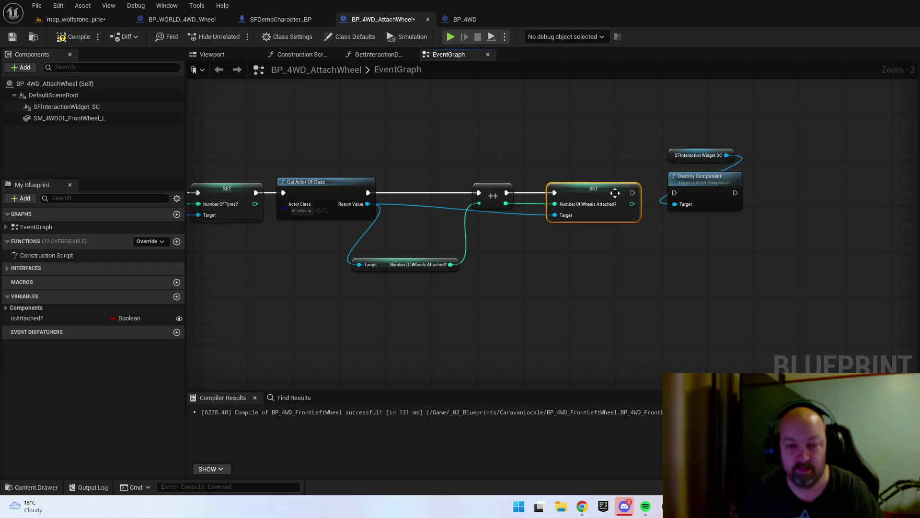
{"action": "left_click_drag", "start_coordinate": [633, 192], "coordinate": [676, 193]}
- Tidy the increment, getter and SET node positions and pan back to the graph's start
{"action": "left_click_drag", "start_coordinate": [488, 192], "coordinate": [510, 190]}
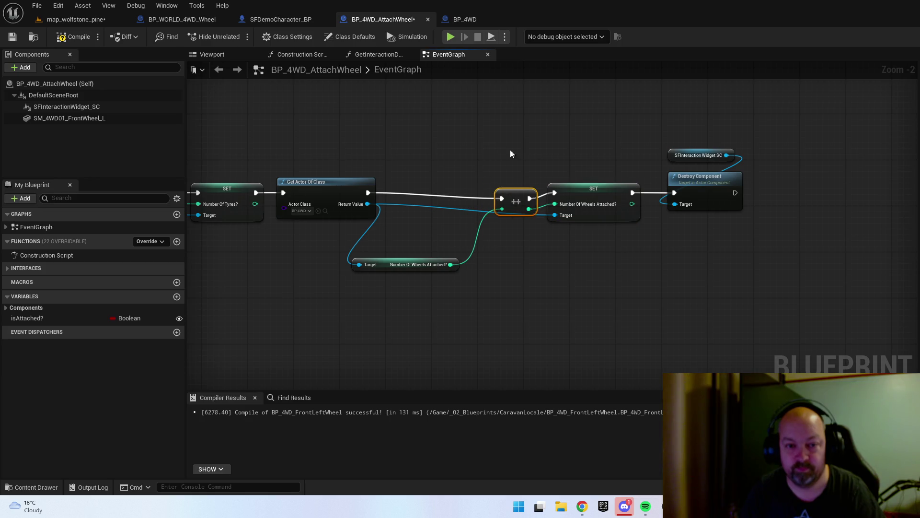
{"action": "mouse_move", "coordinate": [383, 269]}
{"action": "left_mouse_down"}
{"action": "mouse_move", "coordinate": [425, 240]}
{"action": "mouse_move", "coordinate": [420, 229]}
{"action": "left_mouse_up"}
{"action": "left_click", "coordinate": [552, 229]}
{"action": "left_click_drag", "start_coordinate": [545, 178], "coordinate": [531, 193]}
{"action": "left_click_drag", "start_coordinate": [603, 186], "coordinate": [615, 186]}
{"action": "left_click", "coordinate": [669, 269]}
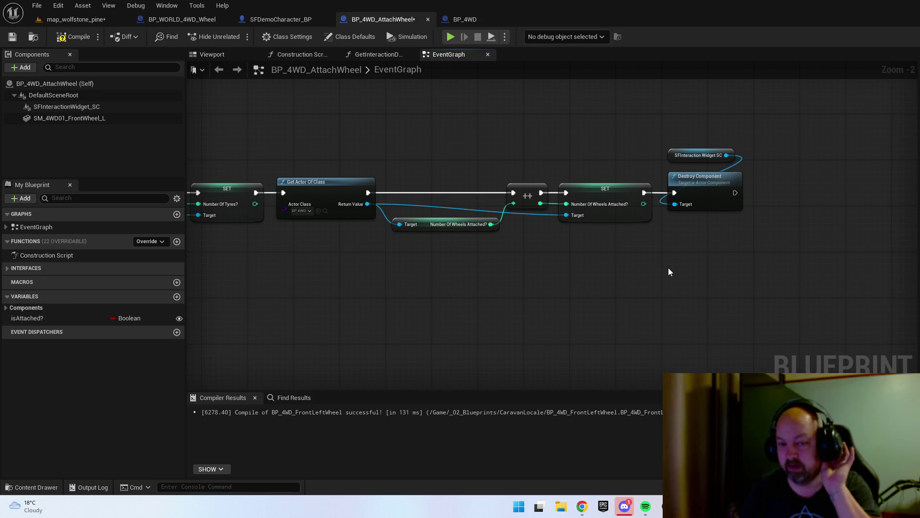
{"action": "left_click_drag", "start_coordinate": [613, 286], "coordinate": [750, 227]}
{"action": "scroll", "coordinate": [590, 222], "scroll_direction": "down", "scroll_amount": 3}
{"action": "scroll", "coordinate": [381, 129], "scroll_direction": "up", "scroll_amount": 1}
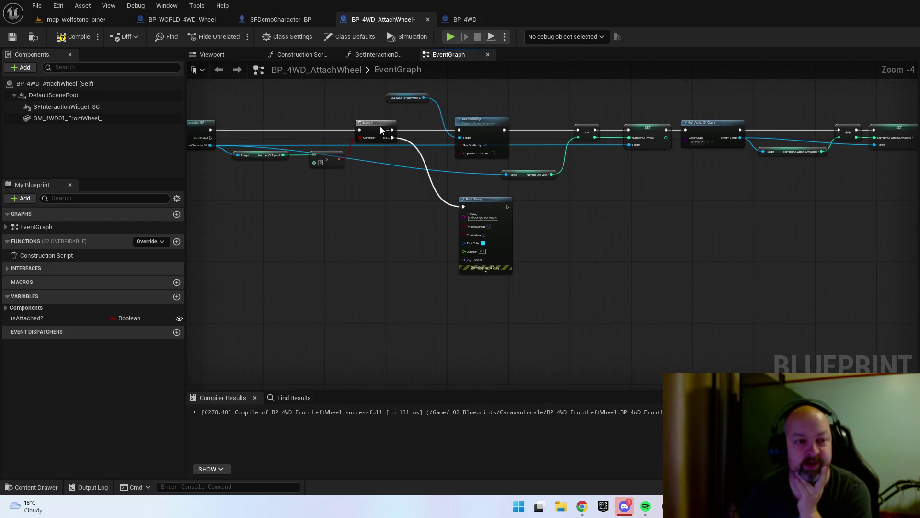
- Compile BP_4WD_AttachWheel and inspect the truck in BP_4WD's viewport
{"action": "left_click", "coordinate": [82, 37]}
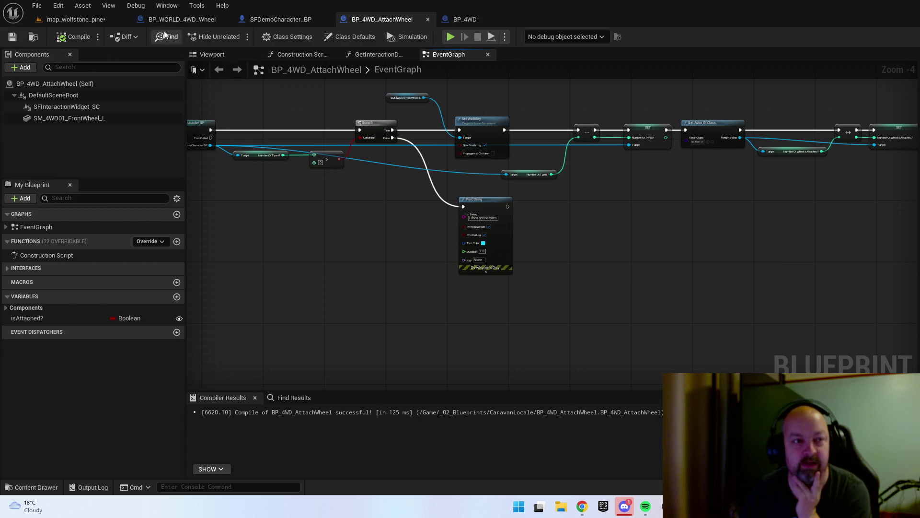
{"action": "left_click", "coordinate": [477, 19]}
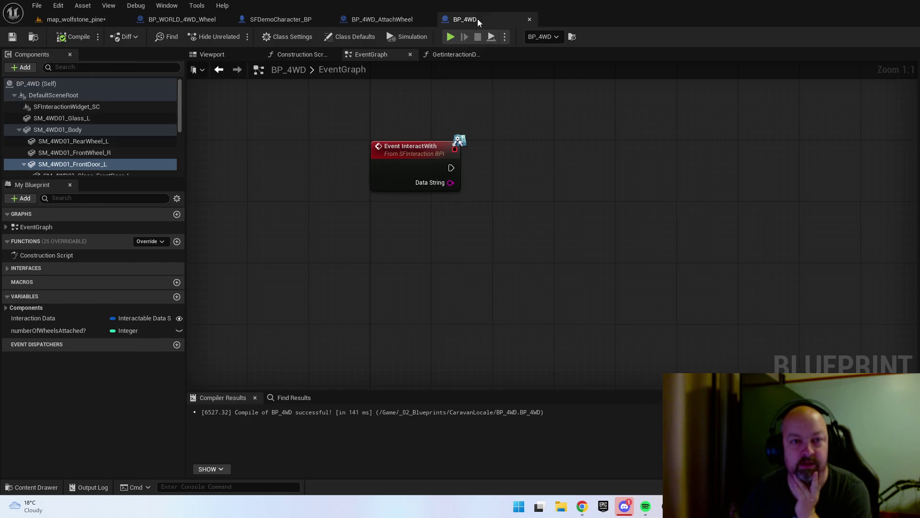
{"action": "left_click", "coordinate": [72, 330]}
{"action": "left_click", "coordinate": [214, 54]}
{"action": "mouse_move", "coordinate": [751, 285]}
{"action": "left_mouse_down"}
{"action": "mouse_move", "coordinate": [719, 288]}
{"action": "mouse_move", "coordinate": [751, 285]}
{"action": "left_mouse_up"}
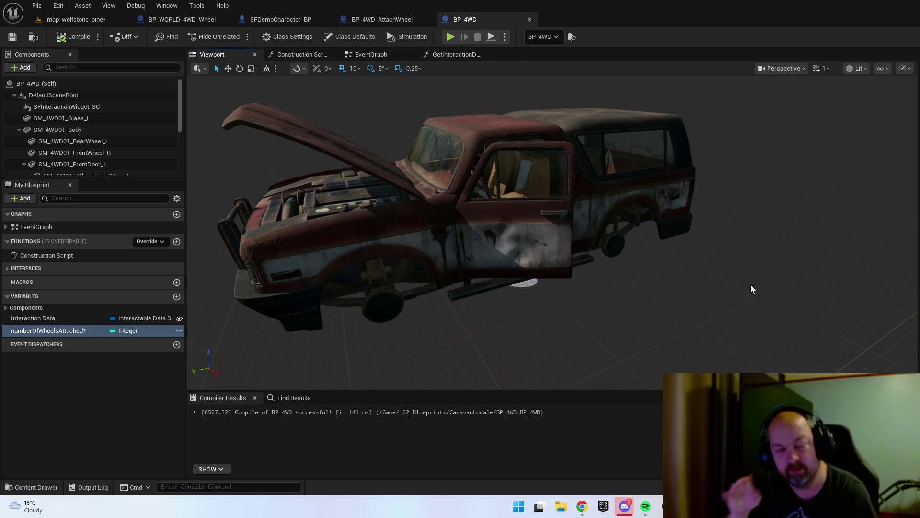
- Move the Destroy Component and widget nodes further right in the AttachWheel graph, then return to BP_4WD
{"action": "left_click", "coordinate": [386, 21]}
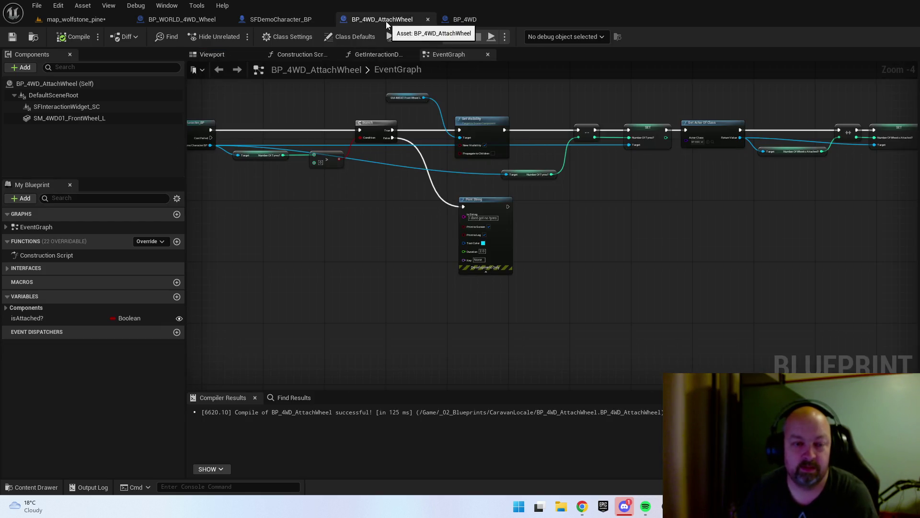
{"action": "left_click_drag", "start_coordinate": [608, 221], "coordinate": [835, 250]}
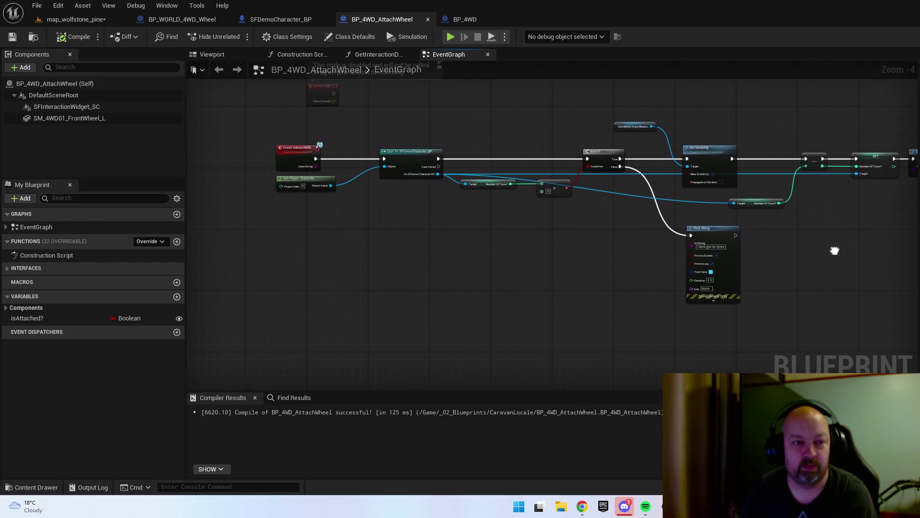
{"action": "left_click_drag", "start_coordinate": [489, 244], "coordinate": [452, 242]}
{"action": "scroll", "coordinate": [557, 250], "scroll_direction": "down", "scroll_amount": 1}
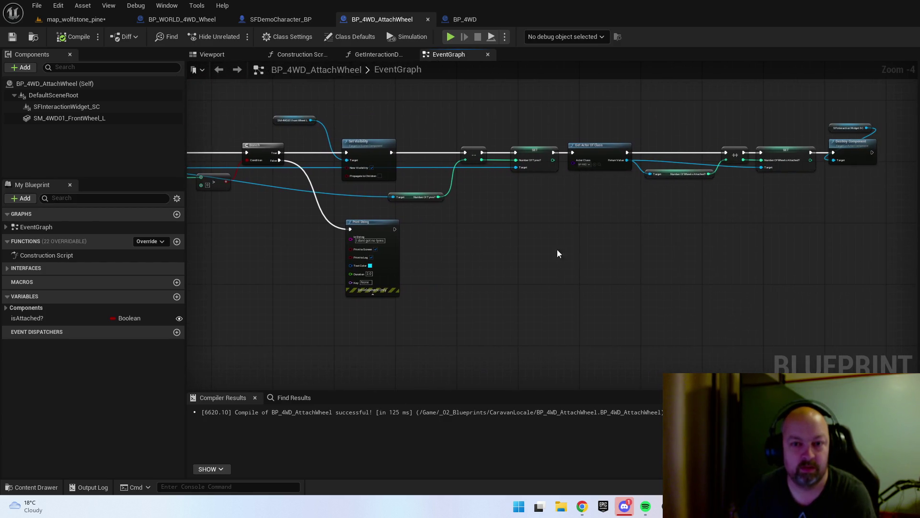
{"action": "mouse_move", "coordinate": [557, 249]}
{"action": "left_mouse_down"}
{"action": "mouse_move", "coordinate": [657, 249]}
{"action": "mouse_move", "coordinate": [524, 252]}
{"action": "mouse_move", "coordinate": [564, 243]}
{"action": "left_mouse_up"}
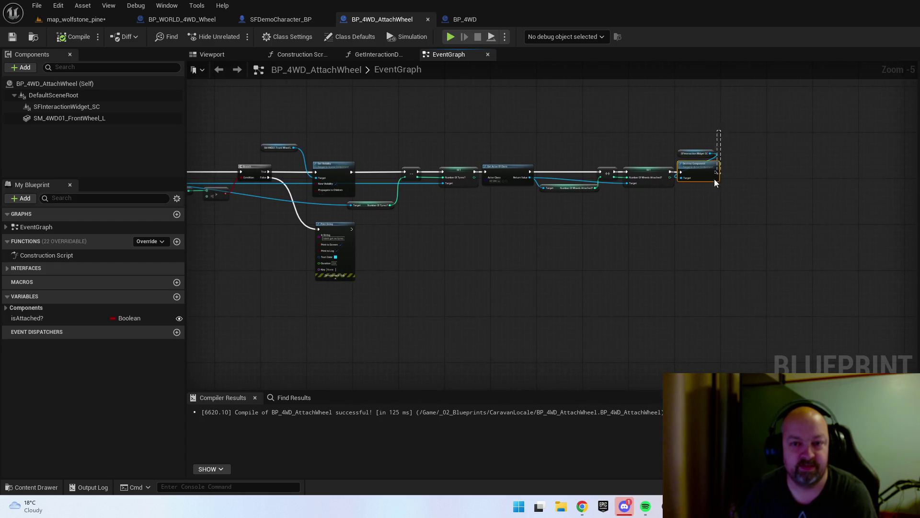
{"action": "mouse_move", "coordinate": [700, 173]}
{"action": "left_mouse_down"}
{"action": "mouse_move", "coordinate": [748, 179]}
{"action": "mouse_move", "coordinate": [585, 263]}
{"action": "mouse_move", "coordinate": [688, 128]}
{"action": "mouse_move", "coordinate": [709, 225]}
{"action": "mouse_move", "coordinate": [696, 261]}
{"action": "left_mouse_up"}
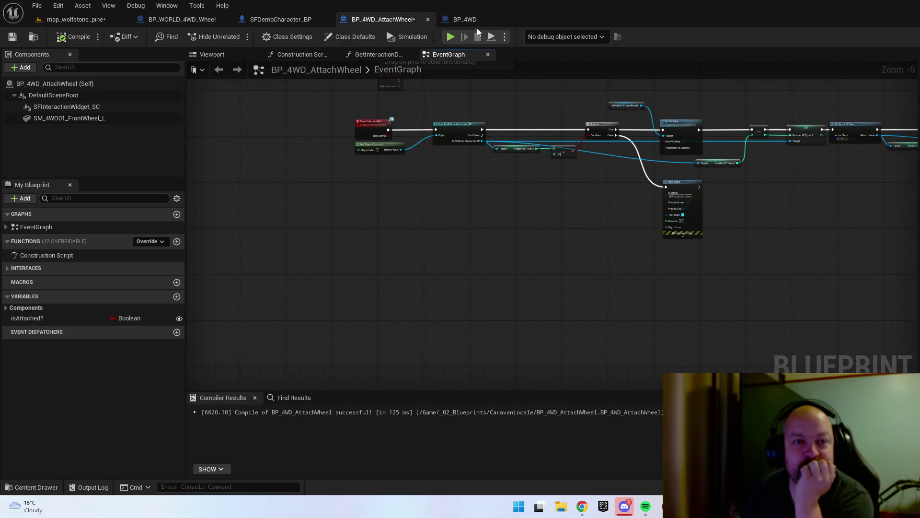
{"action": "left_click", "coordinate": [467, 19]}
- Create a custom event named HasAll4Wheels? in BP_4WD's event graph
{"action": "left_click", "coordinate": [371, 54]}
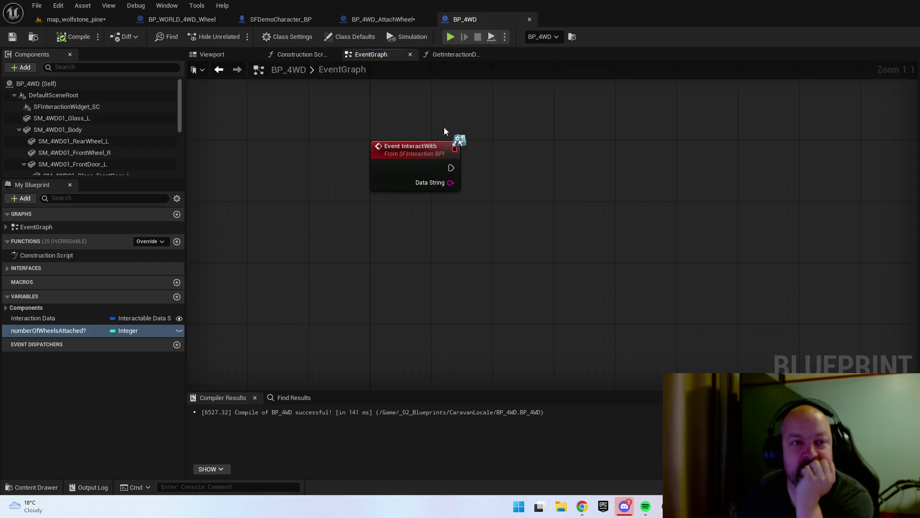
{"action": "right_click", "coordinate": [462, 295]}
{"action": "type", "text": "custom"}
{"action": "key", "text": "Return"}
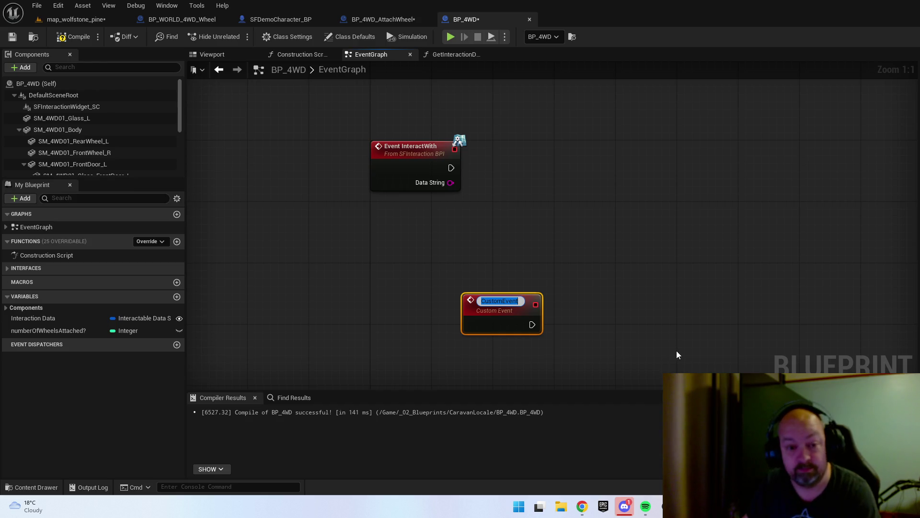
{"action": "type", "text": "Has"}
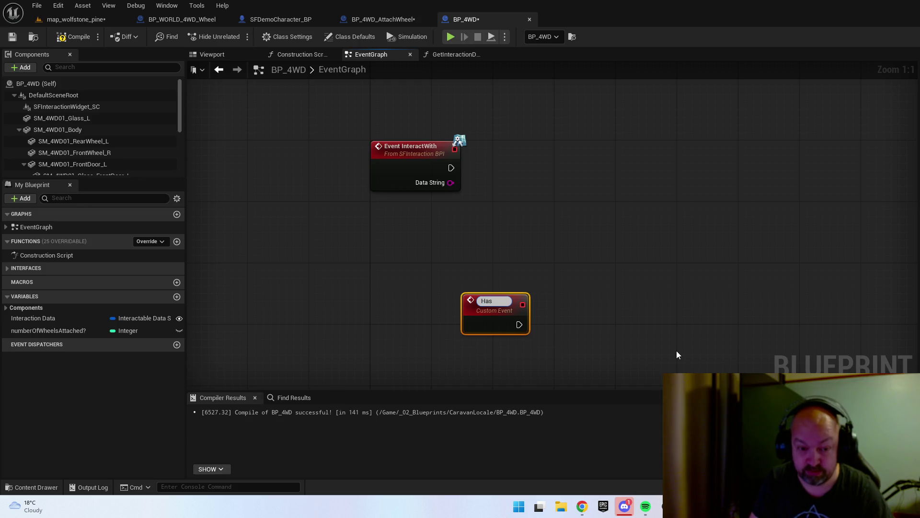
{"action": "type", "text": "All4Wheels?"}
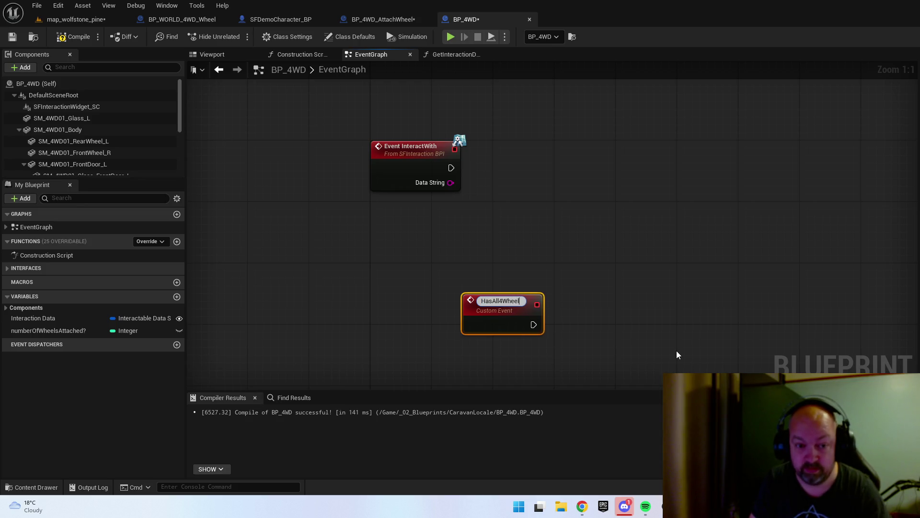
{"action": "key", "text": "Return"}
{"action": "left_click_drag", "start_coordinate": [479, 302], "coordinate": [395, 302]}
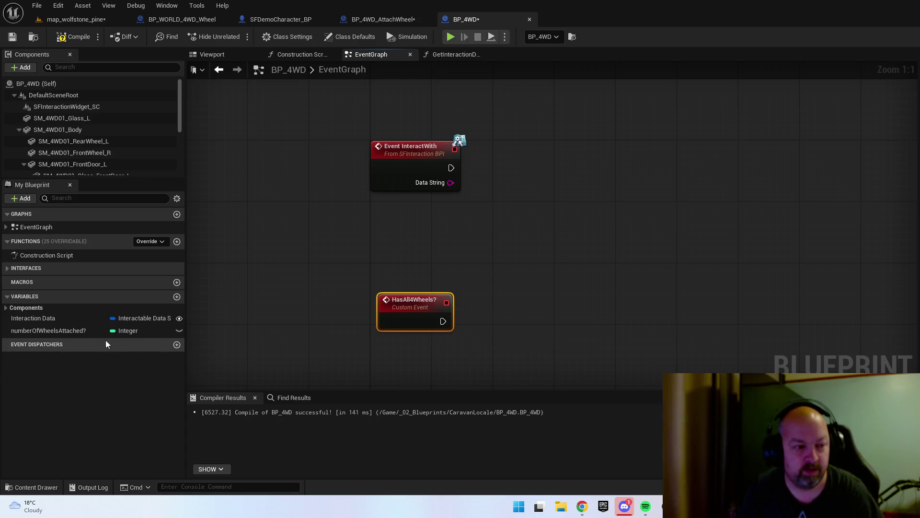
- Compare Number Of Wheels Attached? == 4 and drive a Branch from HasAll4Wheels?
{"action": "mouse_move", "coordinate": [105, 330]}
{"action": "left_mouse_down"}
{"action": "mouse_move", "coordinate": [223, 309]}
{"action": "mouse_move", "coordinate": [536, 300]}
{"action": "mouse_move", "coordinate": [545, 312]}
{"action": "left_mouse_up"}
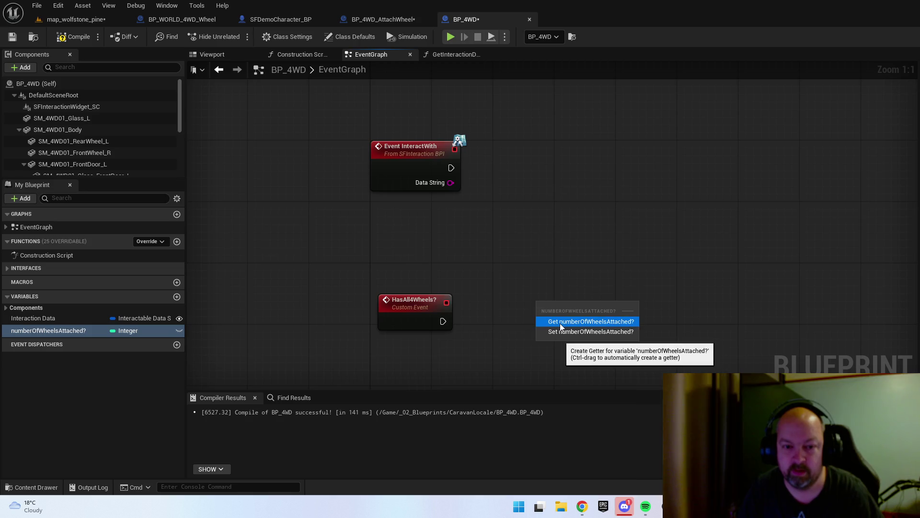
{"action": "left_click", "coordinate": [559, 323]}
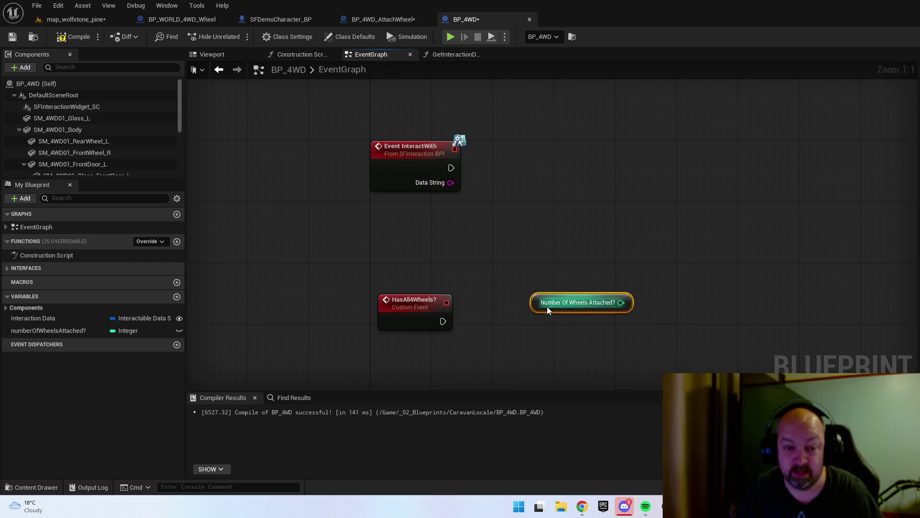
{"action": "mouse_move", "coordinate": [547, 306]}
{"action": "left_mouse_down"}
{"action": "mouse_move", "coordinate": [414, 356]}
{"action": "mouse_move", "coordinate": [354, 363]}
{"action": "left_mouse_up"}
{"action": "left_click_drag", "start_coordinate": [444, 355], "coordinate": [492, 324]}
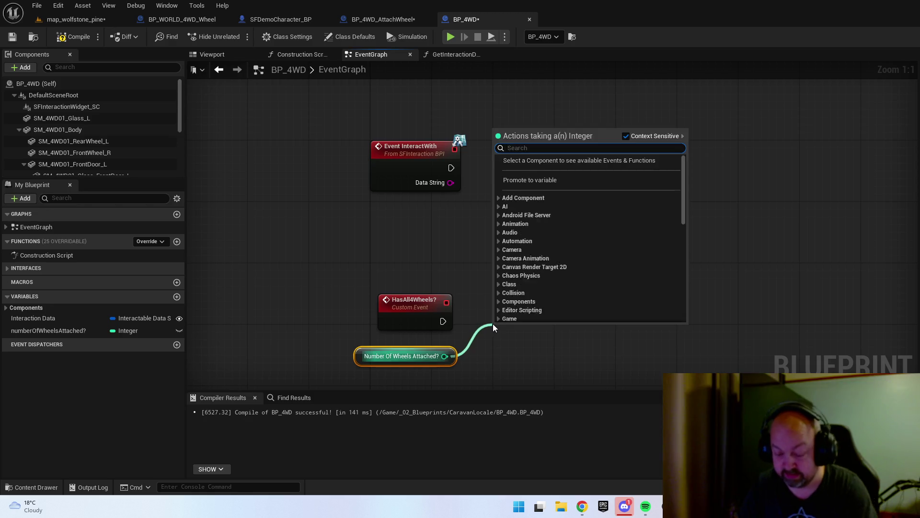
{"action": "type", "text": "-"}
{"action": "key", "text": "BackSpace"}
{"action": "type", "text": "=="}
{"action": "key", "text": "Return"}
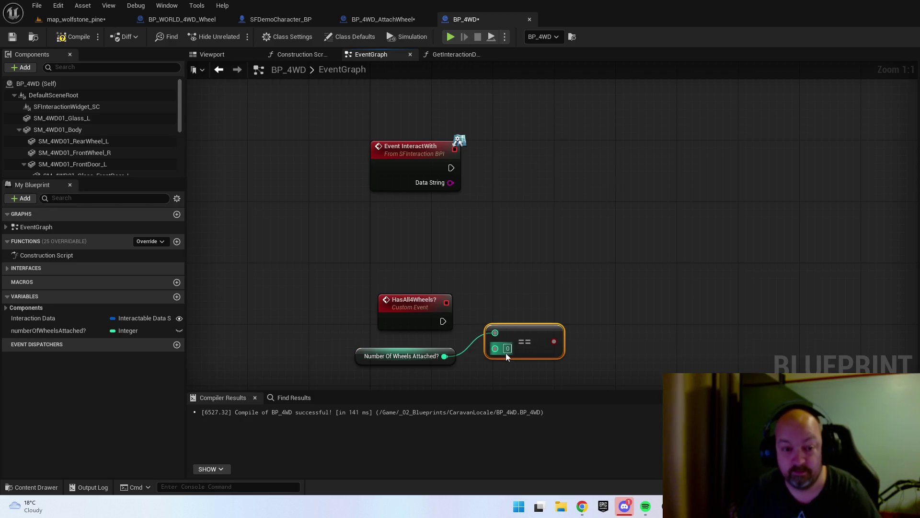
{"action": "mouse_move", "coordinate": [523, 337]}
{"action": "left_mouse_down"}
{"action": "mouse_move", "coordinate": [516, 360]}
{"action": "mouse_move", "coordinate": [578, 334]}
{"action": "left_mouse_up"}
{"action": "left_click_drag", "start_coordinate": [443, 321], "coordinate": [579, 321]}
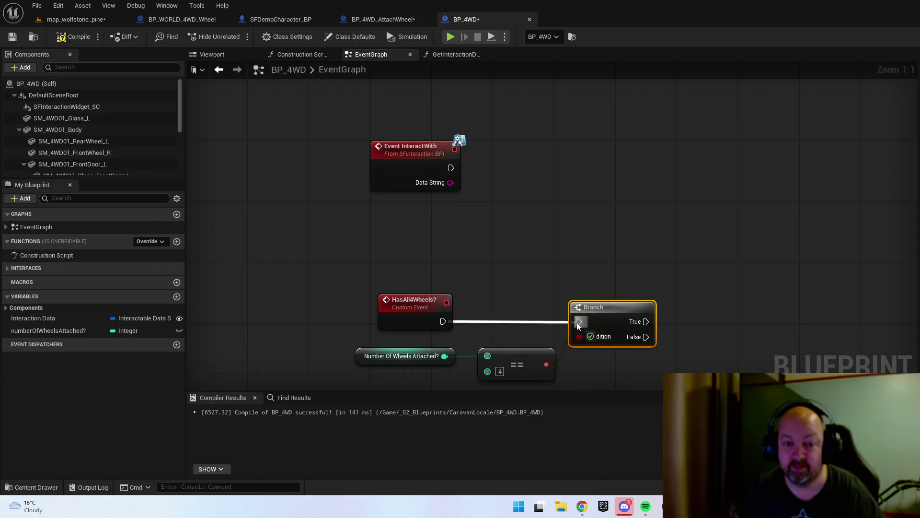
- Add a SM_4WD01_Hood reference with a Set Relative Rotation node to the graph
{"action": "left_click", "coordinate": [232, 57]}
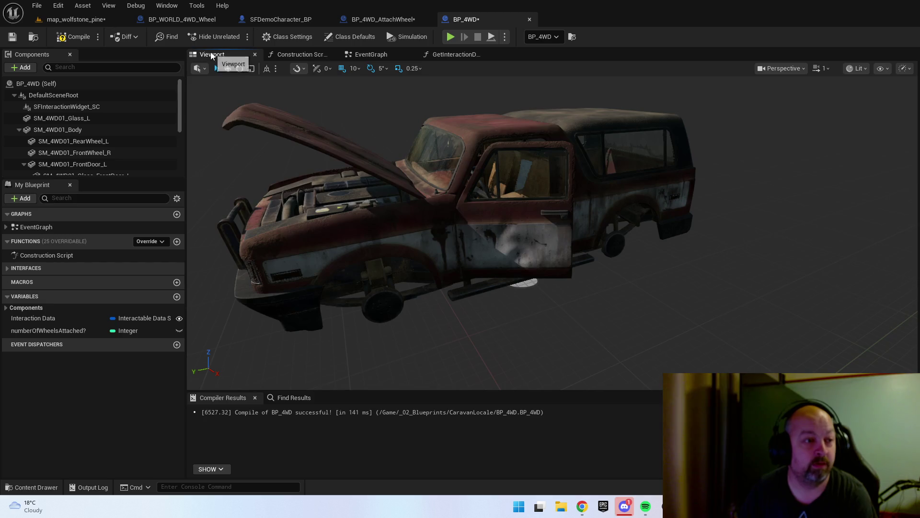
{"action": "left_click", "coordinate": [334, 133]}
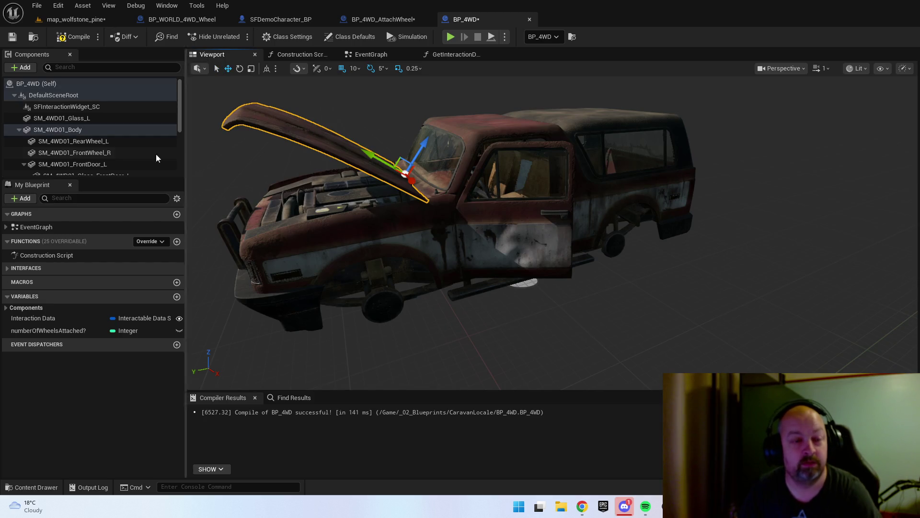
{"action": "scroll", "coordinate": [74, 143], "scroll_direction": "down", "scroll_amount": 5}
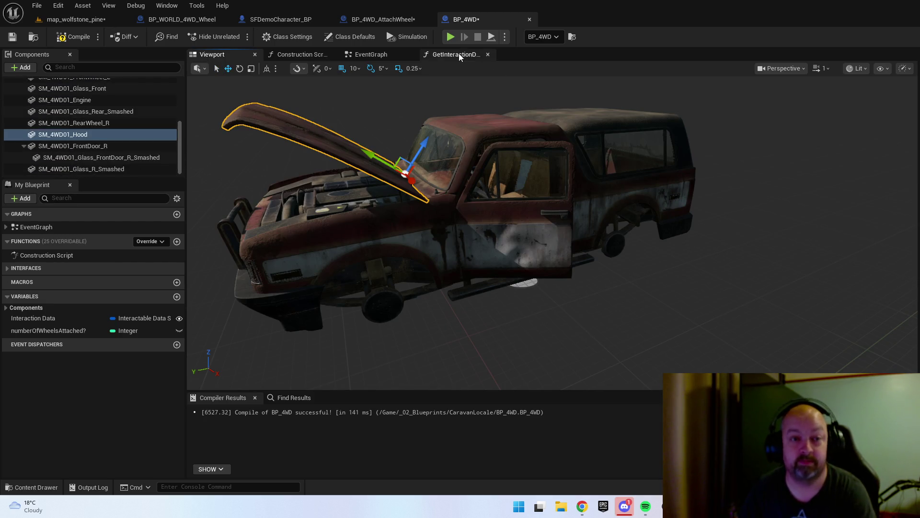
{"action": "left_click", "coordinate": [371, 55]}
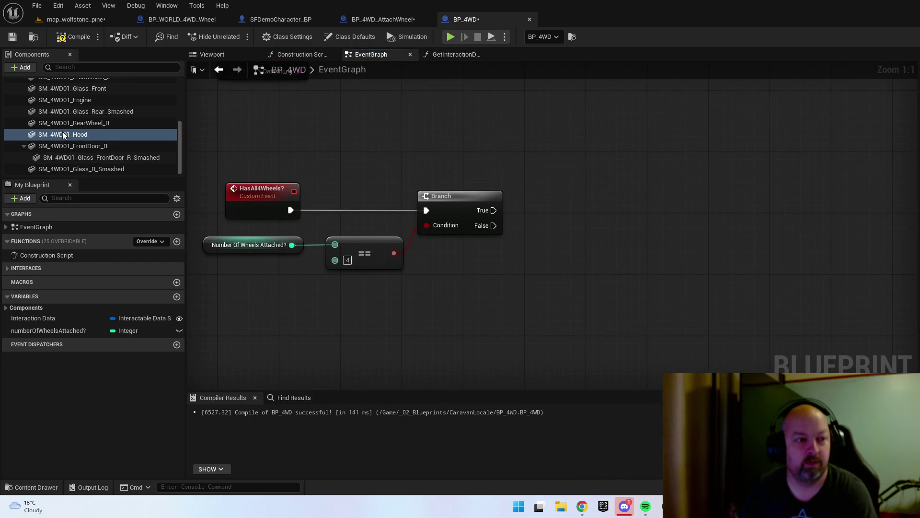
{"action": "mouse_move", "coordinate": [63, 136]}
{"action": "left_mouse_down"}
{"action": "mouse_move", "coordinate": [467, 138]}
{"action": "mouse_move", "coordinate": [701, 122]}
{"action": "mouse_move", "coordinate": [624, 110]}
{"action": "mouse_move", "coordinate": [697, 167]}
{"action": "left_mouse_up"}
{"action": "type", "text": "set"}
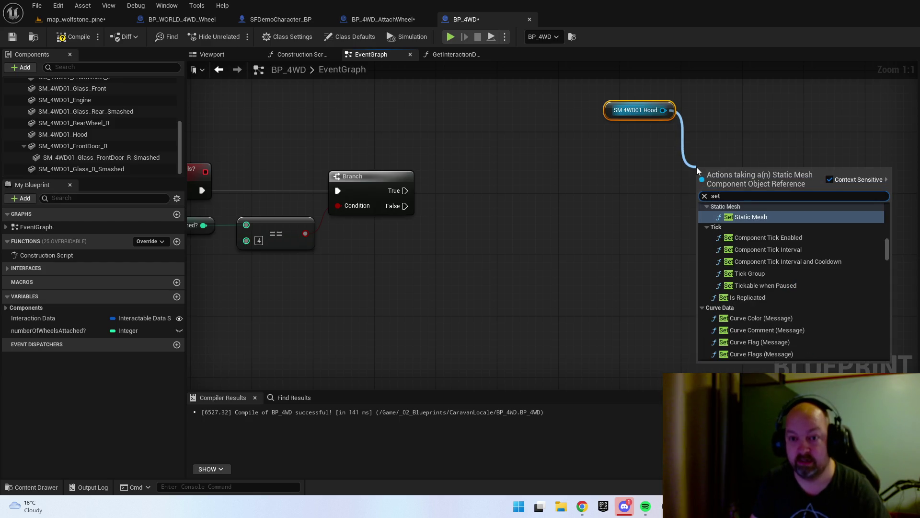
{"action": "type", "text": " rotation"}
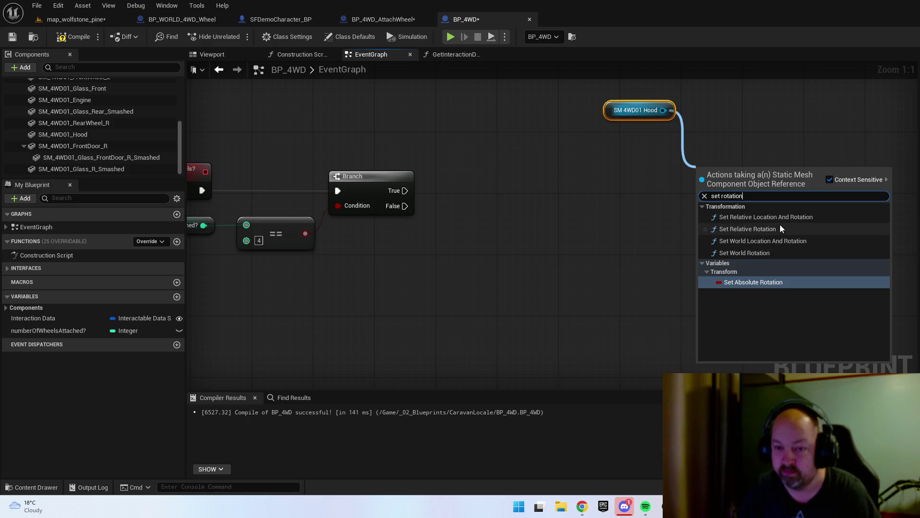
{"action": "left_click", "coordinate": [748, 229]}
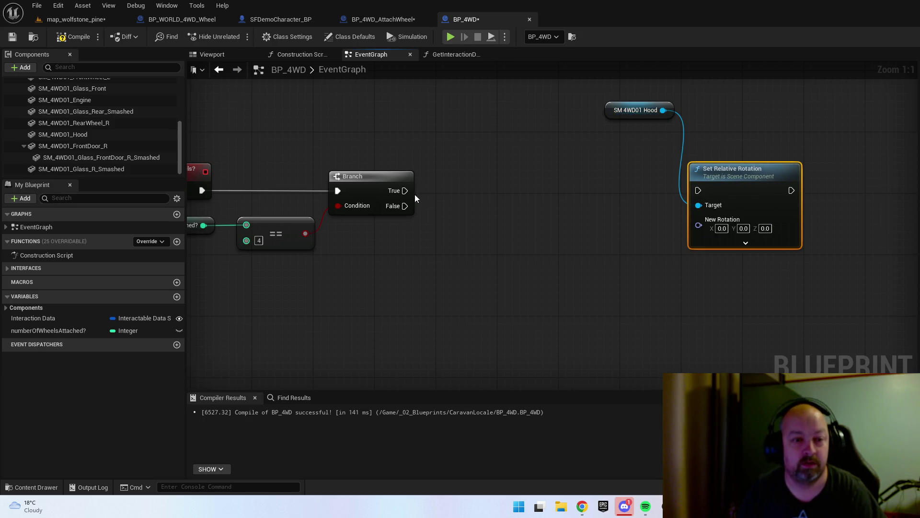
- Add a CloseBonnet timeline off the Branch's True output and open it
{"action": "mouse_move", "coordinate": [405, 190]}
{"action": "left_mouse_down"}
{"action": "mouse_move", "coordinate": [432, 203]}
{"action": "mouse_move", "coordinate": [488, 194]}
{"action": "left_mouse_up"}
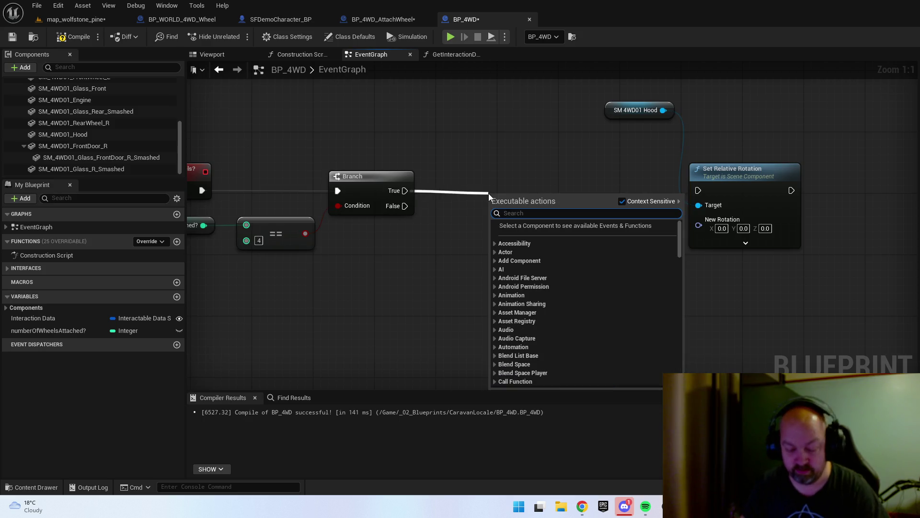
{"action": "type", "text": "add time"}
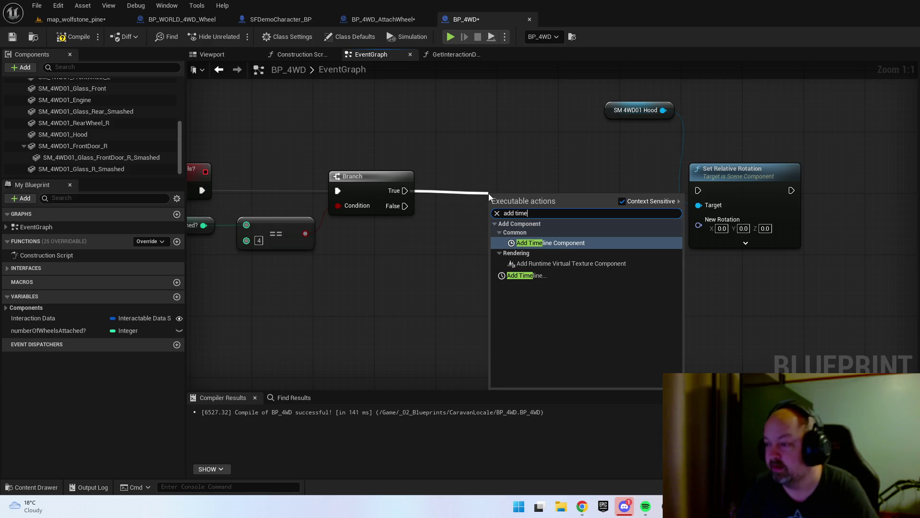
{"action": "left_click", "coordinate": [550, 275]}
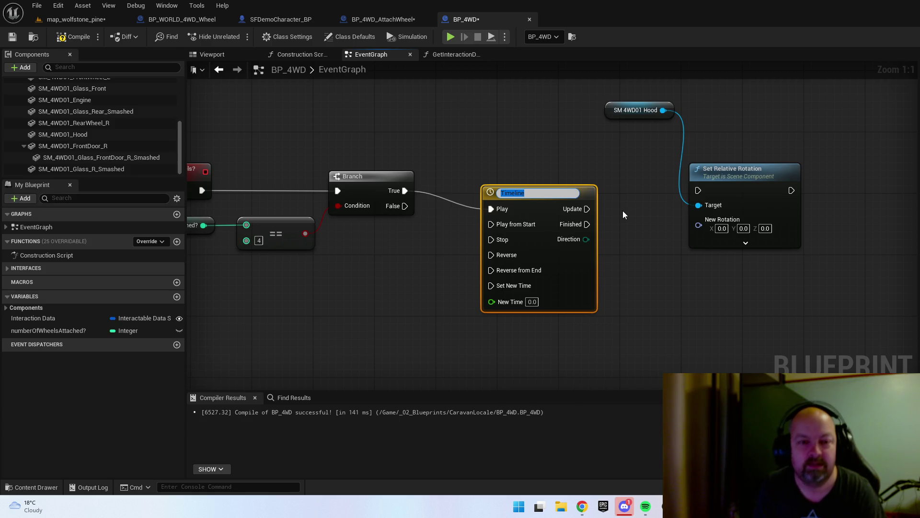
{"action": "type", "text": "CloseBonnet"}
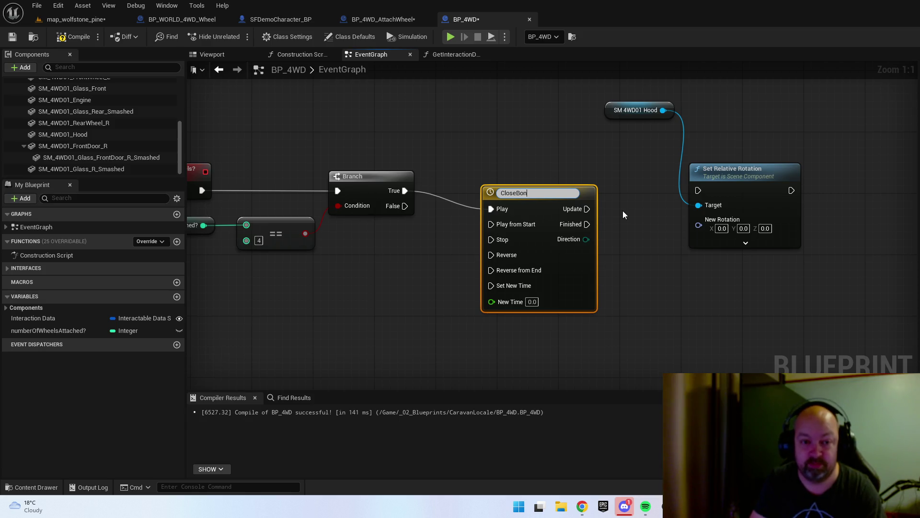
{"action": "key", "text": "Return"}
{"action": "left_click_drag", "start_coordinate": [555, 194], "coordinate": [516, 182]}
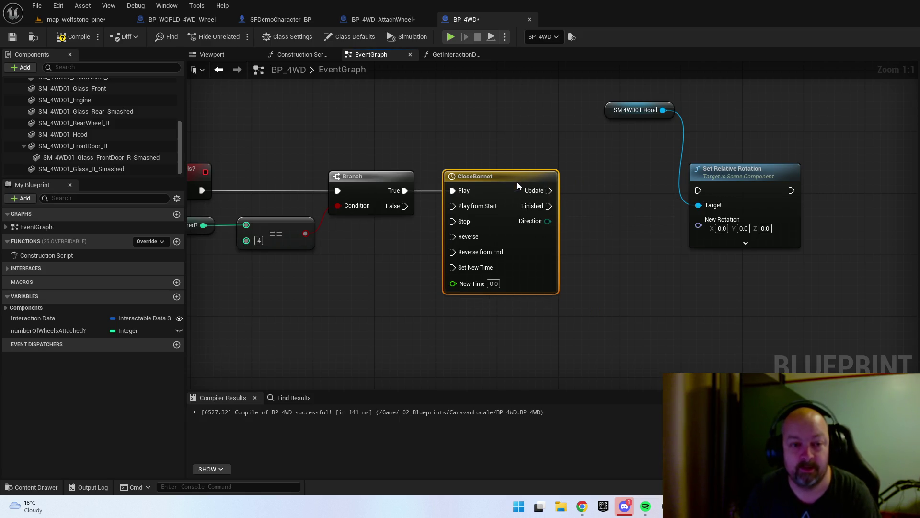
{"action": "double_click", "coordinate": [516, 181]}
- Set the CloseBonnet length to 1, add a float track, and key it at time 0
{"action": "left_click", "coordinate": [267, 81]}
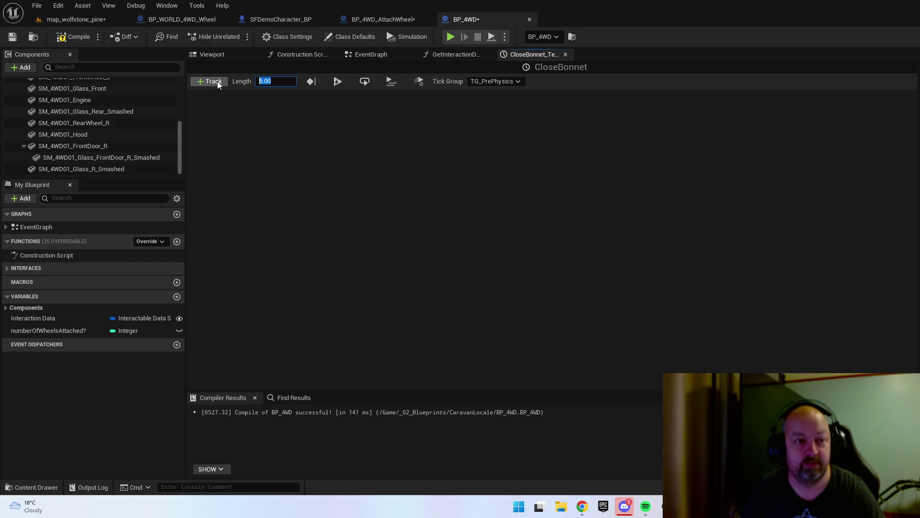
{"action": "type", "text": "1"}
{"action": "left_click", "coordinate": [211, 81]}
{"action": "left_click", "coordinate": [232, 100]}
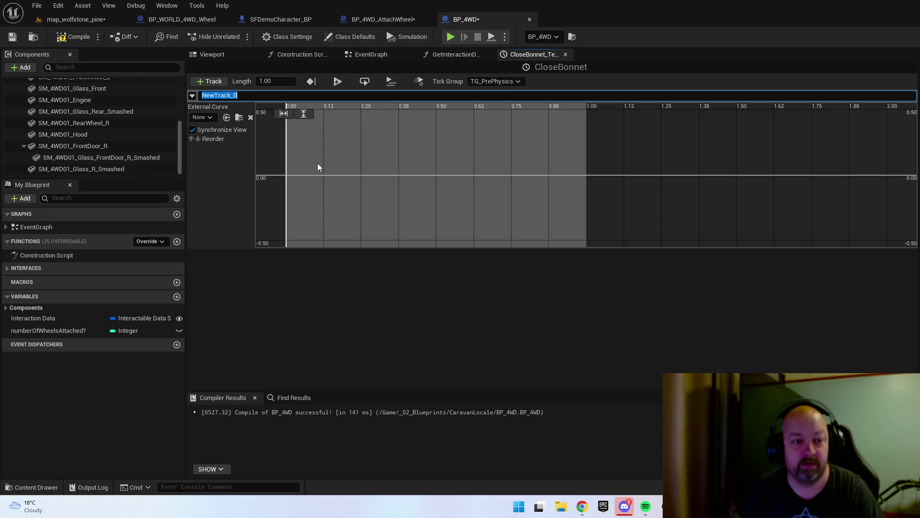
{"action": "right_click", "coordinate": [304, 174]}
{"action": "left_click", "coordinate": [330, 194]}
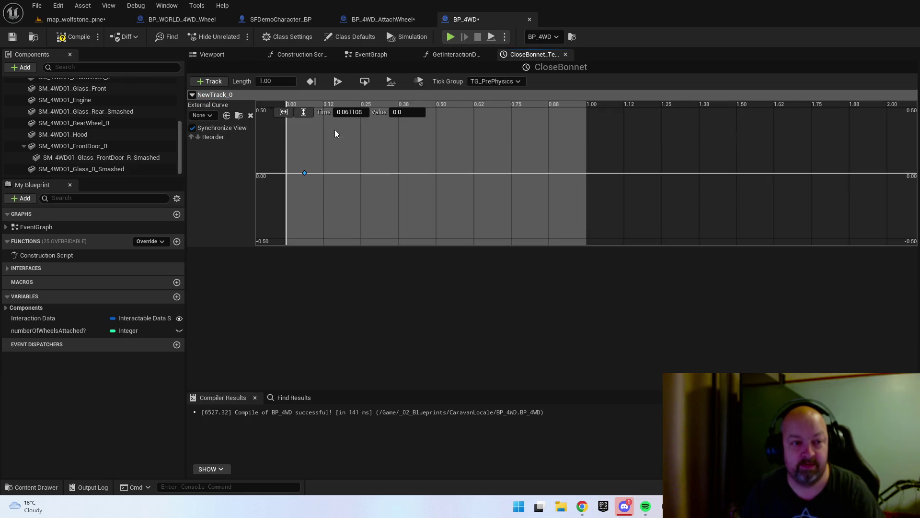
{"action": "left_click", "coordinate": [349, 114]}
{"action": "type", "text": "0"}
{"action": "key", "text": "Return"}
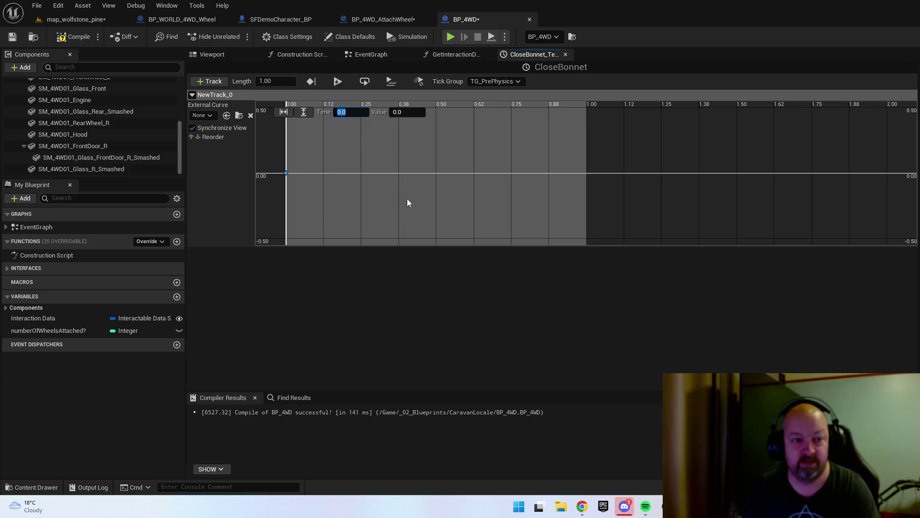
- Add a second curve key at time 1.0 with value 1.0
{"action": "right_click", "coordinate": [391, 176]}
{"action": "left_click", "coordinate": [431, 197]}
{"action": "left_click", "coordinate": [352, 111]}
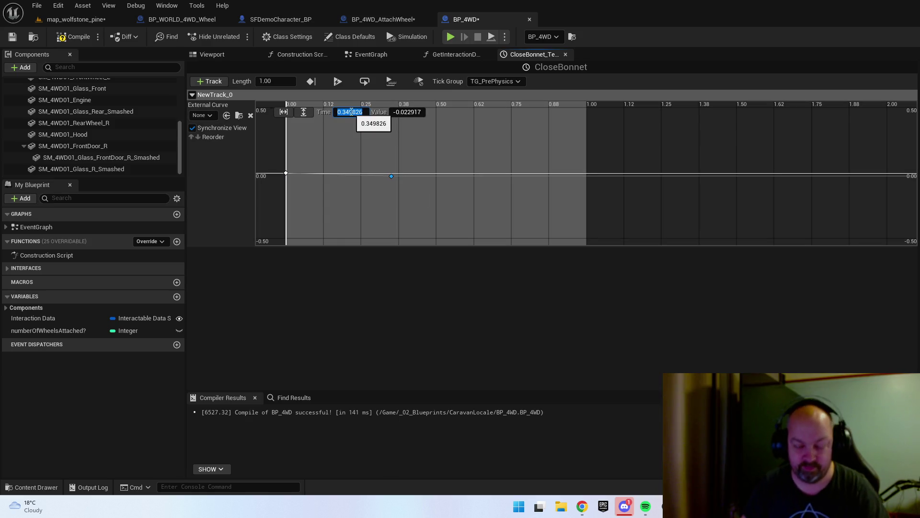
{"action": "type", "text": "1.0"}
{"action": "key", "text": "Tab"}
{"action": "type", "text": "1.0"}
{"action": "key", "text": "Return"}
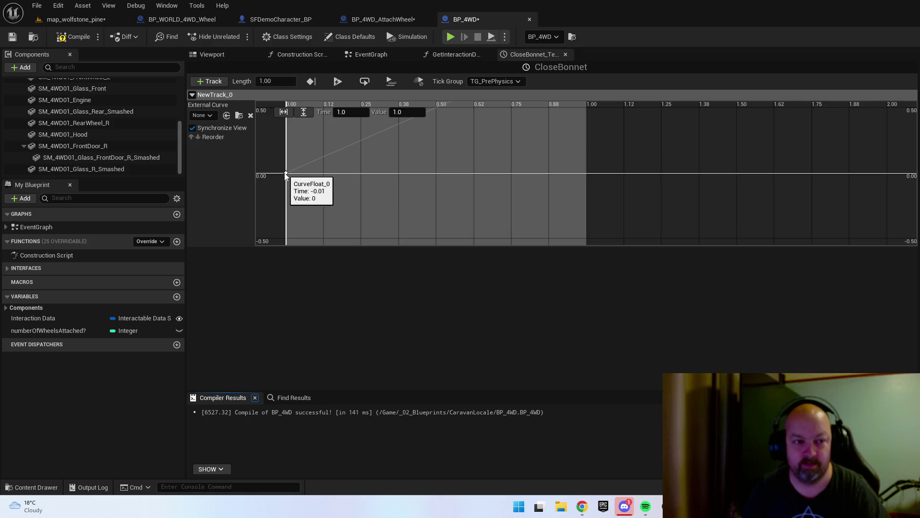
- Give the first key flat auto tangents so the curve eases up, and compile
{"action": "right_click", "coordinate": [289, 181]}
{"action": "left_click", "coordinate": [318, 191]}
{"action": "key", "text": "F7"}
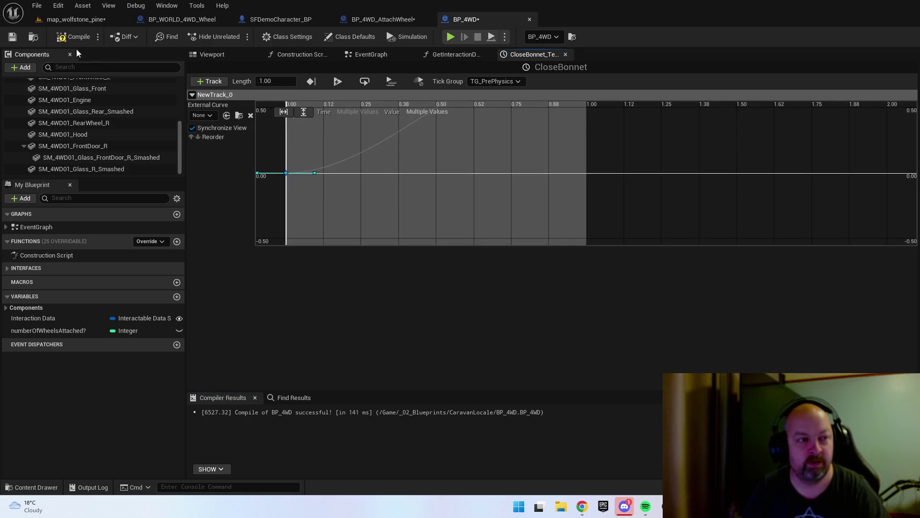
{"action": "left_click_drag", "start_coordinate": [481, 228], "coordinate": [486, 207]}
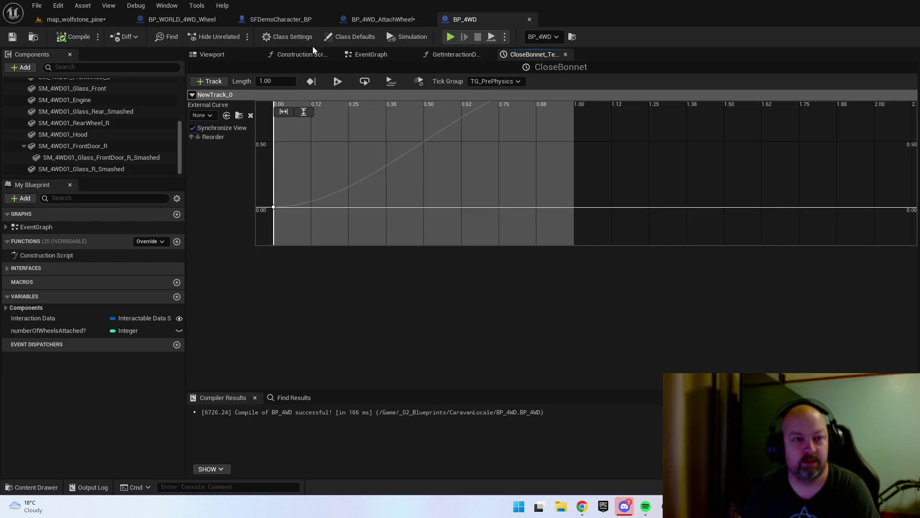
- Move the Hood and Set Relative Rotation nodes right beside the timeline
{"action": "left_click", "coordinate": [371, 54]}
{"action": "mouse_move", "coordinate": [627, 303]}
{"action": "left_mouse_down"}
{"action": "mouse_move", "coordinate": [412, 120]}
{"action": "mouse_move", "coordinate": [547, 115]}
{"action": "left_mouse_up"}
{"action": "left_click", "coordinate": [465, 235]}
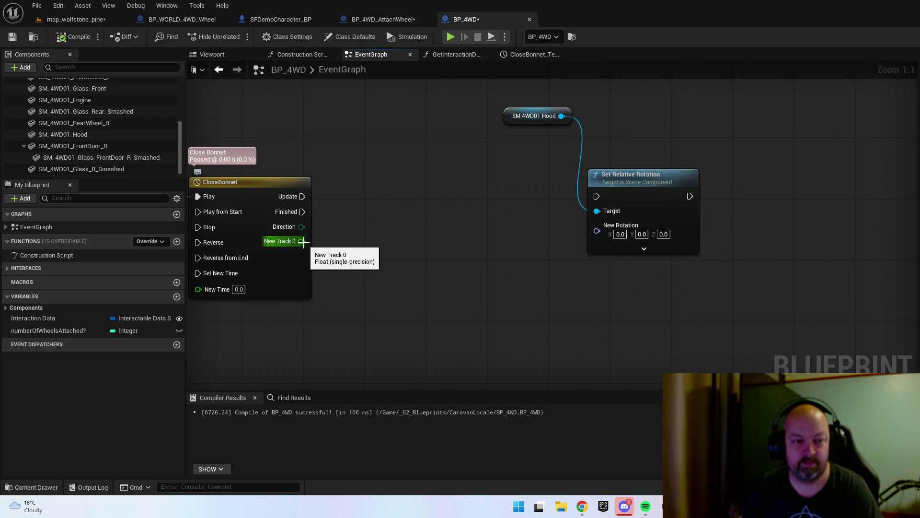
- Add a Float Lerp node and split Set Relative Rotation's New Rotation into X, Y, Z
{"action": "right_click", "coordinate": [393, 281]}
{"action": "type", "text": "lerp"}
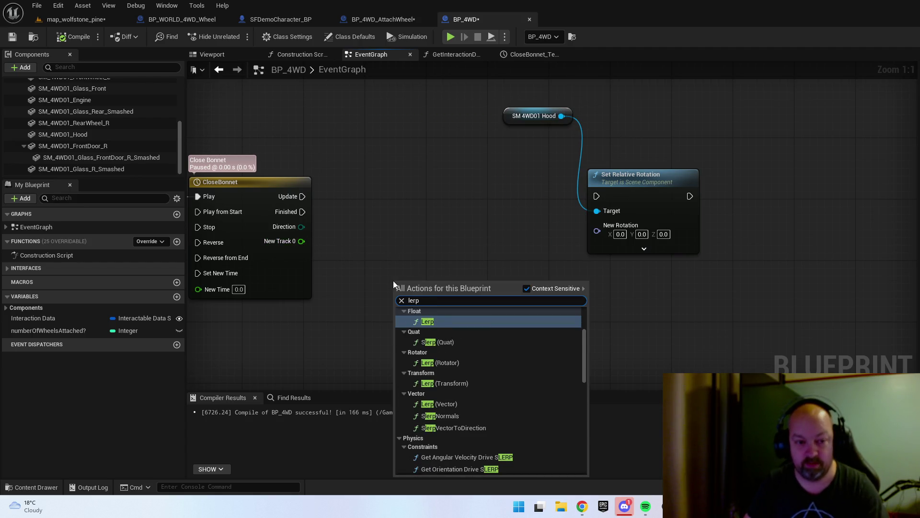
{"action": "key", "text": "Return"}
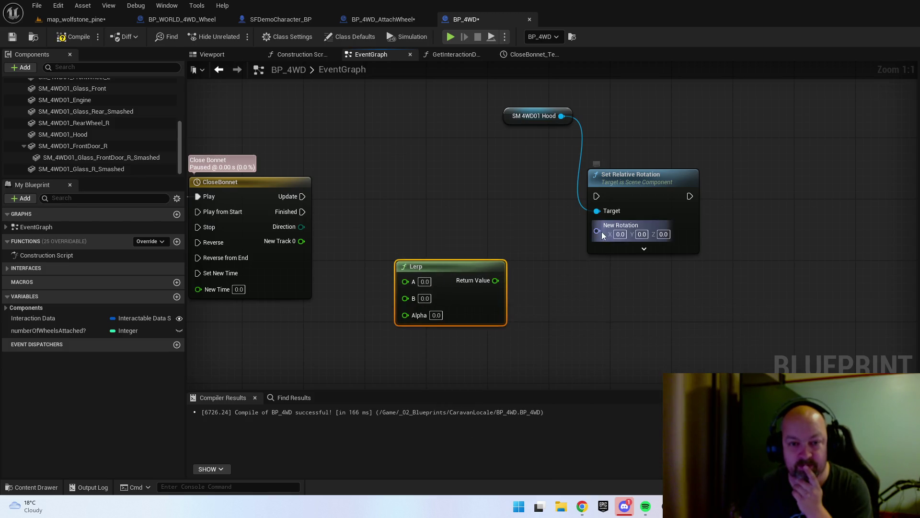
{"action": "right_click", "coordinate": [602, 231]}
{"action": "left_click", "coordinate": [628, 274]}
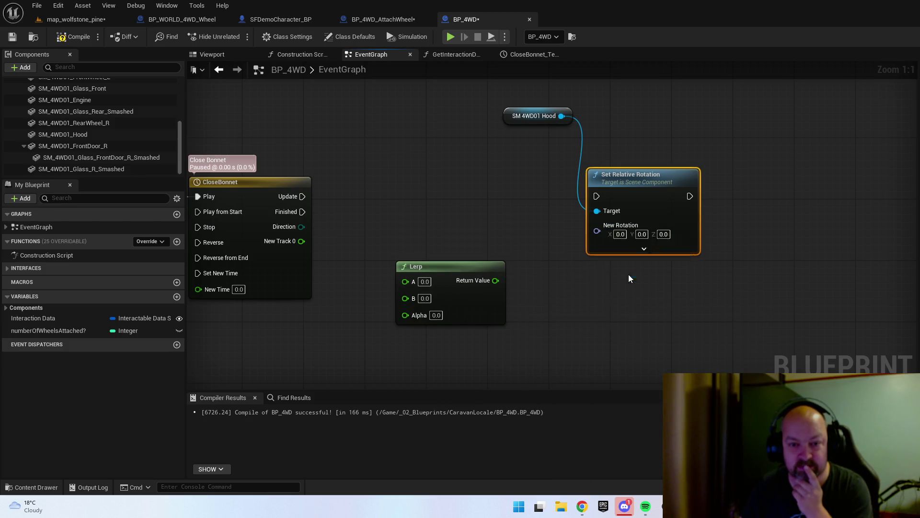
- Test the hood's closing swing in the viewport, then wire the Lerp result into Roll (X)
{"action": "left_click", "coordinate": [211, 55]}
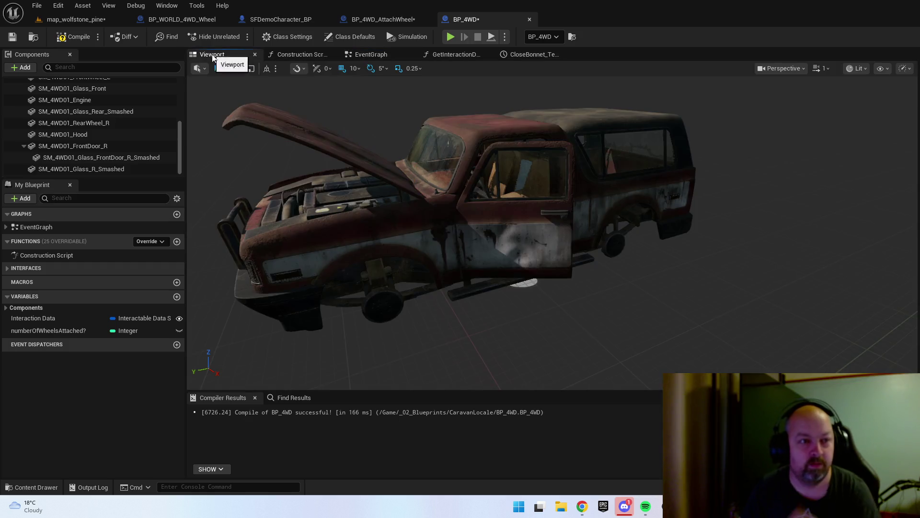
{"action": "left_click", "coordinate": [359, 158]}
{"action": "mouse_move", "coordinate": [386, 131]}
{"action": "left_mouse_down"}
{"action": "mouse_move", "coordinate": [434, 121]}
{"action": "mouse_move", "coordinate": [422, 103]}
{"action": "mouse_move", "coordinate": [429, 96]}
{"action": "left_mouse_up"}
{"action": "key", "text": "ctrl+z"}
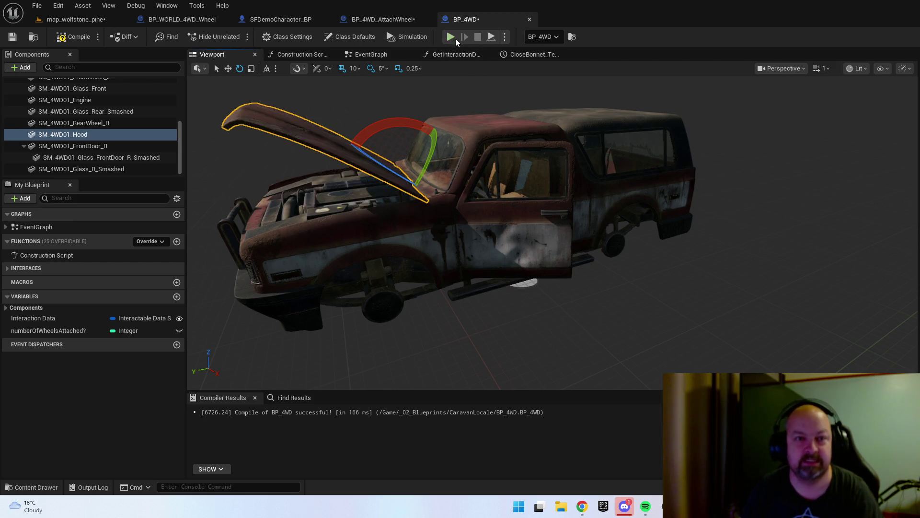
{"action": "left_click", "coordinate": [370, 56]}
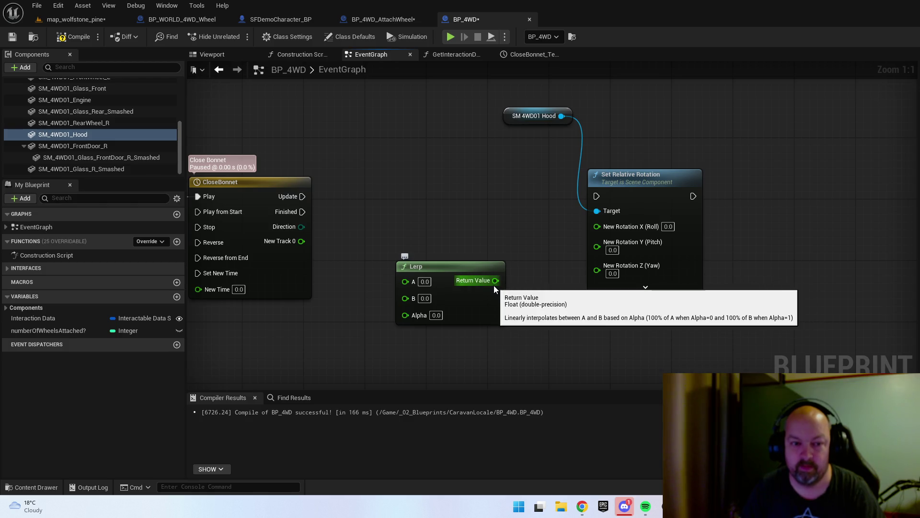
{"action": "left_click_drag", "start_coordinate": [495, 280], "coordinate": [596, 226]}
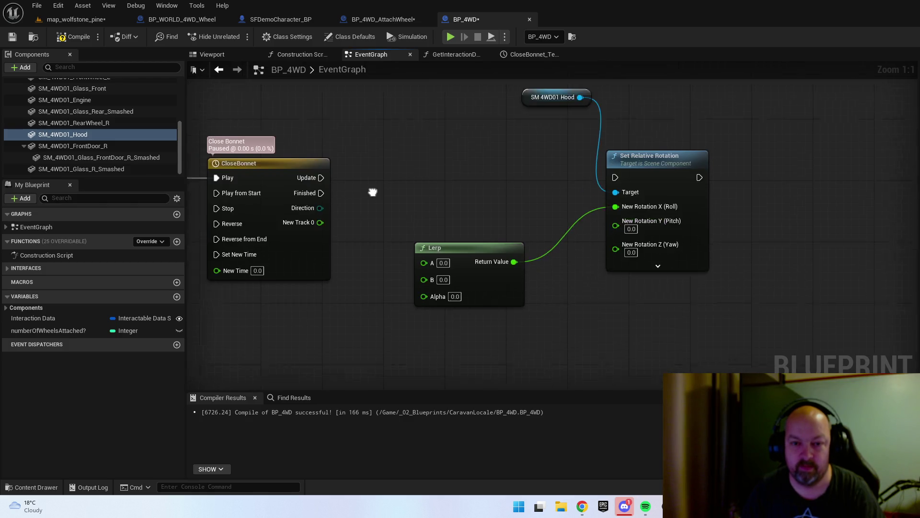
- After confirming the hood's 40° closing angle, set the Lerp's A value to -40 and compile
{"action": "left_click", "coordinate": [467, 259]}
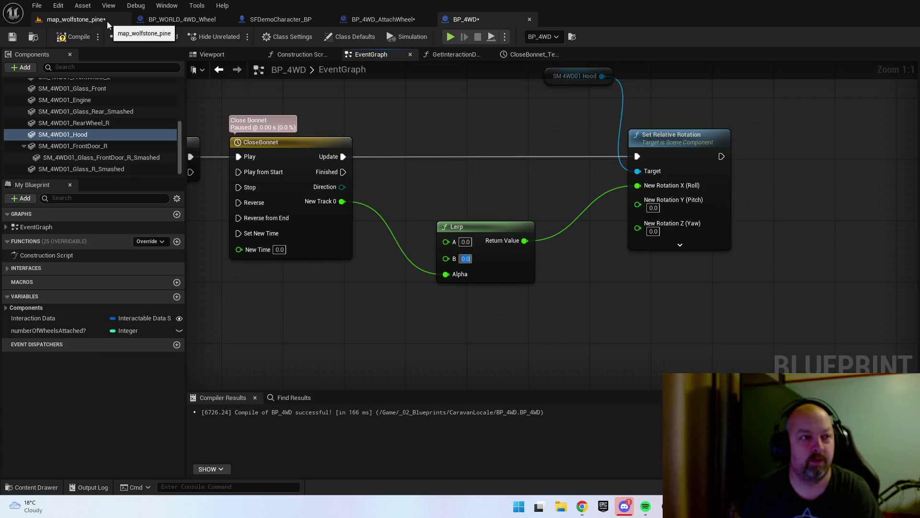
{"action": "left_click", "coordinate": [236, 56]}
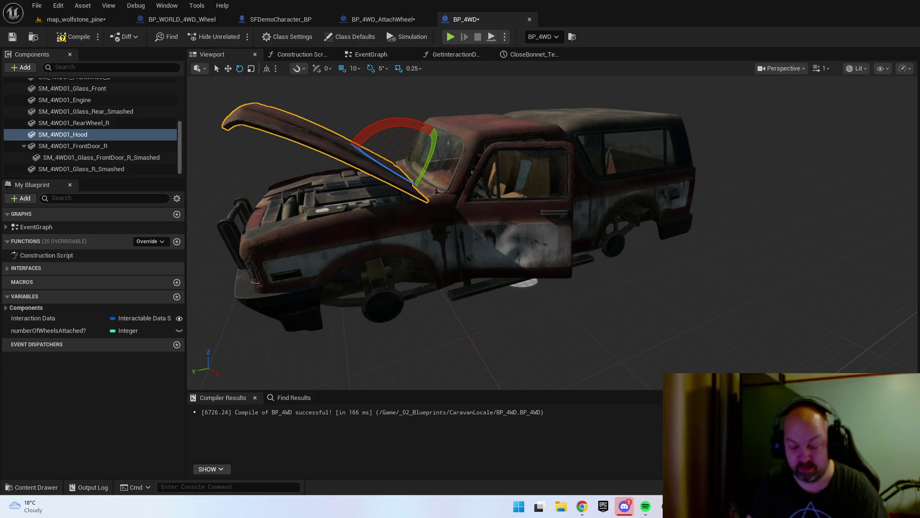
{"action": "left_click_drag", "start_coordinate": [398, 120], "coordinate": [393, 115]}
{"action": "left_click_drag", "start_coordinate": [433, 144], "coordinate": [413, 192]}
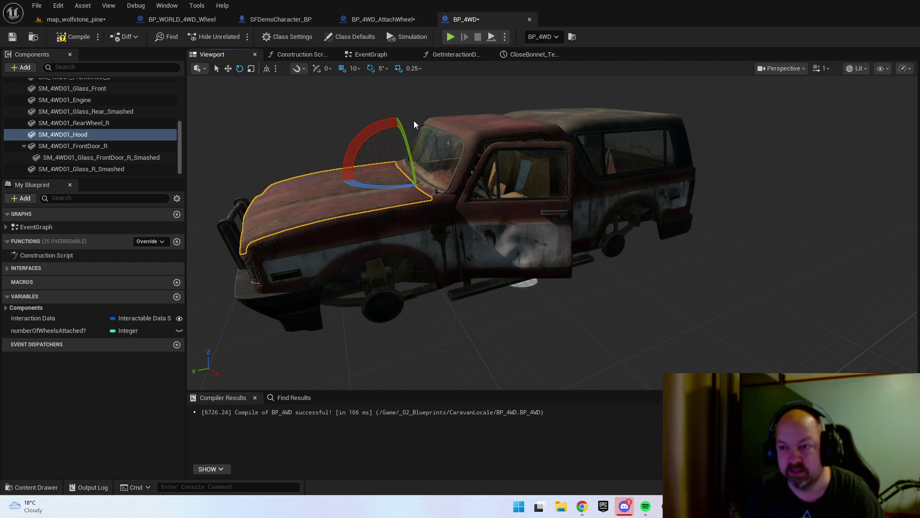
{"action": "key", "text": "ctrl+z"}
{"action": "left_click", "coordinate": [522, 53]}
{"action": "left_click", "coordinate": [384, 19]}
{"action": "left_click", "coordinate": [453, 21]}
{"action": "left_click", "coordinate": [393, 54]}
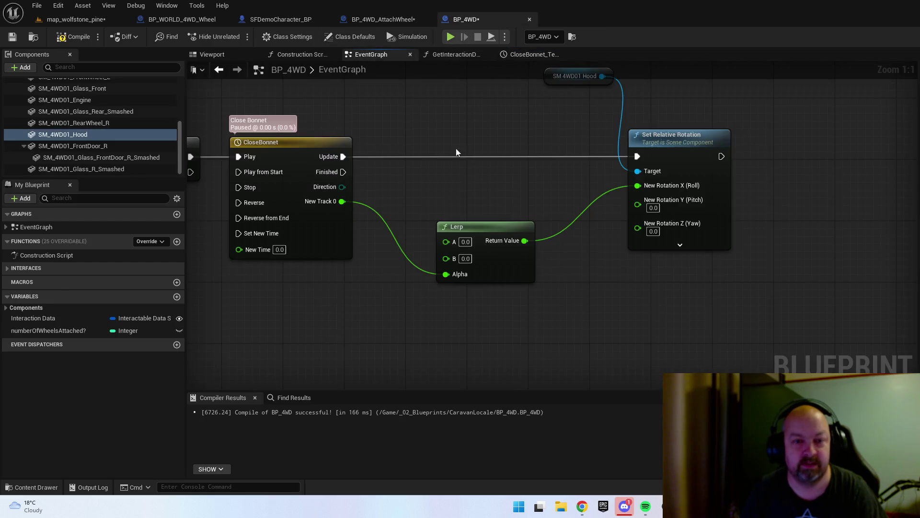
{"action": "type", "text": "-40"}
{"action": "key", "text": "Return"}
{"action": "left_click", "coordinate": [75, 37]}
{"action": "scroll", "coordinate": [311, 139], "scroll_direction": "down", "scroll_amount": 2}
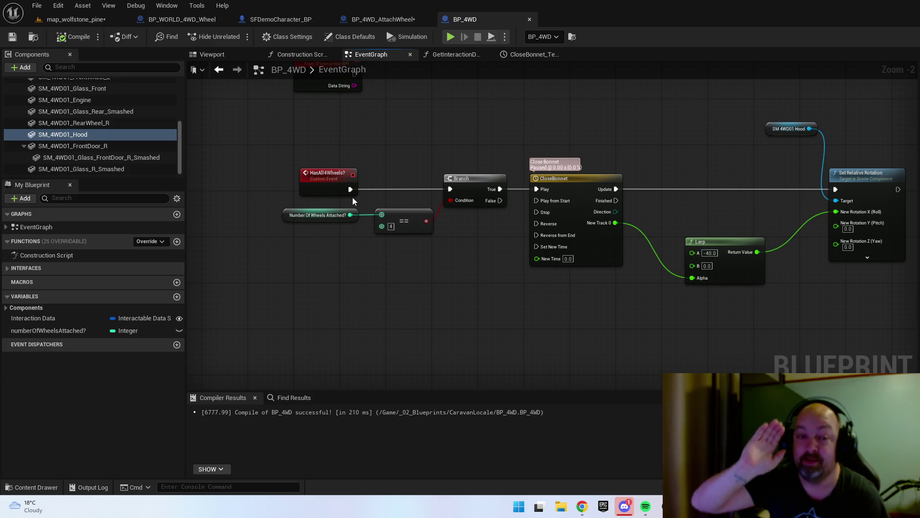
- Call Has All 4Wheels? on the found BP_4WD, executing right after the wheel-count SET node
{"action": "left_click", "coordinate": [378, 19]}
{"action": "scroll", "coordinate": [515, 231], "scroll_direction": "up", "scroll_amount": 2}
{"action": "left_click_drag", "start_coordinate": [516, 230], "coordinate": [429, 243]}
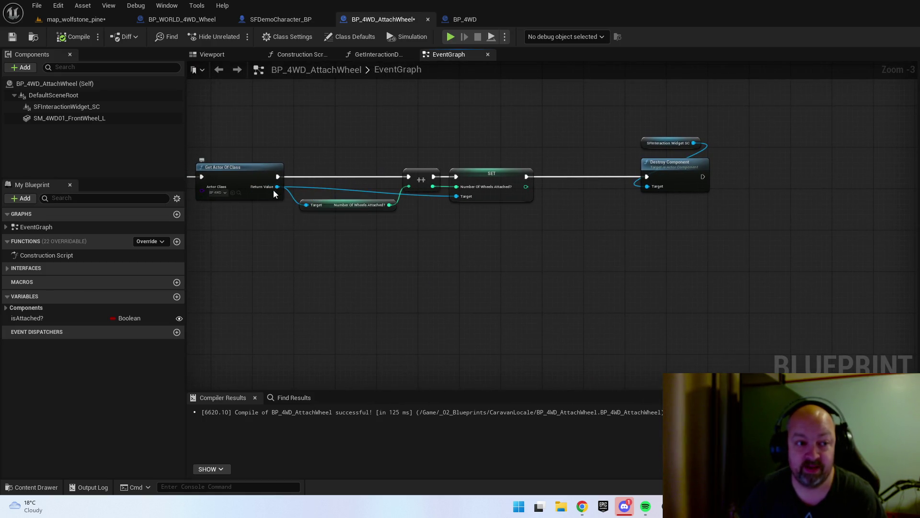
{"action": "left_click_drag", "start_coordinate": [278, 187], "coordinate": [583, 195]}
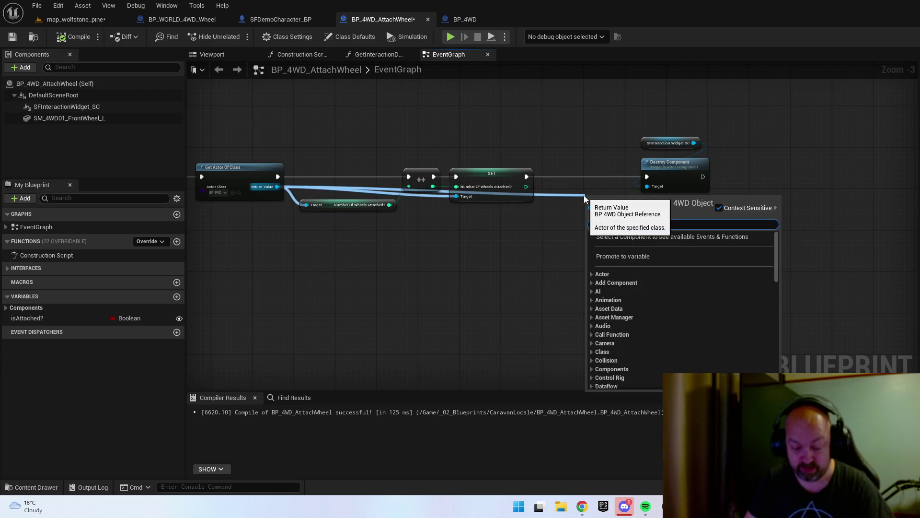
{"action": "type", "text": "has all"}
{"action": "key", "text": "Return"}
{"action": "scroll", "coordinate": [600, 188], "scroll_direction": "up", "scroll_amount": 2}
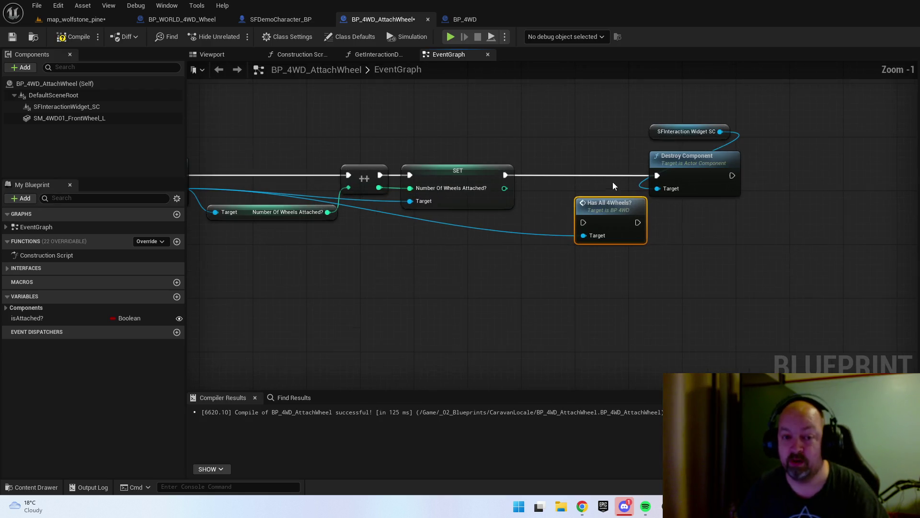
{"action": "mouse_move", "coordinate": [506, 175]}
{"action": "left_mouse_down"}
{"action": "mouse_move", "coordinate": [591, 213]}
{"action": "mouse_move", "coordinate": [602, 209]}
{"action": "mouse_move", "coordinate": [566, 164]}
{"action": "mouse_move", "coordinate": [657, 174]}
{"action": "left_mouse_up"}
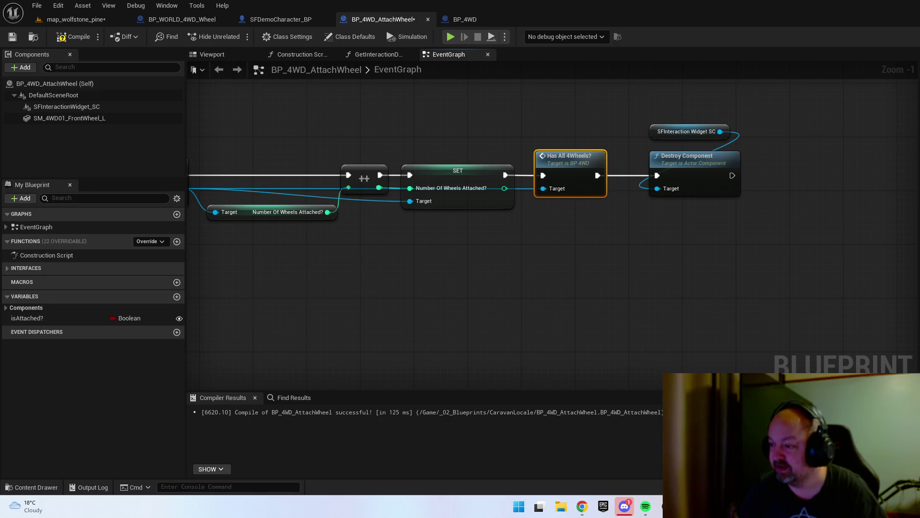
- Compile the wheel blueprint and review BP_4WD's wheel-count equals-4 Branch feeding the CloseBonnet timeline
{"action": "left_click", "coordinate": [74, 37]}
{"action": "left_click", "coordinate": [74, 20]}
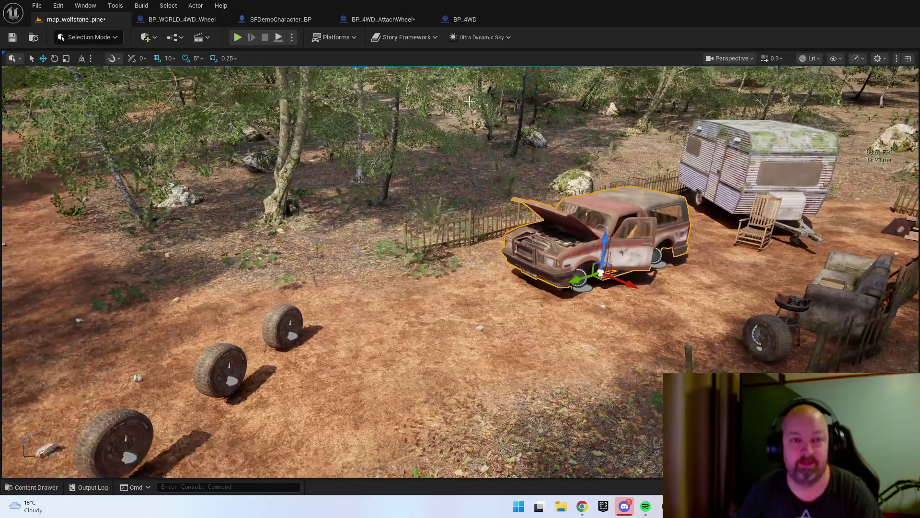
{"action": "left_click", "coordinate": [383, 20]}
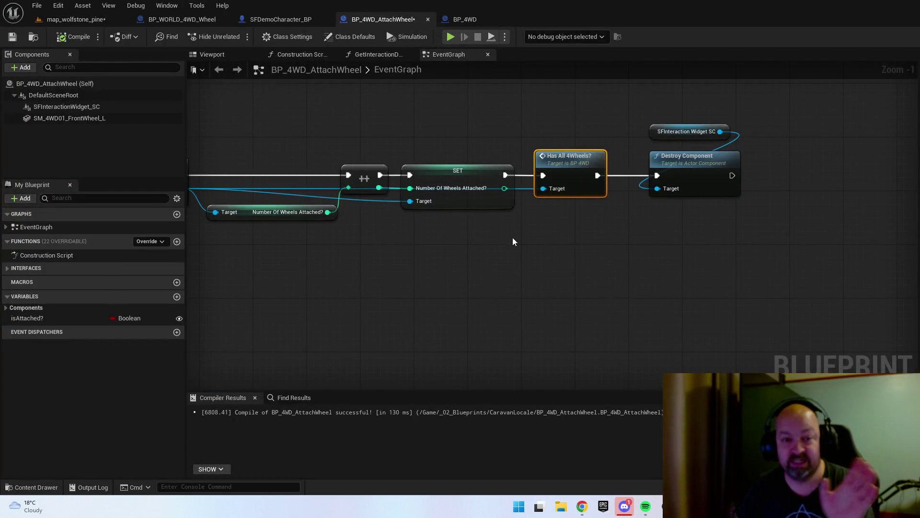
{"action": "left_click", "coordinate": [472, 19]}
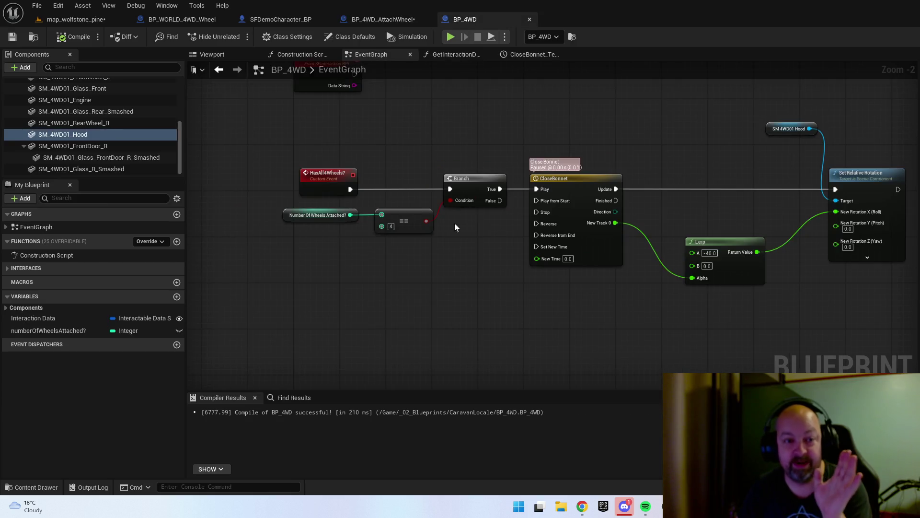
{"action": "left_click", "coordinate": [312, 201]}
{"action": "left_click", "coordinate": [389, 201]}
{"action": "left_click", "coordinate": [390, 151]}
{"action": "left_click", "coordinate": [468, 152]}
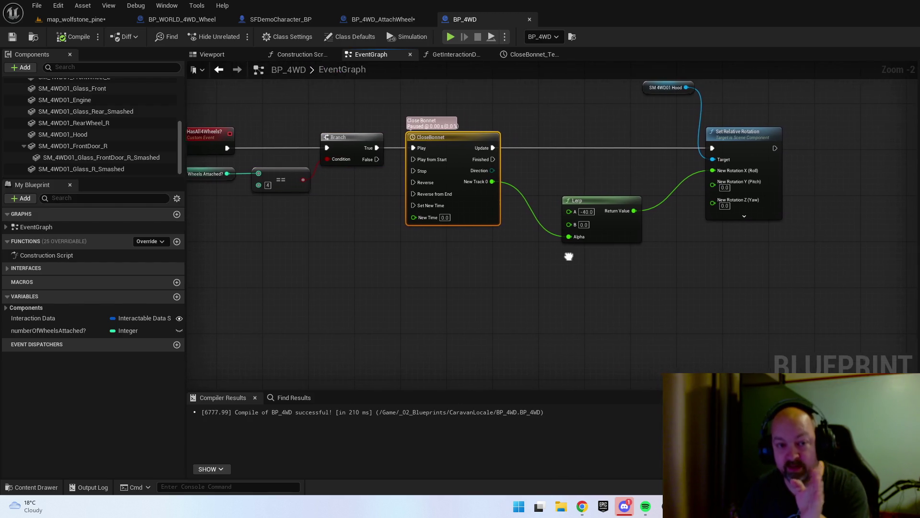
- Play map_wolfstone_pine and use E to mount the carried tyre on the truck's front-left hub
{"action": "left_click", "coordinate": [77, 19]}
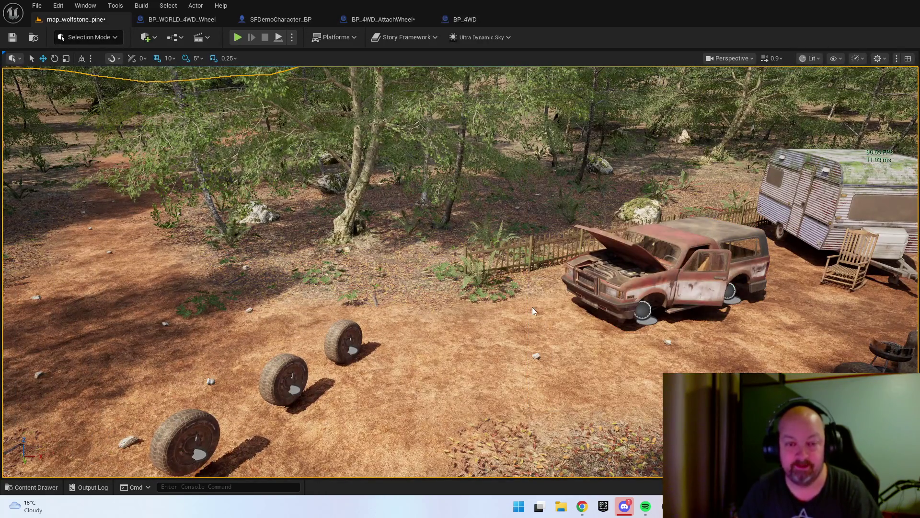
{"action": "key", "text": "alt+p"}
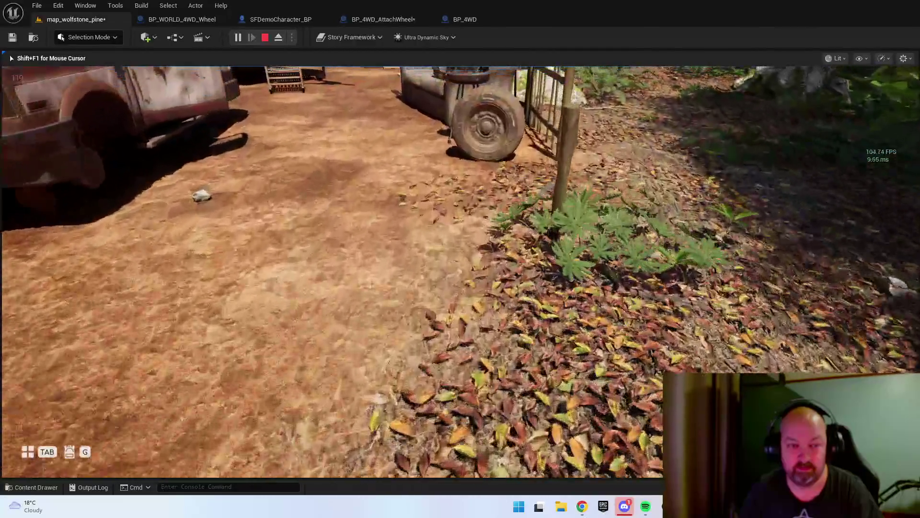
{"action": "key", "text": "e"}
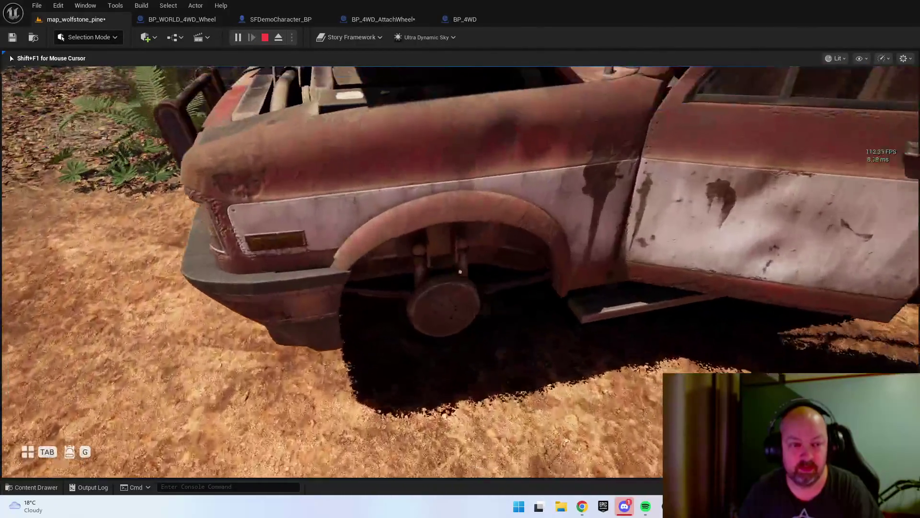
{"action": "key", "text": "e"}
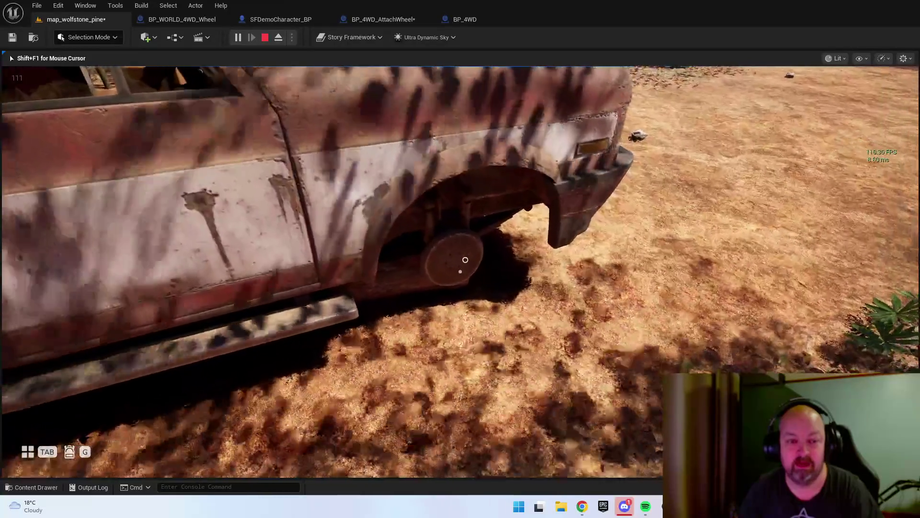
{"action": "key", "text": "e"}
{"action": "key", "text": "e"}
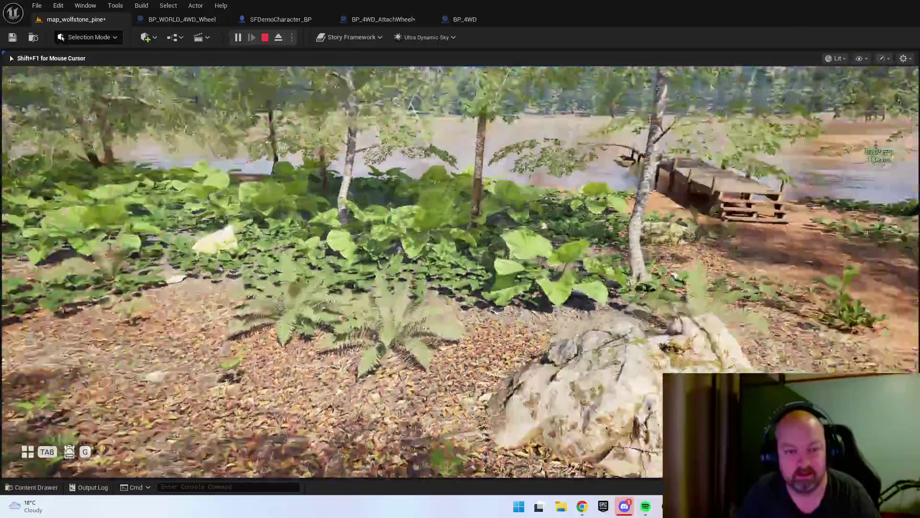
{"action": "mouse_move", "coordinate": [460, 259]}
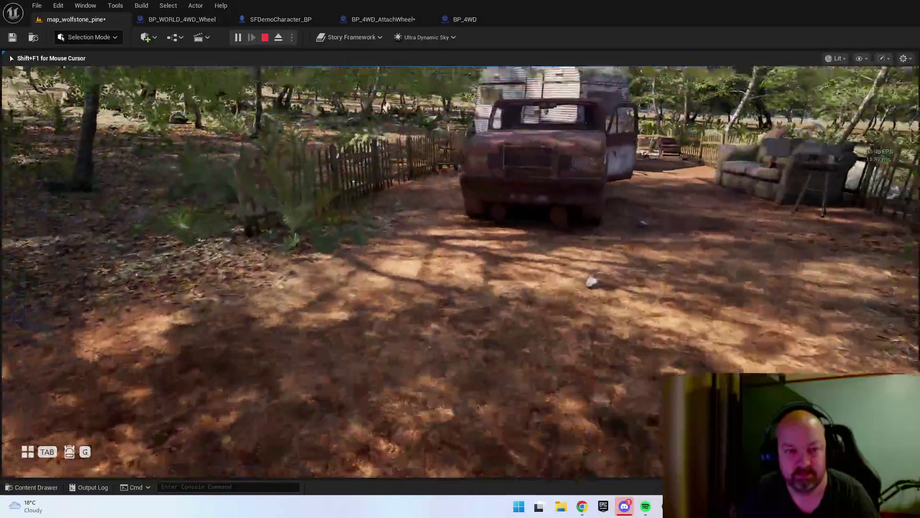
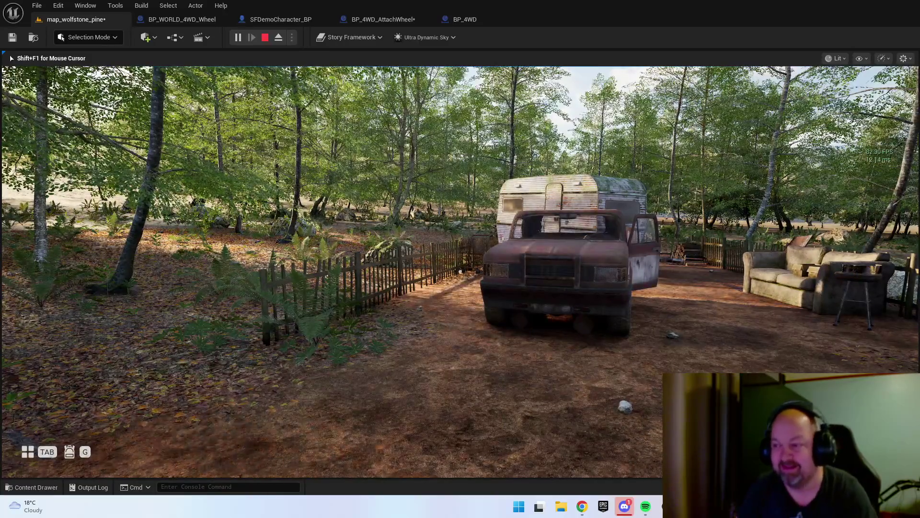
- Stop the play session, select the 4WD truck and open its BP_4WD blueprint
{"action": "key", "text": "Escape"}
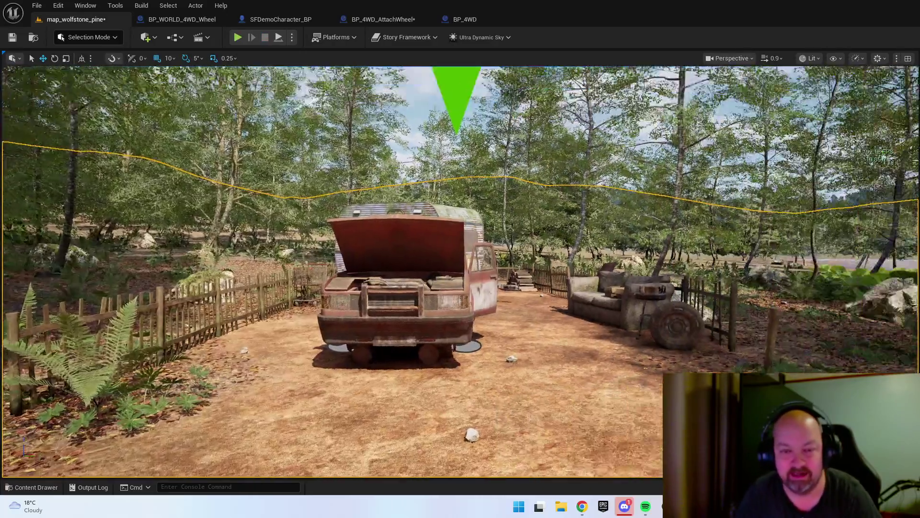
{"action": "mouse_move", "coordinate": [460, 269]}
{"action": "left_mouse_down"}
{"action": "mouse_move", "coordinate": [431, 259]}
{"action": "mouse_move", "coordinate": [422, 288]}
{"action": "mouse_move", "coordinate": [460, 274]}
{"action": "left_mouse_up"}
{"action": "left_click", "coordinate": [633, 312]}
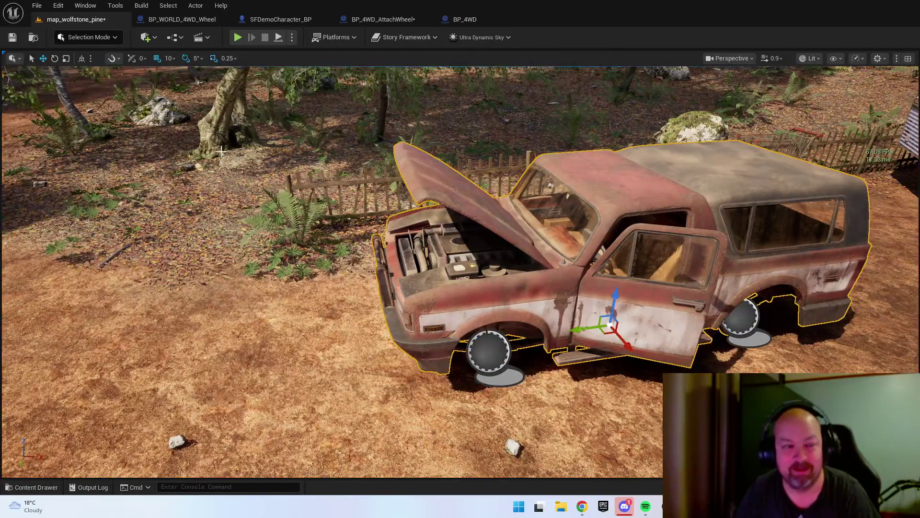
{"action": "left_click", "coordinate": [467, 24]}
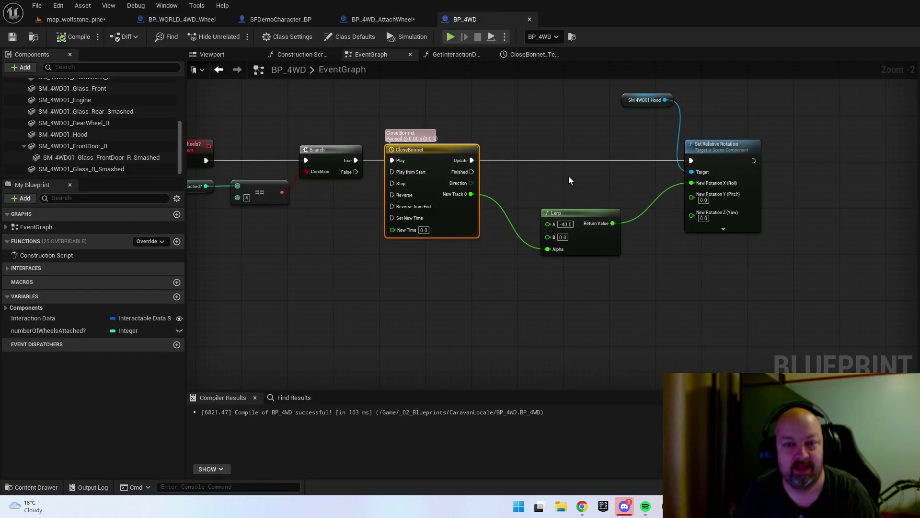
- Test-swing the truck's front door hinge in the Viewport preview, then view BP_4WD_AttachWheel
{"action": "left_click", "coordinate": [213, 55]}
{"action": "mouse_move", "coordinate": [502, 205]}
{"action": "left_mouse_down"}
{"action": "mouse_move", "coordinate": [484, 226]}
{"action": "mouse_move", "coordinate": [479, 216]}
{"action": "mouse_move", "coordinate": [653, 285]}
{"action": "left_mouse_up"}
{"action": "left_click", "coordinate": [470, 317]}
{"action": "mouse_move", "coordinate": [470, 316]}
{"action": "left_mouse_down"}
{"action": "mouse_move", "coordinate": [551, 308]}
{"action": "mouse_move", "coordinate": [523, 319]}
{"action": "mouse_move", "coordinate": [570, 322]}
{"action": "left_mouse_up"}
{"action": "scroll", "coordinate": [551, 230], "scroll_direction": "down", "scroll_amount": 5}
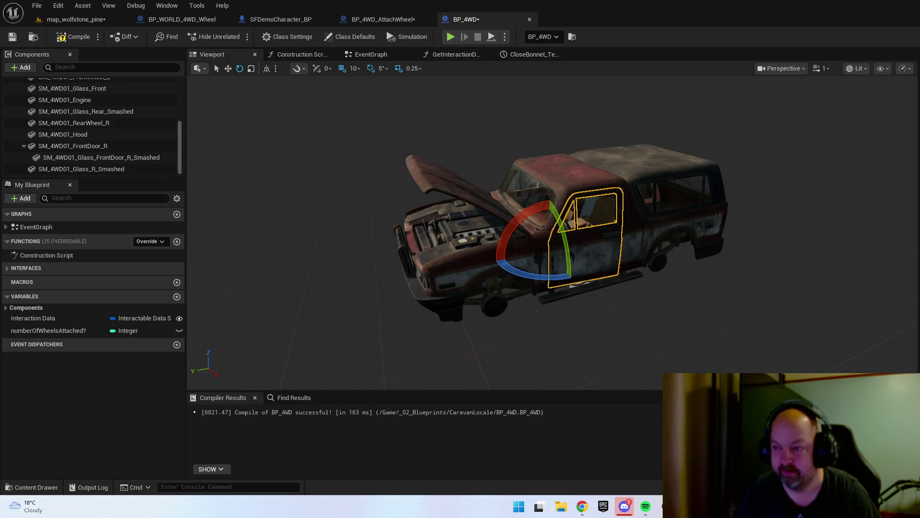
{"action": "mouse_move", "coordinate": [631, 225]}
{"action": "left_mouse_down"}
{"action": "mouse_move", "coordinate": [594, 226]}
{"action": "mouse_move", "coordinate": [630, 226]}
{"action": "left_mouse_up"}
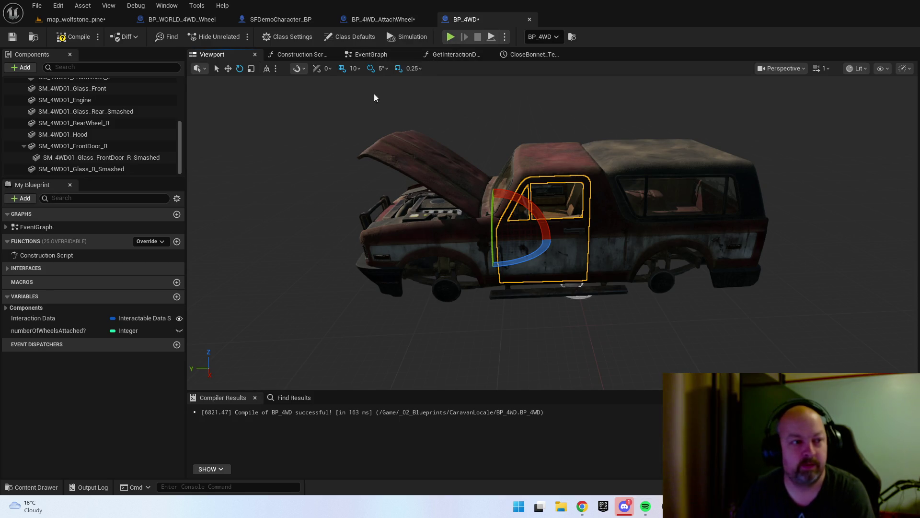
{"action": "left_click", "coordinate": [383, 19]}
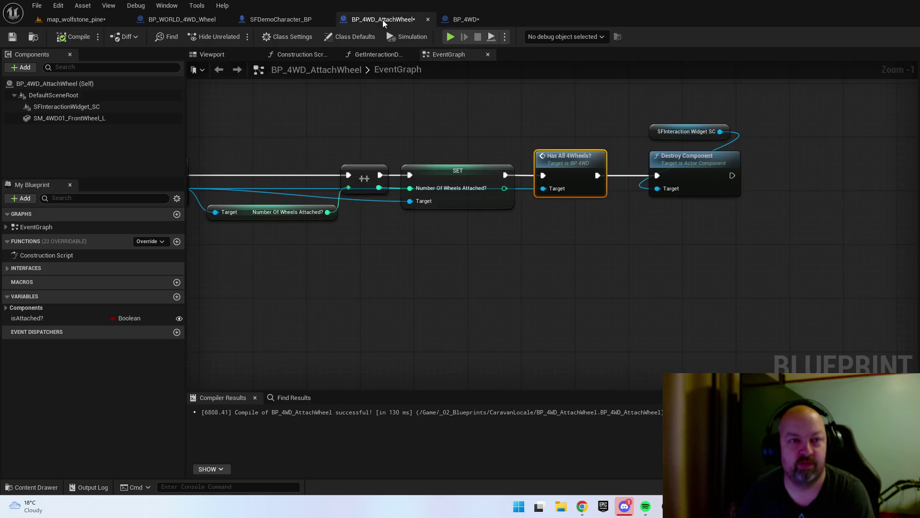
- Place an SM_4WD01_FrontDoor_L reference in the BP_4WD event graph
{"action": "left_click", "coordinate": [460, 19]}
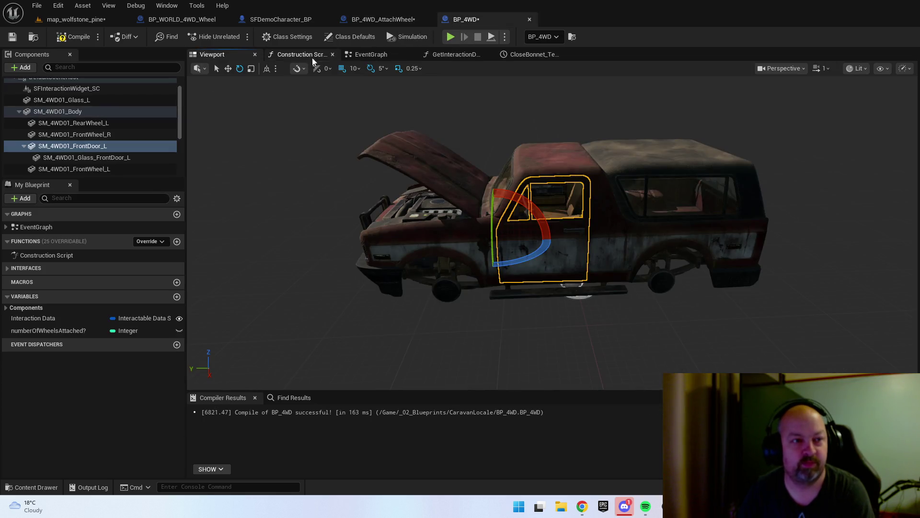
{"action": "left_click", "coordinate": [371, 54]}
{"action": "mouse_move", "coordinate": [96, 146]}
{"action": "left_mouse_down"}
{"action": "mouse_move", "coordinate": [416, 150]}
{"action": "mouse_move", "coordinate": [739, 128]}
{"action": "left_mouse_up"}
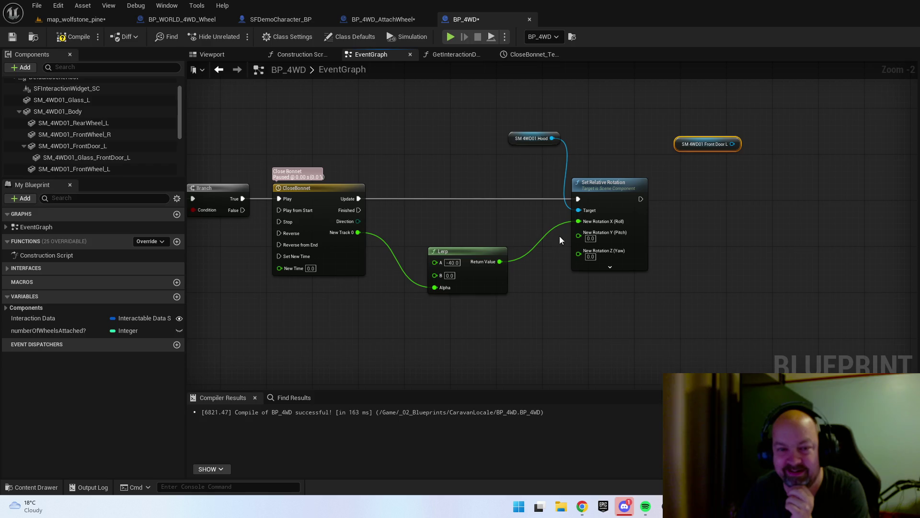
{"action": "left_click_drag", "start_coordinate": [430, 229], "coordinate": [418, 218]}
- Duplicate the CloseBonnet timeline and chain it after the bonnet rotation
{"action": "left_click", "coordinate": [307, 180]}
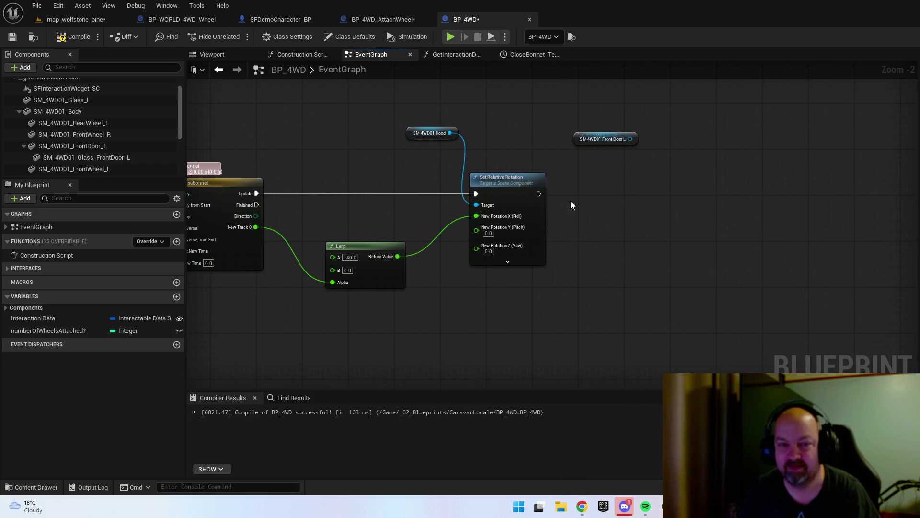
{"action": "key", "text": "ctrl+v"}
{"action": "mouse_move", "coordinate": [538, 193]}
{"action": "left_mouse_down"}
{"action": "mouse_move", "coordinate": [566, 216]}
{"action": "mouse_move", "coordinate": [586, 217]}
{"action": "mouse_move", "coordinate": [607, 182]}
{"action": "left_mouse_up"}
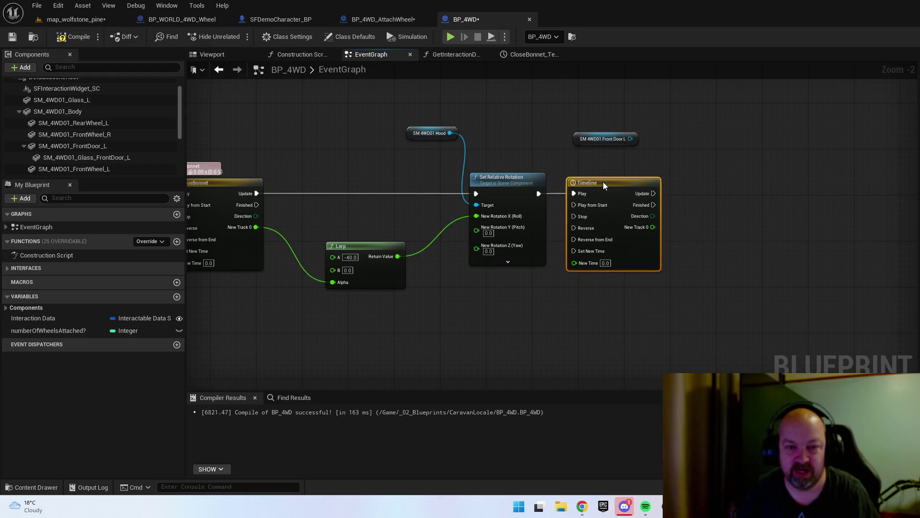
{"action": "scroll", "coordinate": [710, 263], "scroll_direction": "down", "scroll_amount": 1}
{"action": "left_click_drag", "start_coordinate": [709, 262], "coordinate": [626, 259]}
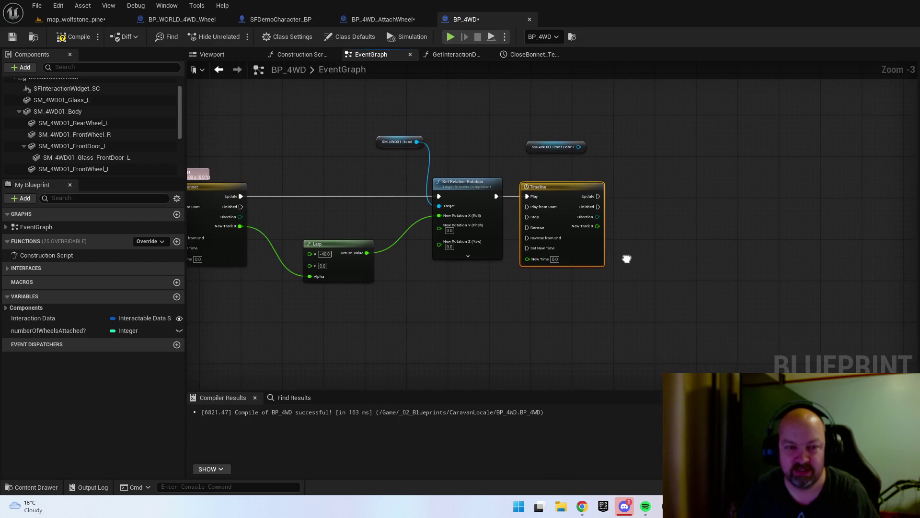
{"action": "double_click", "coordinate": [570, 194]}
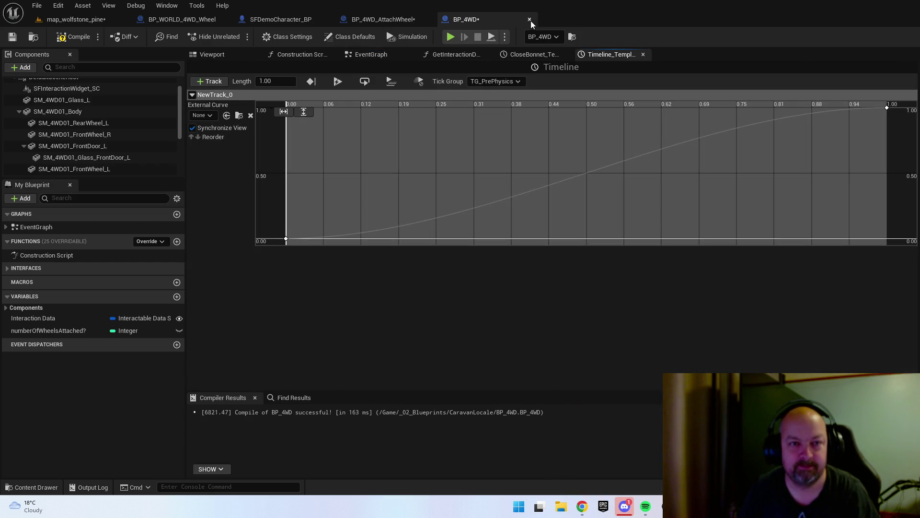
{"action": "left_click", "coordinate": [386, 55]}
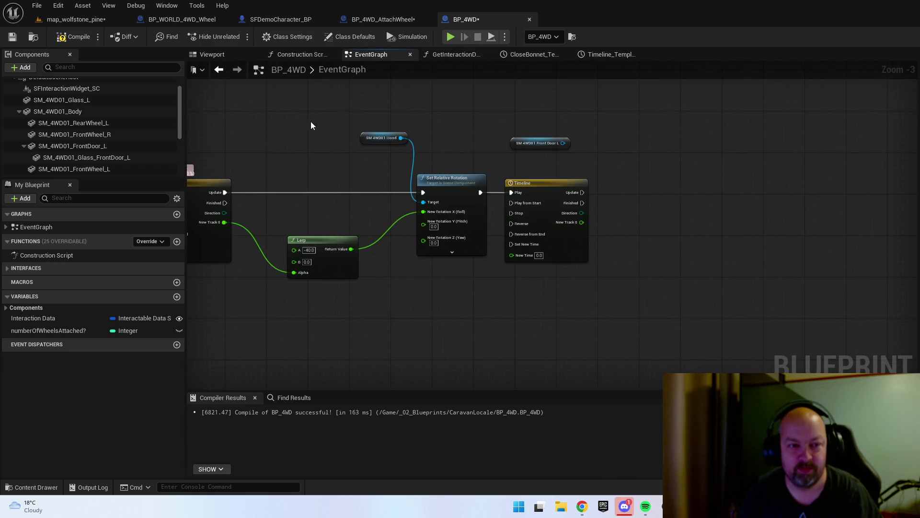
- Paste copies of the Lerp and Set Relative Rotation nodes, targeting Front Door L with Lerp driving Yaw
{"action": "left_click_drag", "start_coordinate": [320, 123], "coordinate": [452, 295]}
{"action": "left_click", "coordinate": [772, 219]}
{"action": "key", "text": "ctrl+v"}
{"action": "mouse_move", "coordinate": [582, 192]}
{"action": "left_mouse_down"}
{"action": "mouse_move", "coordinate": [828, 207]}
{"action": "mouse_move", "coordinate": [805, 202]}
{"action": "left_mouse_up"}
{"action": "mouse_move", "coordinate": [681, 290]}
{"action": "left_mouse_down"}
{"action": "mouse_move", "coordinate": [630, 279]}
{"action": "mouse_move", "coordinate": [582, 223]}
{"action": "left_mouse_up"}
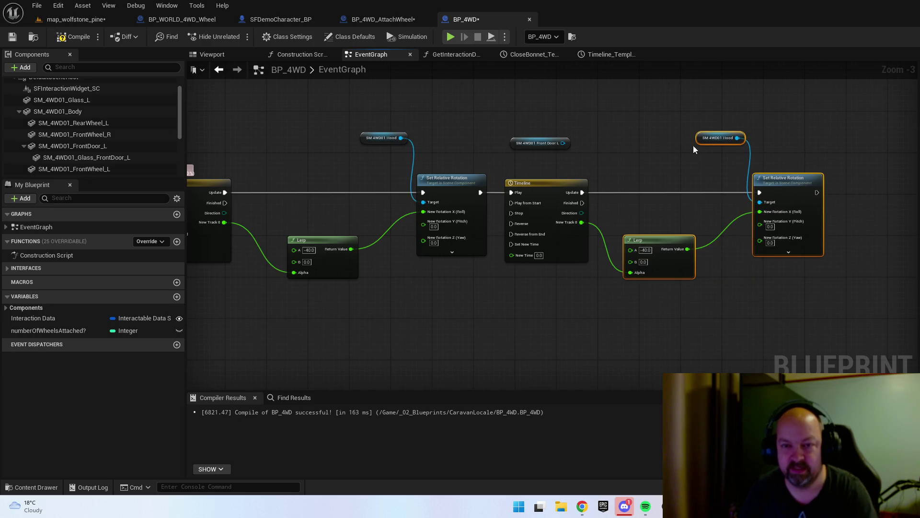
{"action": "mouse_move", "coordinate": [563, 144]}
{"action": "left_mouse_down"}
{"action": "mouse_move", "coordinate": [764, 235]}
{"action": "mouse_move", "coordinate": [763, 216]}
{"action": "mouse_move", "coordinate": [762, 242]}
{"action": "left_mouse_up"}
{"action": "left_click", "coordinate": [738, 240]}
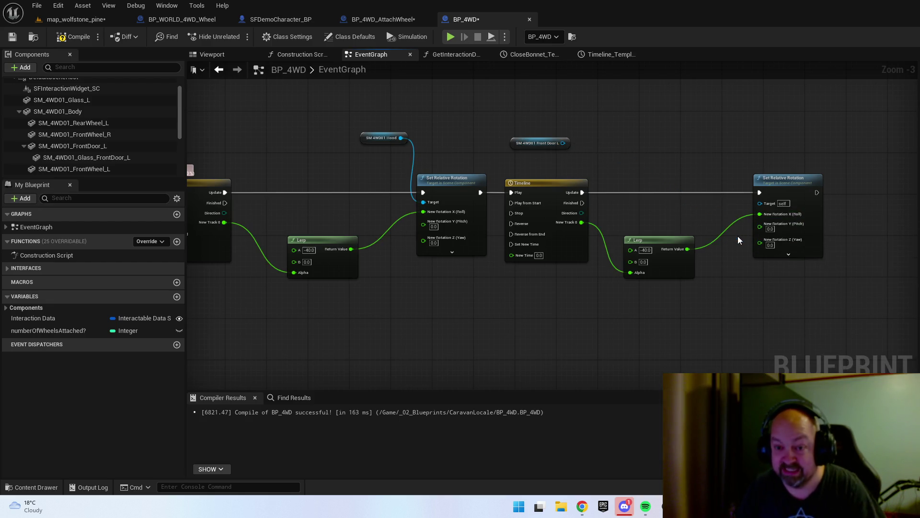
{"action": "mouse_move", "coordinate": [564, 142]}
{"action": "left_mouse_down"}
{"action": "mouse_move", "coordinate": [833, 207]}
{"action": "mouse_move", "coordinate": [760, 202]}
{"action": "mouse_move", "coordinate": [767, 257]}
{"action": "mouse_move", "coordinate": [762, 245]}
{"action": "left_mouse_up"}
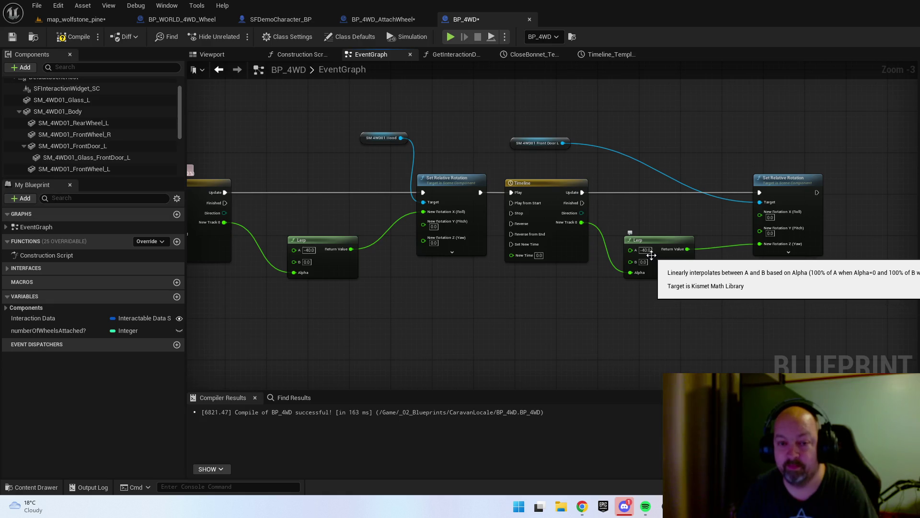
{"action": "left_click", "coordinate": [231, 57]}
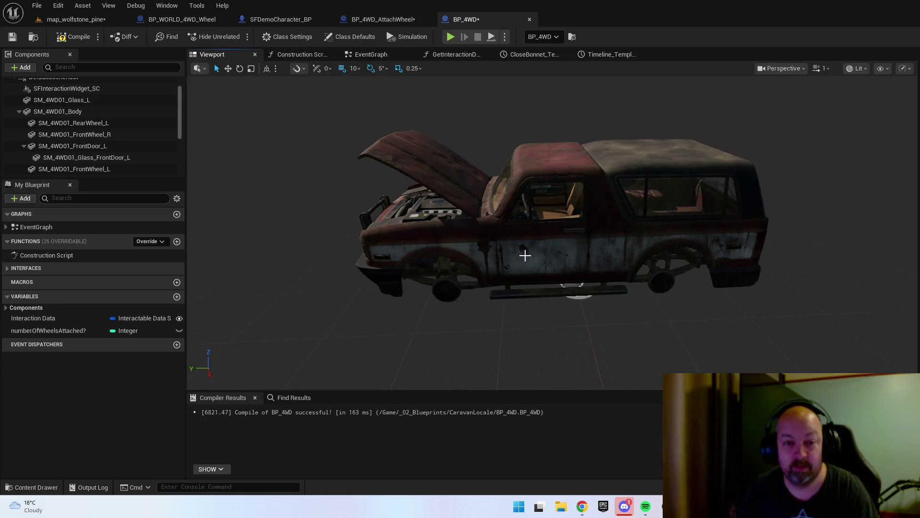
- Test-swing the left front door in the Viewport to gauge its yaw, then undo it
{"action": "left_click", "coordinate": [536, 262]}
{"action": "mouse_move", "coordinate": [527, 262]}
{"action": "left_mouse_down"}
{"action": "mouse_move", "coordinate": [444, 276]}
{"action": "mouse_move", "coordinate": [429, 268]}
{"action": "left_mouse_up"}
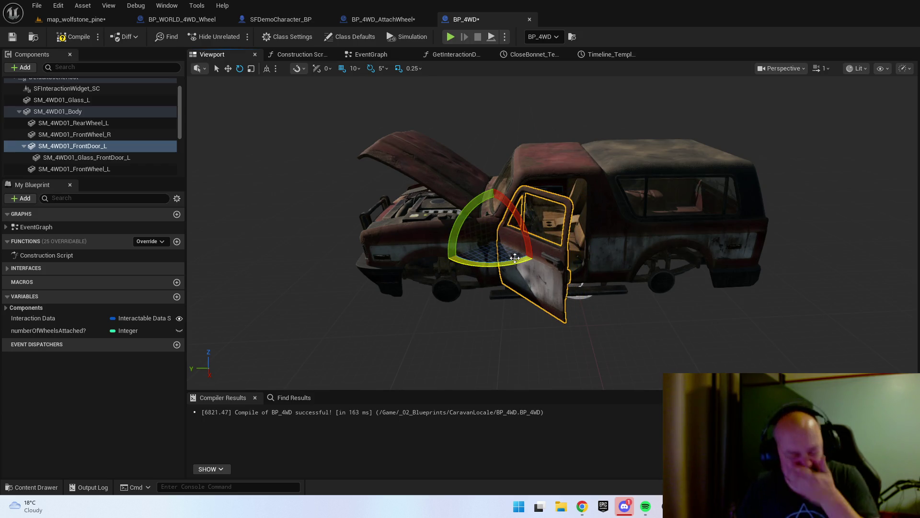
{"action": "key", "text": "ctrl+z"}
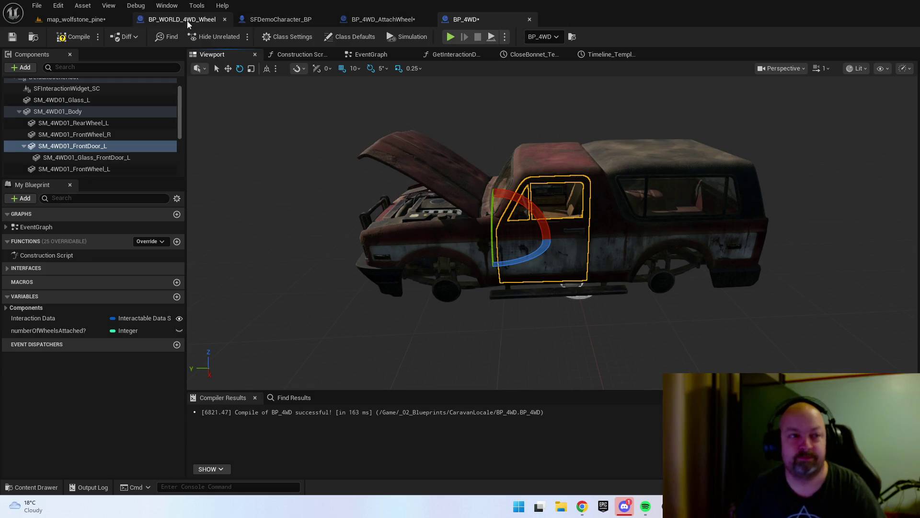
{"action": "left_click", "coordinate": [80, 18]}
{"action": "left_click", "coordinate": [449, 18]}
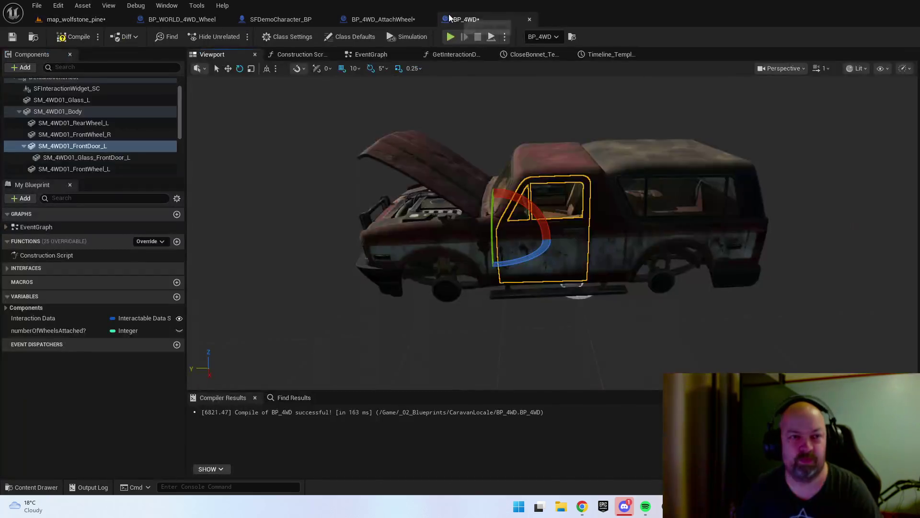
{"action": "left_click", "coordinate": [377, 56]}
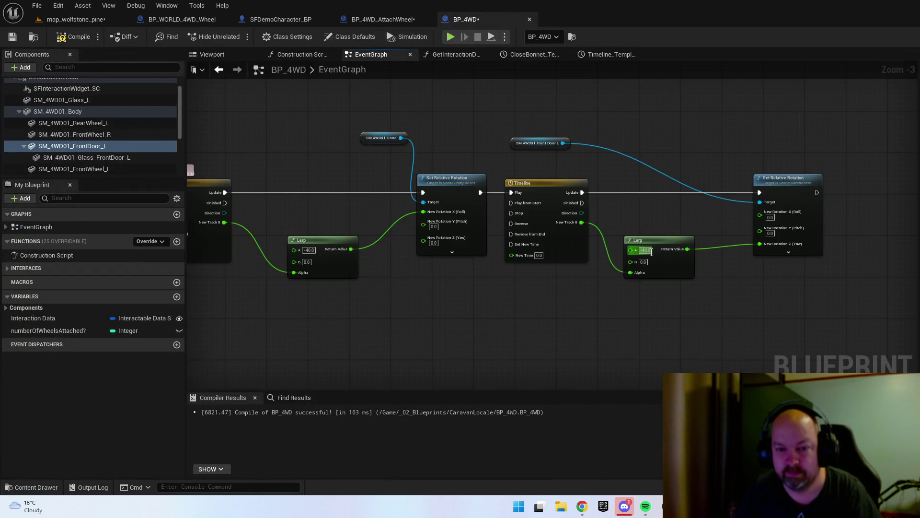
- Set the door Lerp's A value to 50 and move Front Door L beside its rotation node
{"action": "type", "text": "50"}
{"action": "key", "text": "Return"}
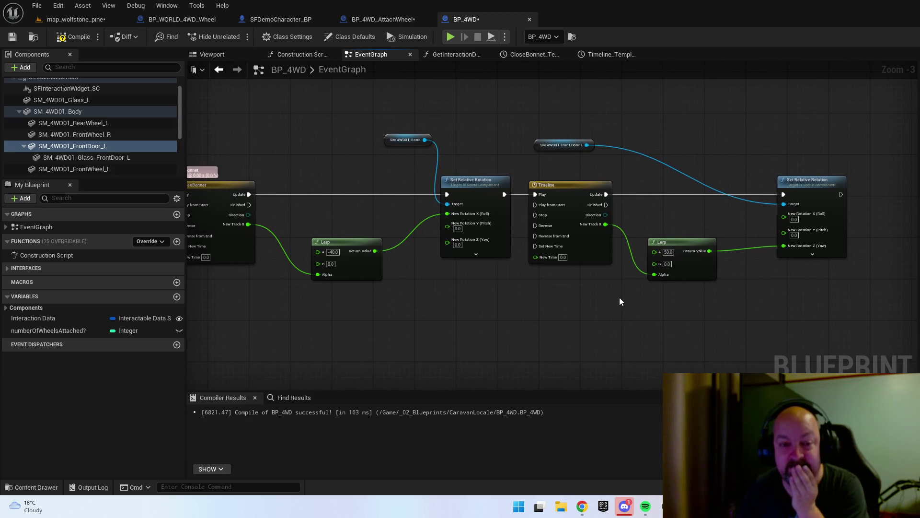
{"action": "scroll", "coordinate": [619, 295], "scroll_direction": "down", "scroll_amount": 1}
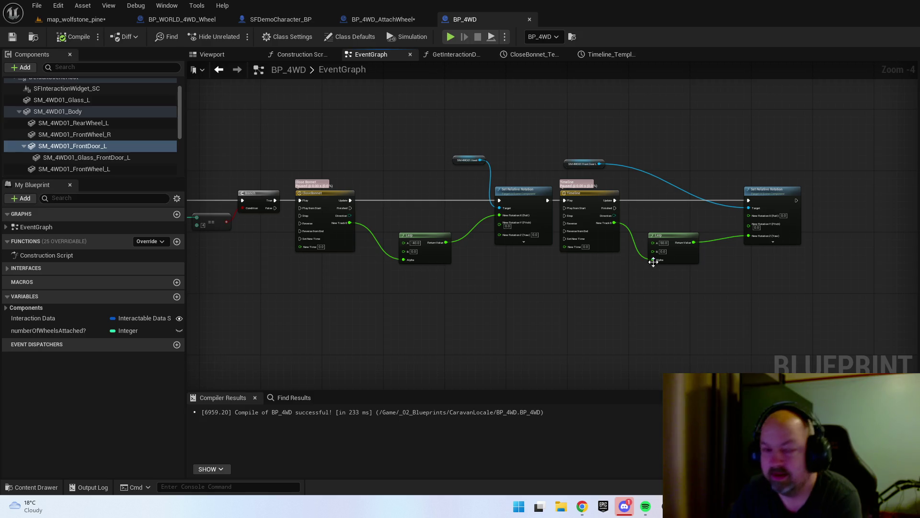
{"action": "scroll", "coordinate": [491, 244], "scroll_direction": "up", "scroll_amount": 2}
{"action": "left_click_drag", "start_coordinate": [662, 217], "coordinate": [587, 223]}
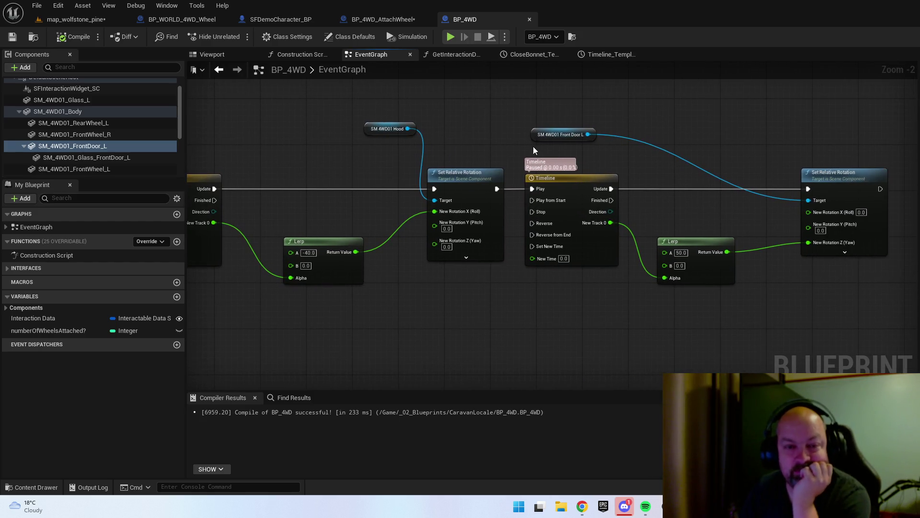
{"action": "left_click_drag", "start_coordinate": [536, 135], "coordinate": [682, 141]}
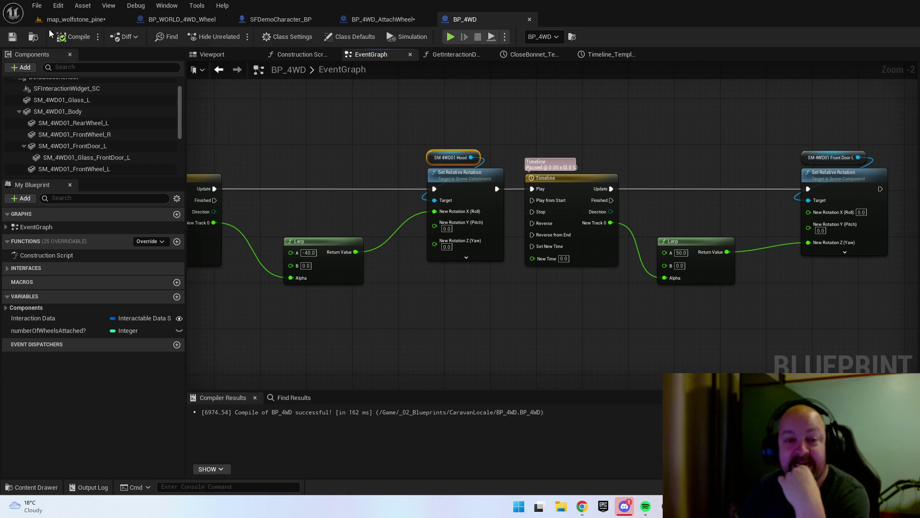
{"action": "left_click_drag", "start_coordinate": [227, 186], "coordinate": [522, 181]}
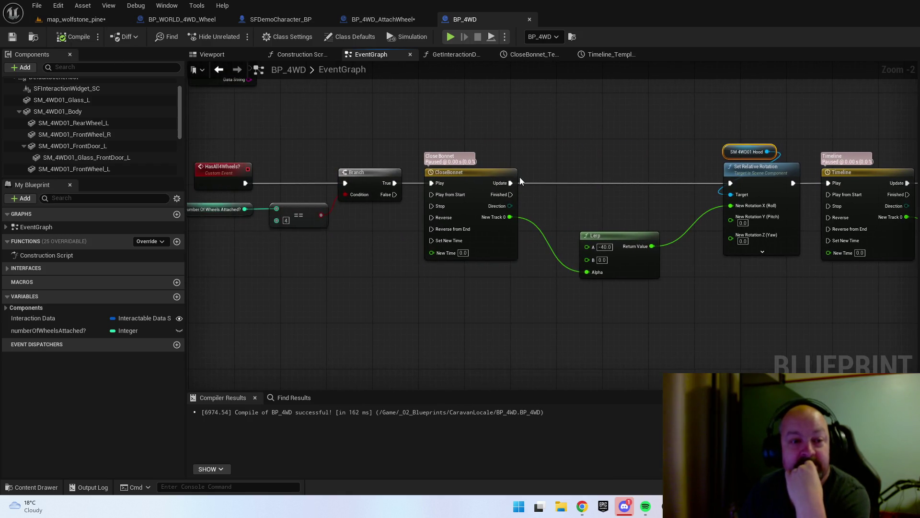
{"action": "left_click", "coordinate": [106, 20]}
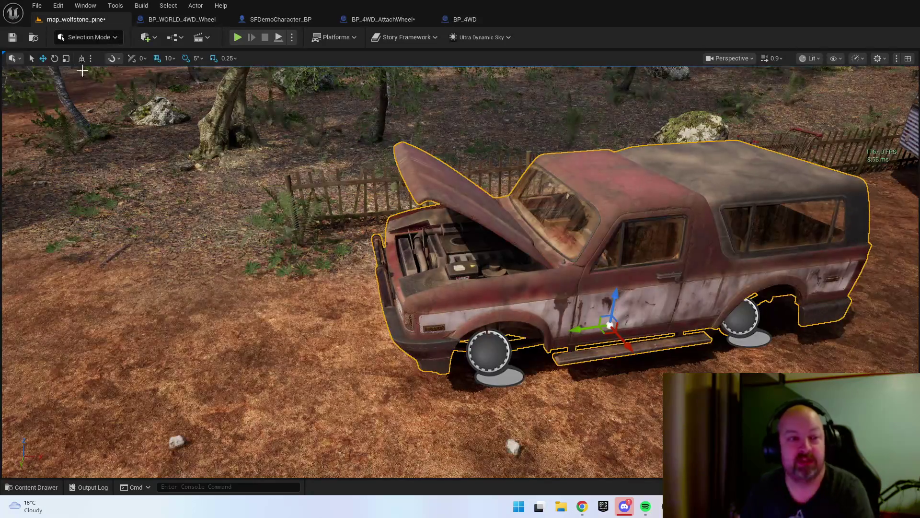
- Save the map_wolfstone_pine level and start a play session
{"action": "left_click", "coordinate": [11, 40]}
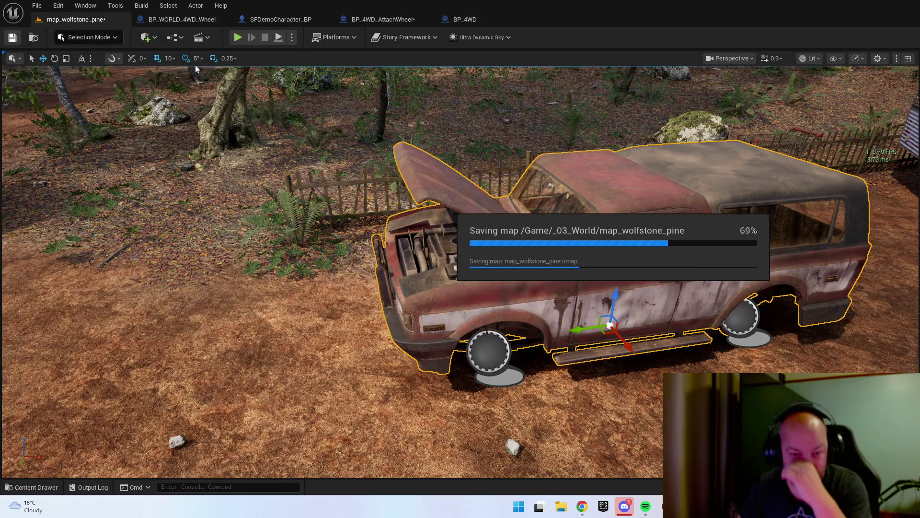
{"action": "right_click", "coordinate": [197, 409]}
{"action": "key", "text": "Escape"}
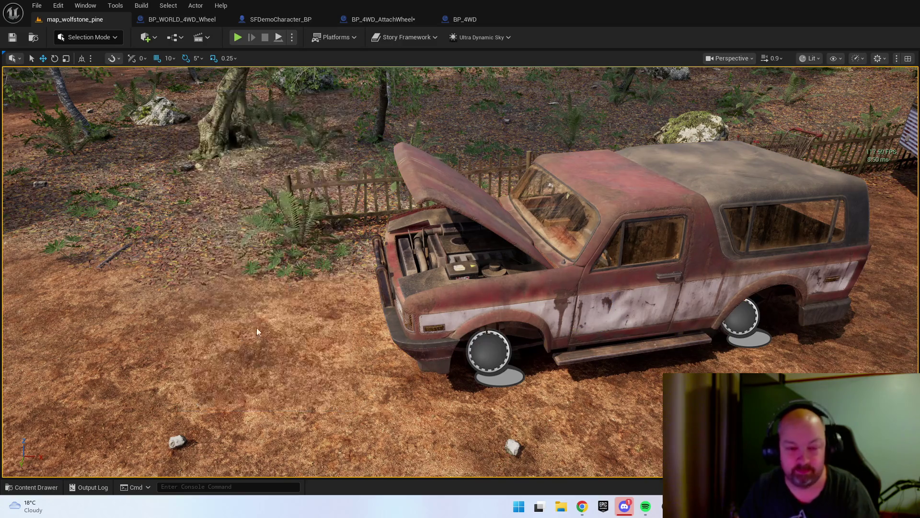
{"action": "key", "text": "alt+p"}
- Carry a tyre around the truck, mount it on the front-left hub, then stop playing
{"action": "key", "text": "w"}
{"action": "key", "text": "w"}
{"action": "key", "text": "e"}
{"action": "key", "text": "w"}
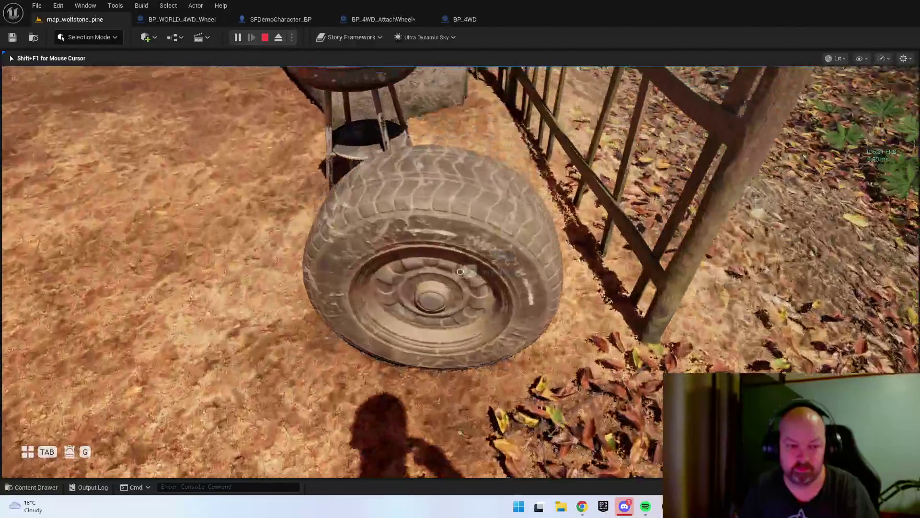
{"action": "key", "text": "w"}
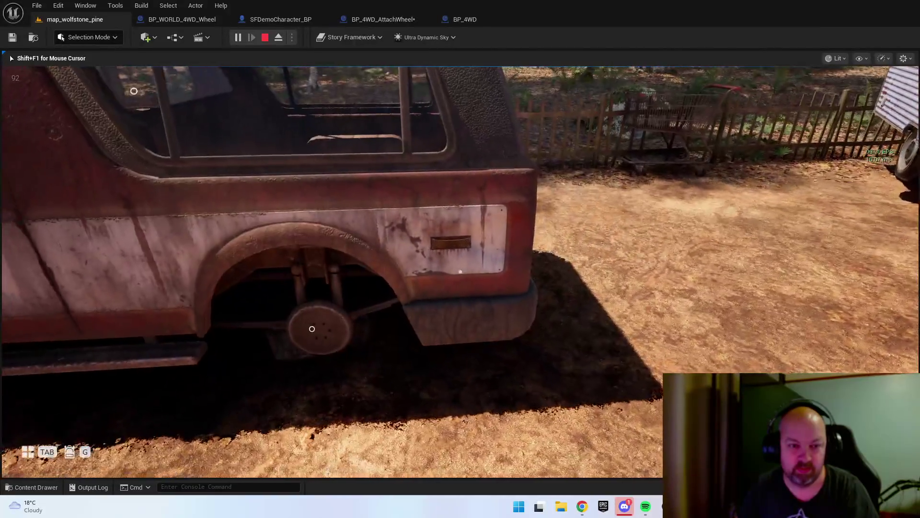
{"action": "key", "text": "w"}
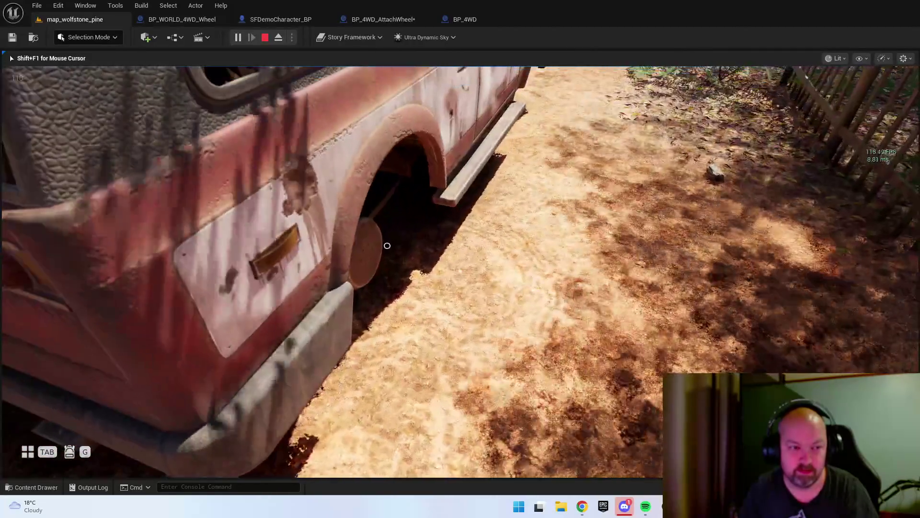
{"action": "key", "text": "w"}
{"action": "key", "text": "w"}
{"action": "key", "text": "w"}
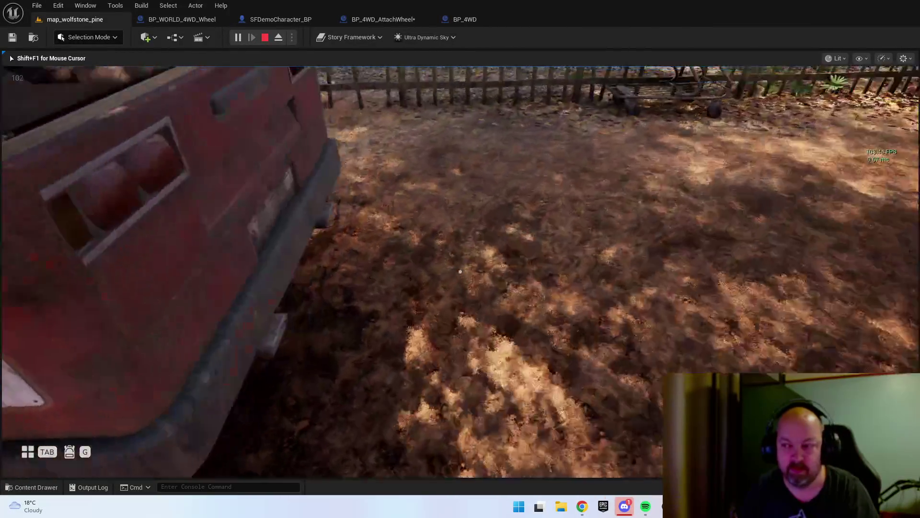
{"action": "key", "text": "w"}
{"action": "key", "text": "w"}
{"action": "key", "text": "s"}
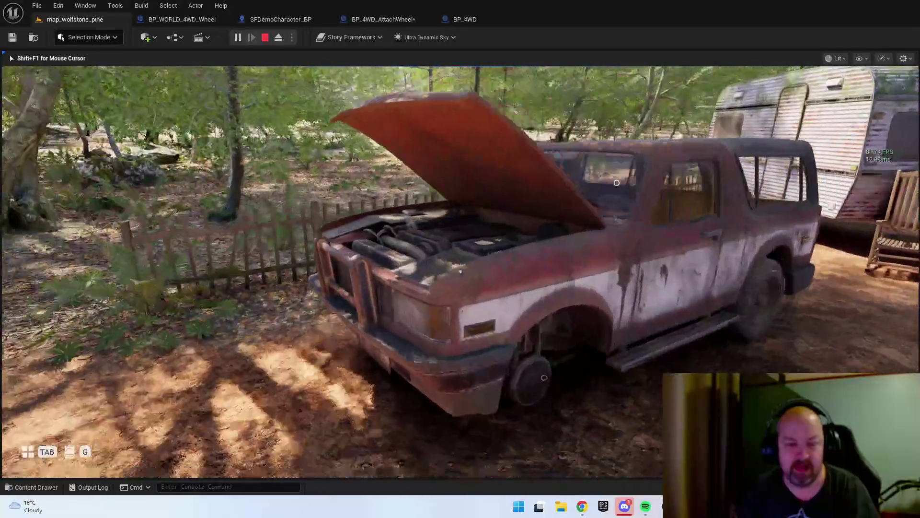
{"action": "key", "text": "w"}
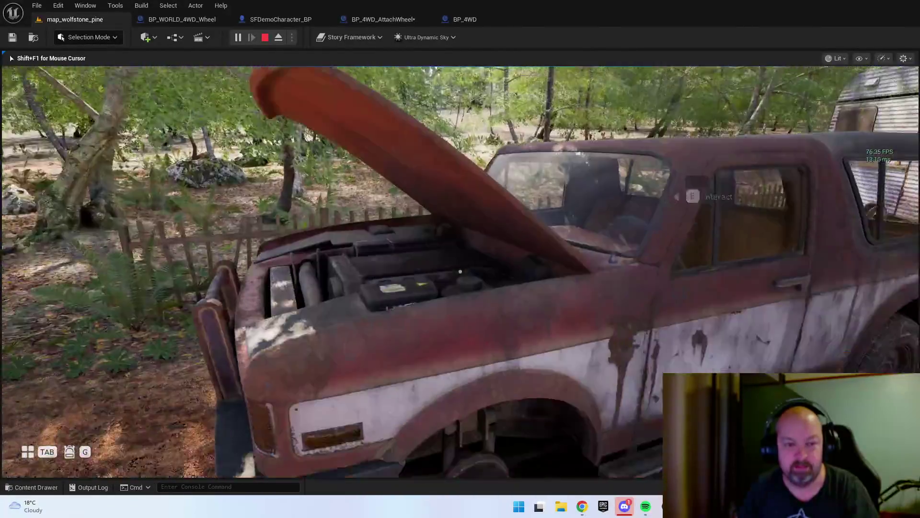
{"action": "key", "text": "w"}
{"action": "key", "text": "e"}
{"action": "key", "text": "s"}
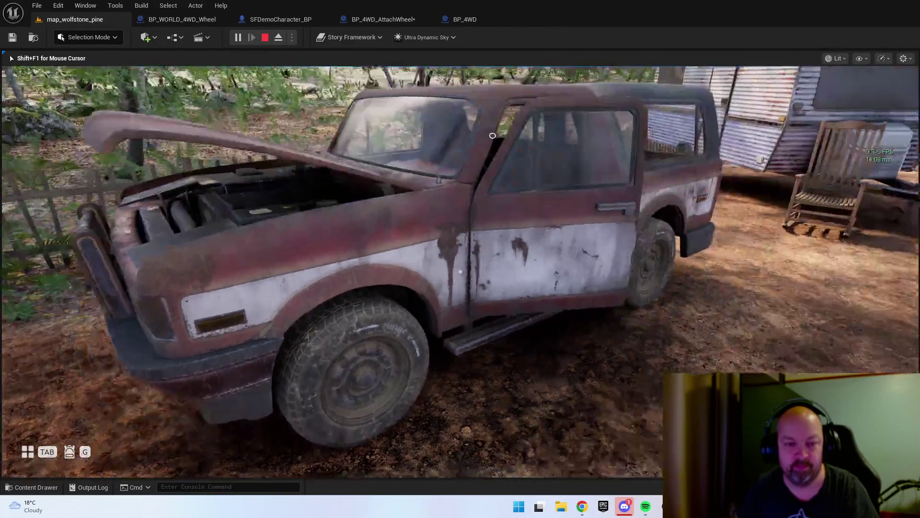
{"action": "key", "text": "Escape"}
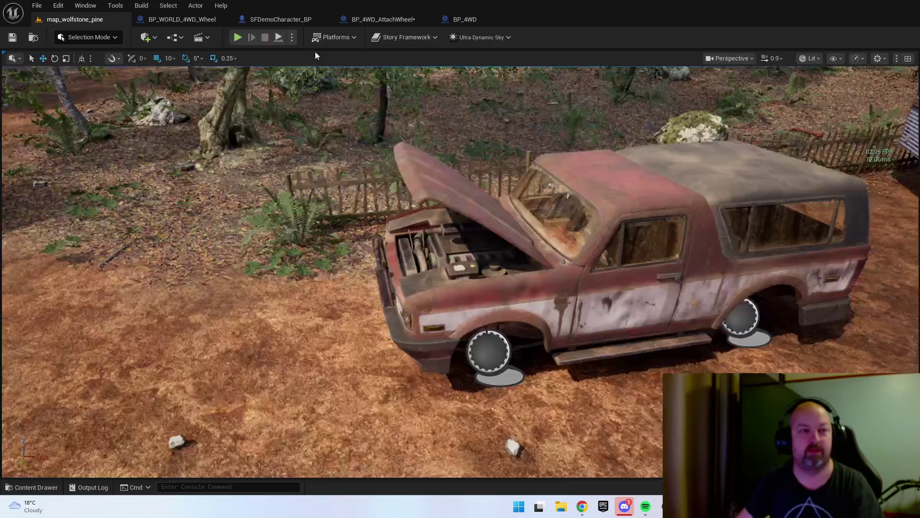
- Make the BP_4WD bonnet Lerp run from -0.0 to -40.0, then compile and save
{"action": "left_click", "coordinate": [479, 19]}
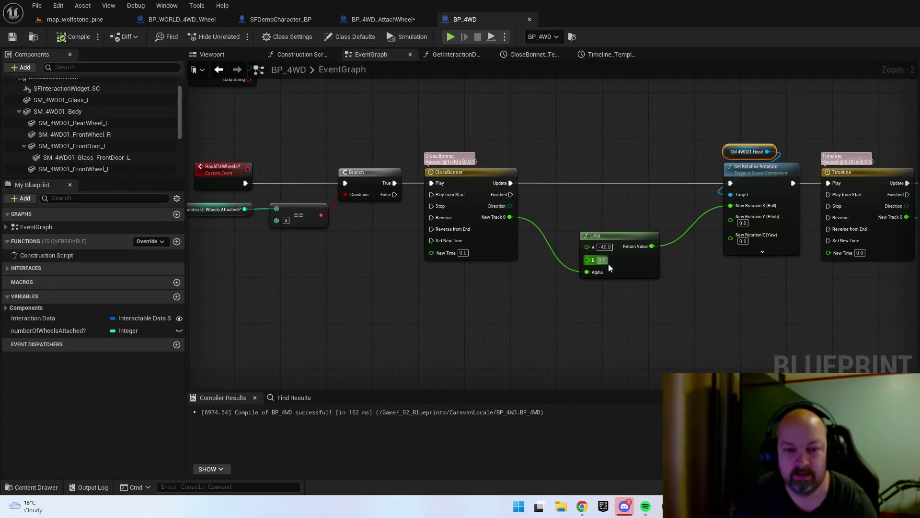
{"action": "scroll", "coordinate": [609, 267], "scroll_direction": "up", "scroll_amount": 2}
{"action": "left_click", "coordinate": [603, 247]}
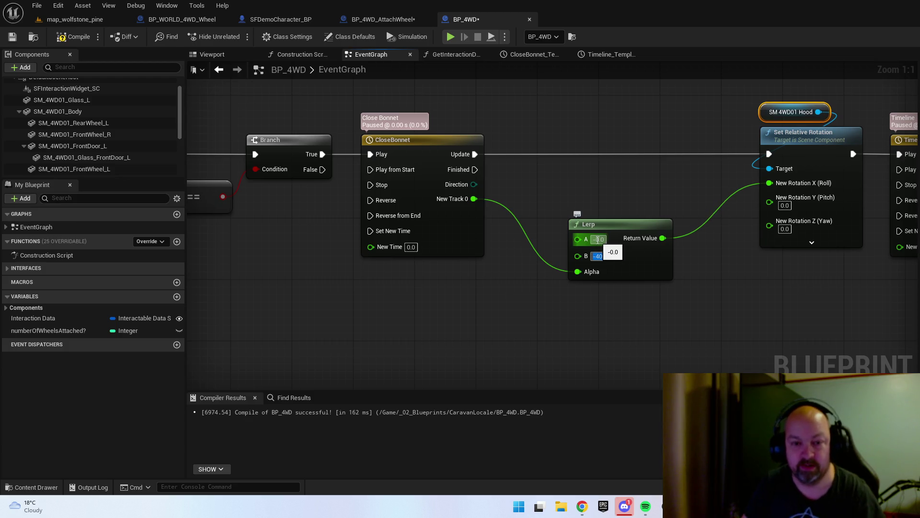
{"action": "key", "text": "ctrl+s"}
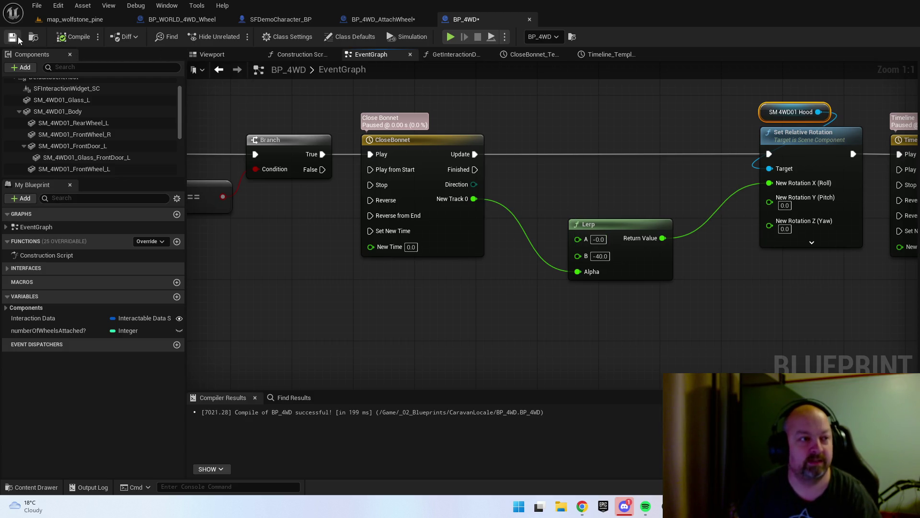
{"action": "left_click", "coordinate": [75, 19]}
- Play the level from the ground spot near the loose tyres
{"action": "right_click", "coordinate": [445, 103]}
{"action": "left_click", "coordinate": [460, 412]}
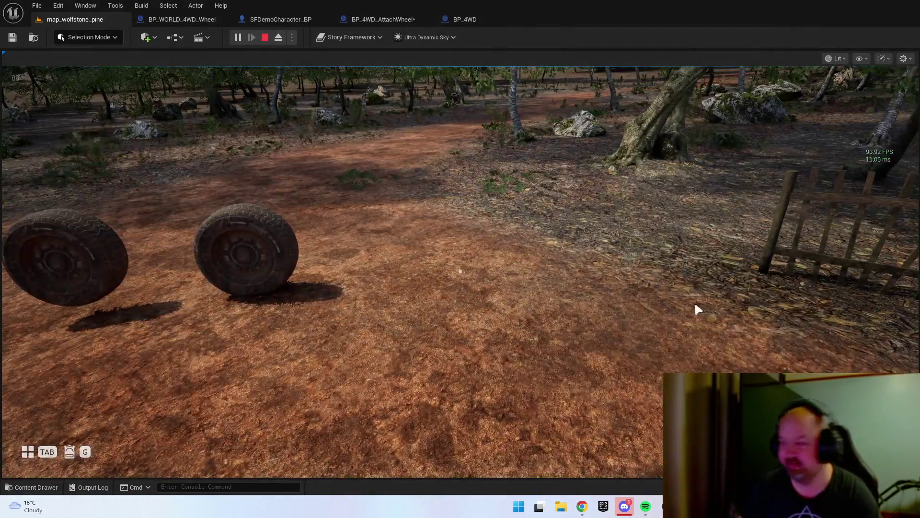
{"action": "left_click", "coordinate": [697, 309]}
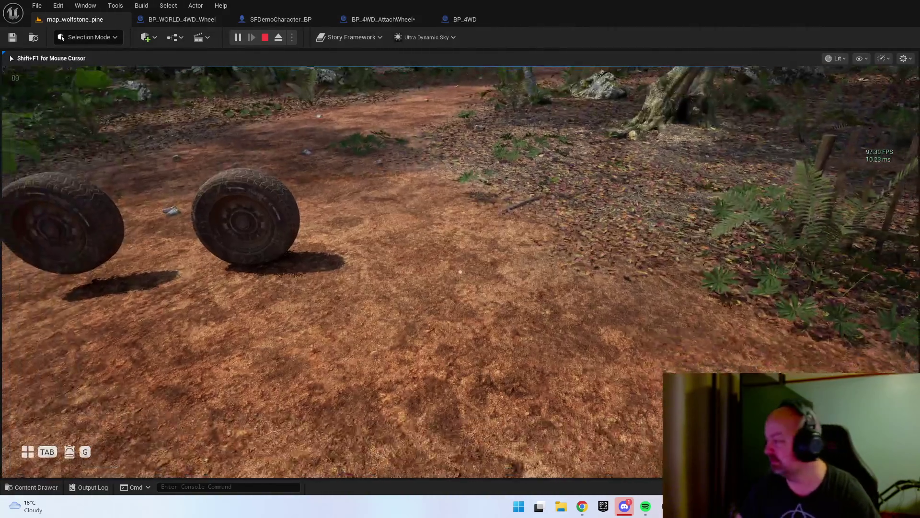
- Pick up the tyre by the fence, mount it on the front-left hub, then end the session
{"action": "key", "text": "w"}
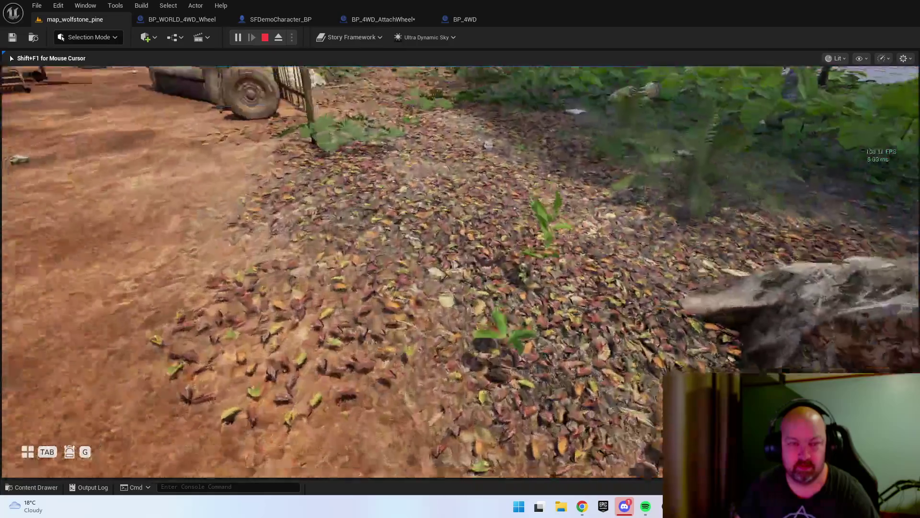
{"action": "key", "text": "w"}
{"action": "key", "text": "e"}
{"action": "key", "text": "w"}
{"action": "key", "text": "w"}
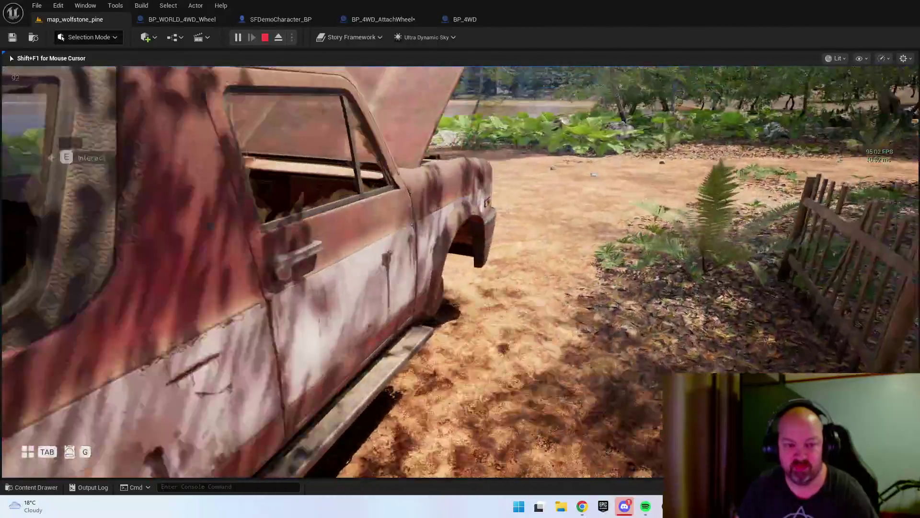
{"action": "key", "text": "e"}
{"action": "key", "text": "e"}
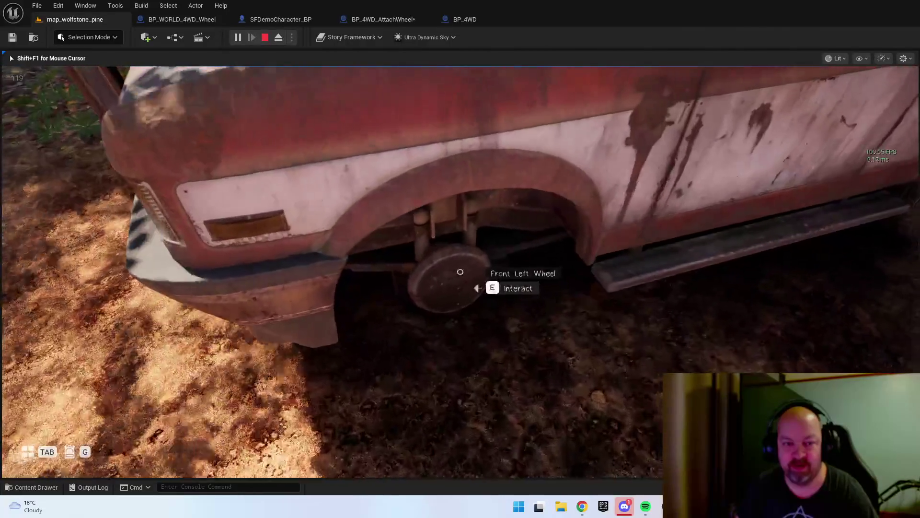
{"action": "key", "text": "e"}
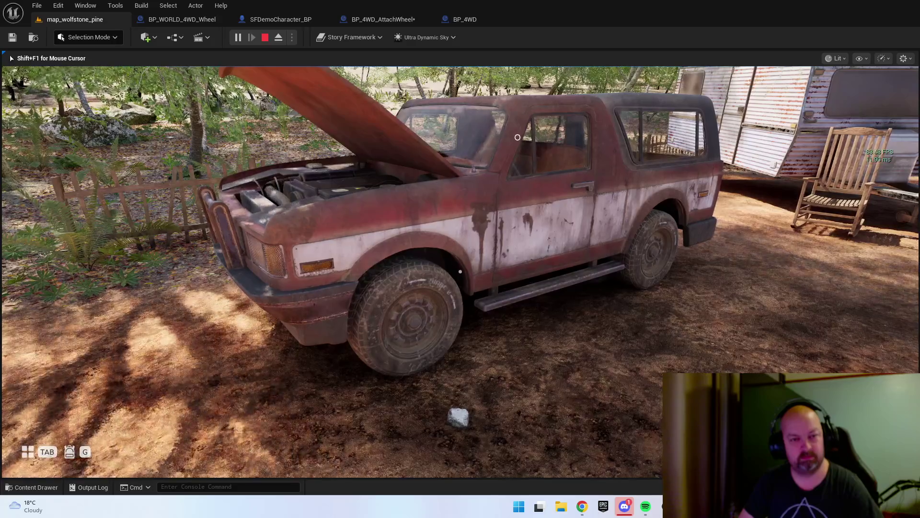
{"action": "key", "text": "Escape"}
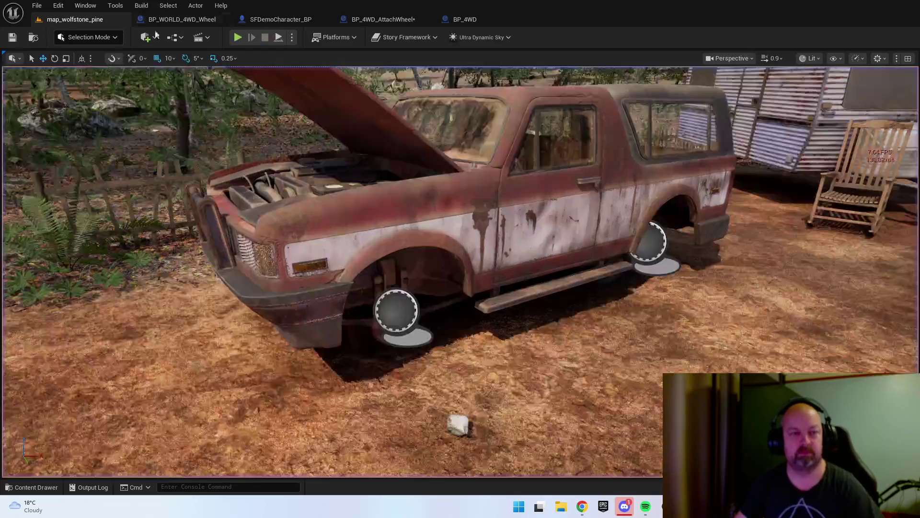
- Inspect the truck's bonnet component in the BP_4WD Viewport preview
{"action": "left_click", "coordinate": [463, 19]}
{"action": "mouse_move", "coordinate": [706, 233]}
{"action": "left_mouse_down"}
{"action": "mouse_move", "coordinate": [474, 252]}
{"action": "mouse_move", "coordinate": [486, 252]}
{"action": "left_mouse_up"}
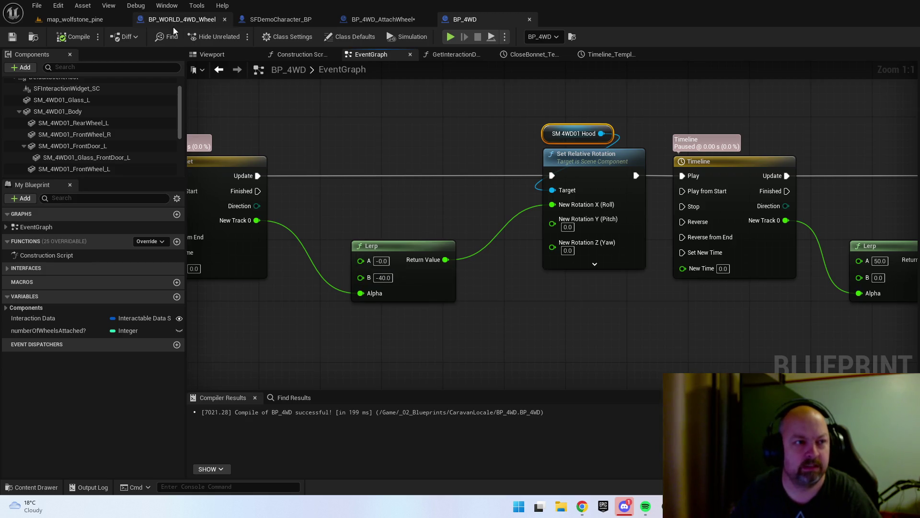
{"action": "left_click", "coordinate": [77, 20]}
{"action": "left_click", "coordinate": [384, 117]}
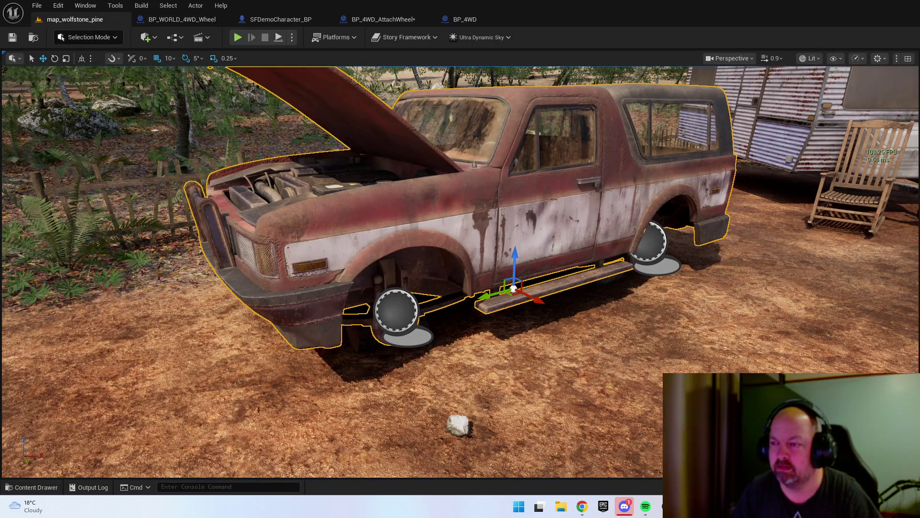
{"action": "left_click", "coordinate": [465, 20]}
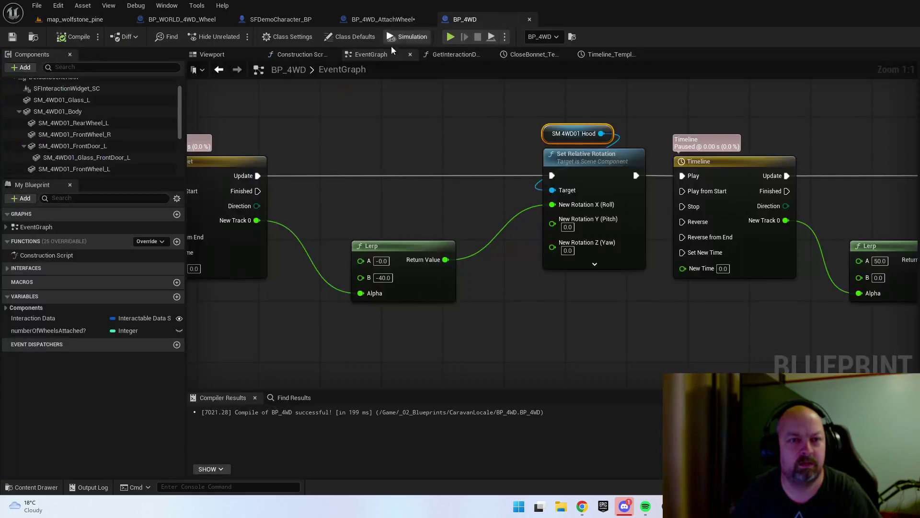
{"action": "left_click", "coordinate": [212, 54]}
{"action": "left_click", "coordinate": [435, 178]}
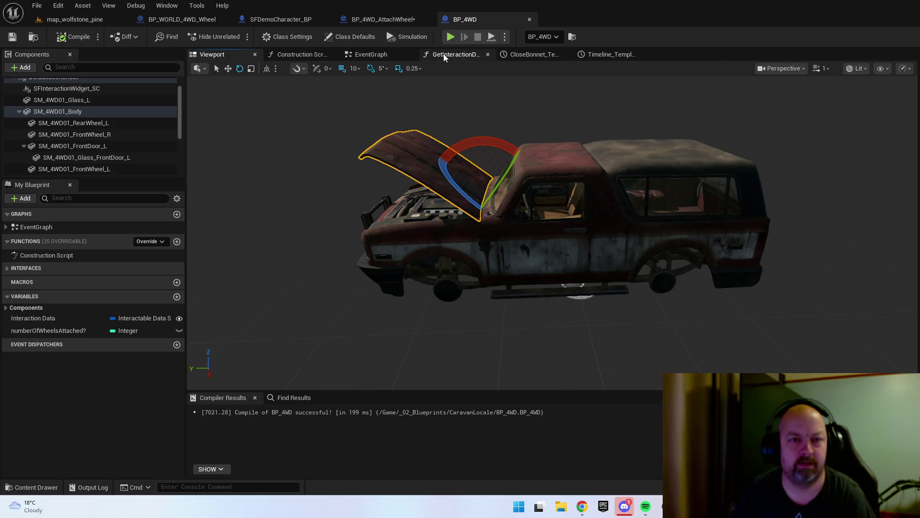
- Set the bonnet Lerp to run -40.0 to 0.0, then right-click the forest map ground
{"action": "left_click", "coordinate": [368, 56]}
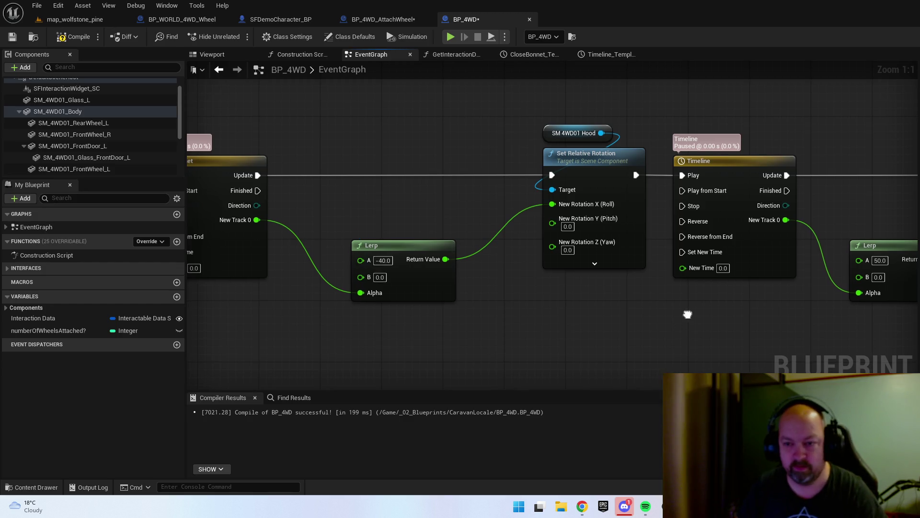
{"action": "left_click_drag", "start_coordinate": [688, 312], "coordinate": [533, 298]}
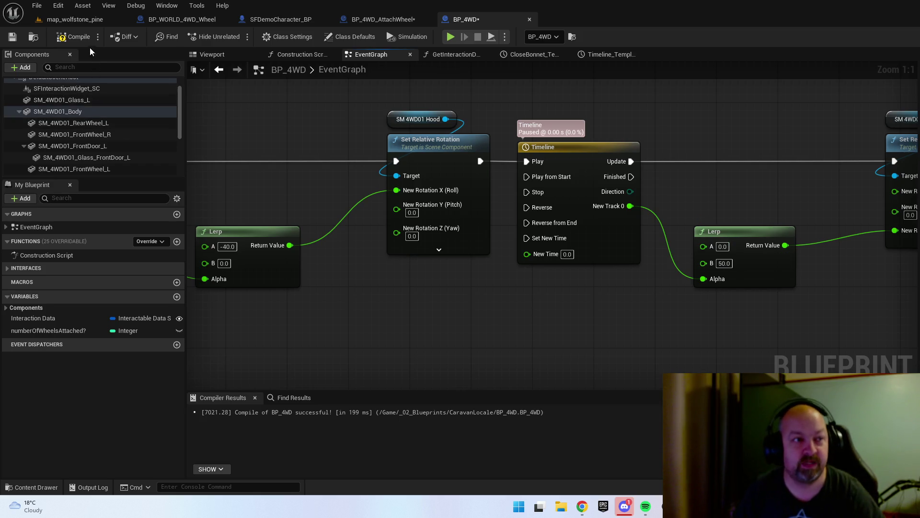
{"action": "left_click", "coordinate": [69, 20]}
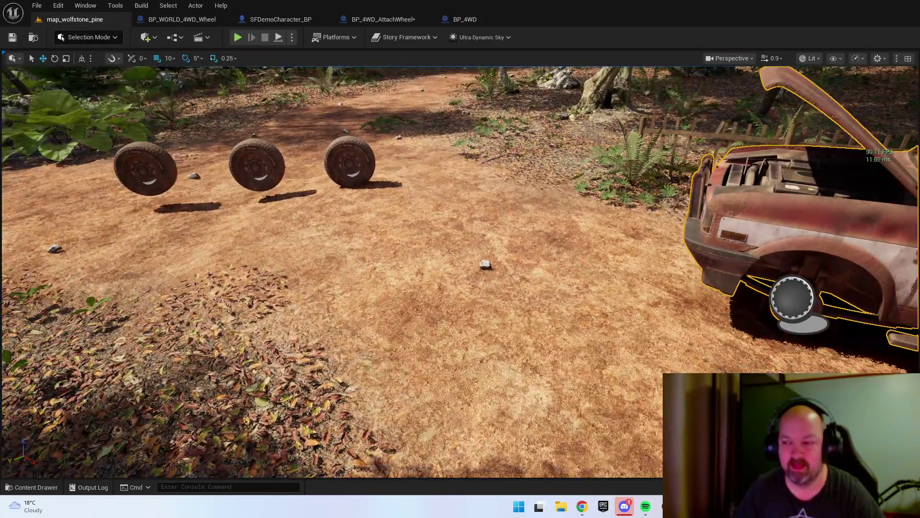
{"action": "right_click", "coordinate": [441, 176]}
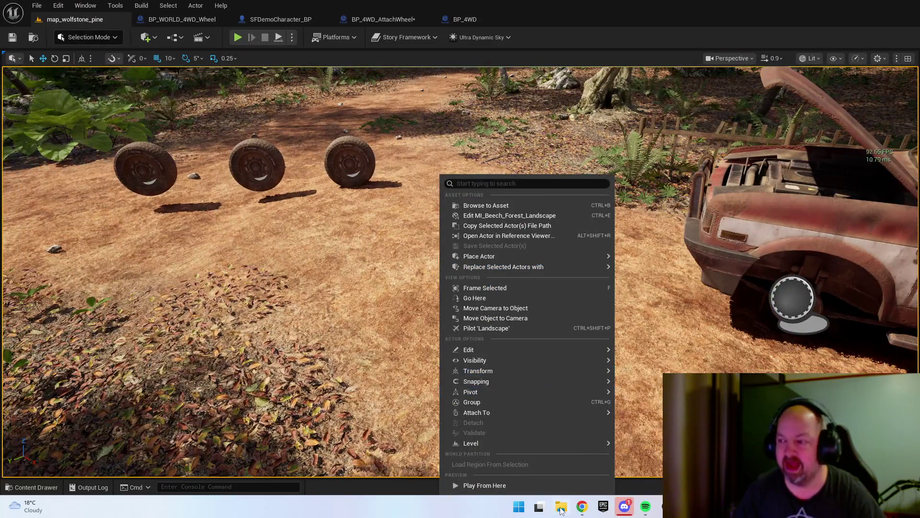
- Choose Play From Here to test the forest map beside the loose tyres
{"action": "left_click", "coordinate": [525, 492]}
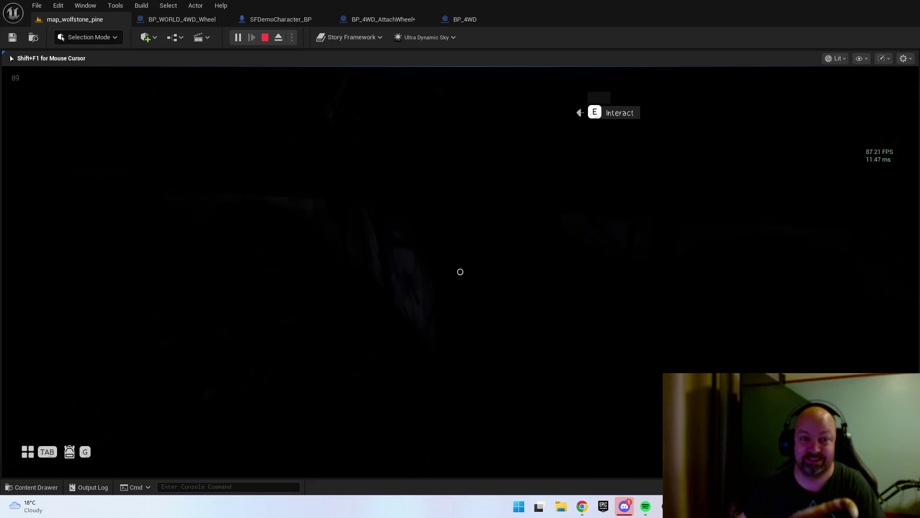
- Walk to the truck's fitted front wheel and open driver door, then end the session
{"action": "key", "text": "e"}
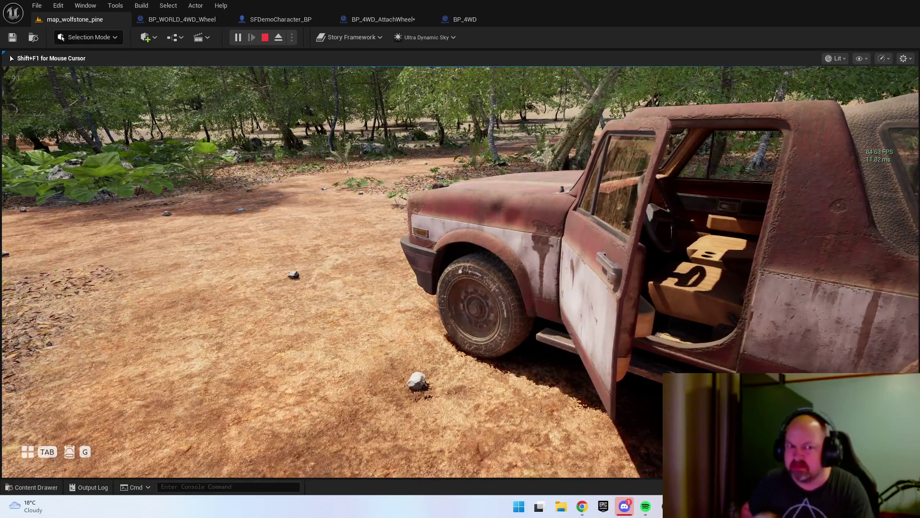
{"action": "key", "text": "w"}
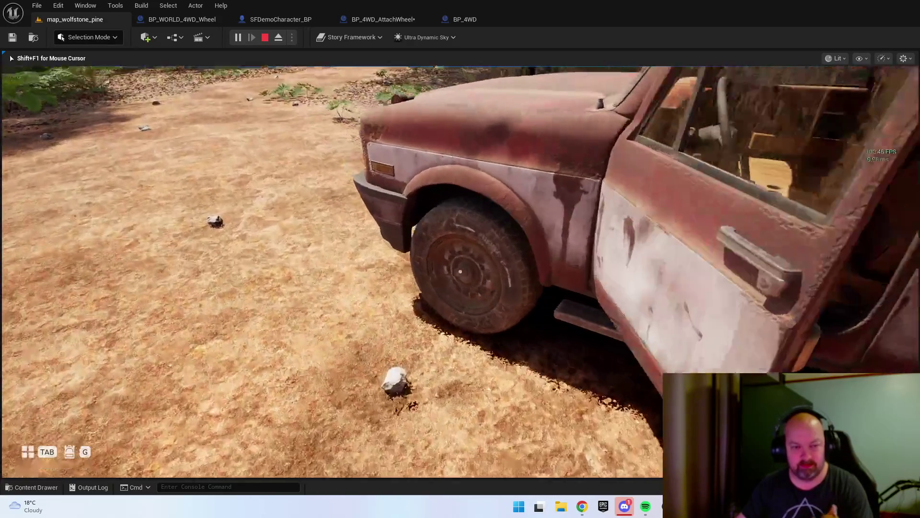
{"action": "key", "text": "w"}
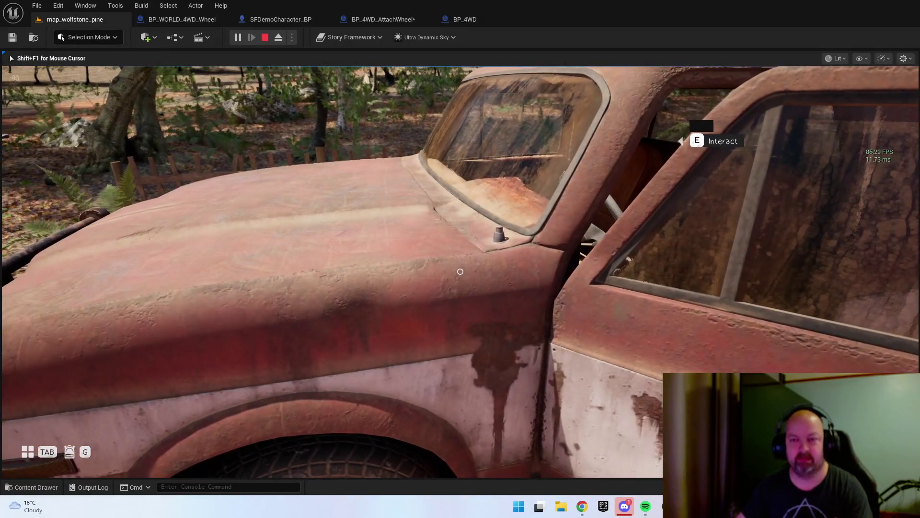
{"action": "key", "text": "Escape"}
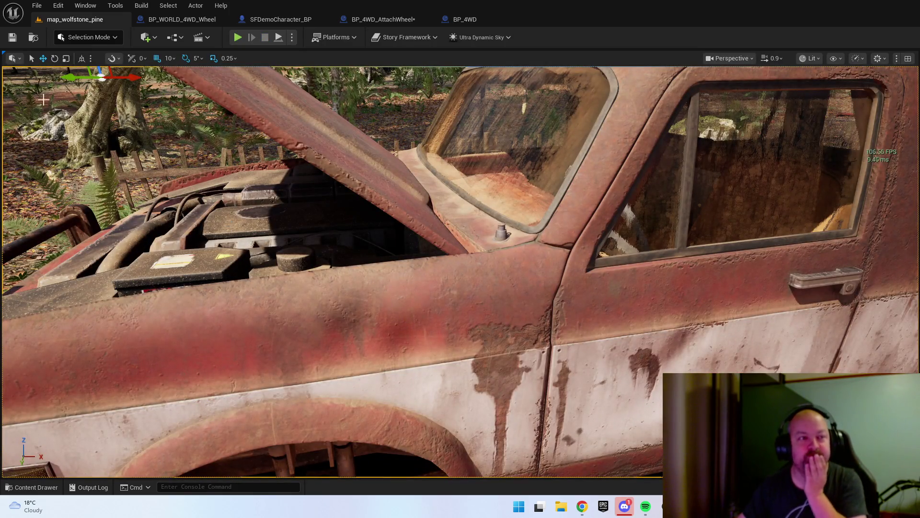
{"action": "key", "text": "Right"}
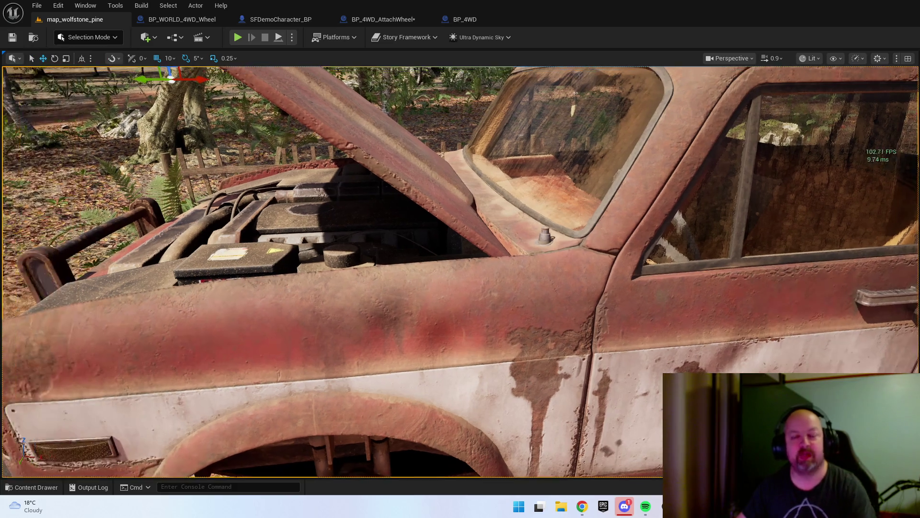
{"action": "key", "text": "Left"}
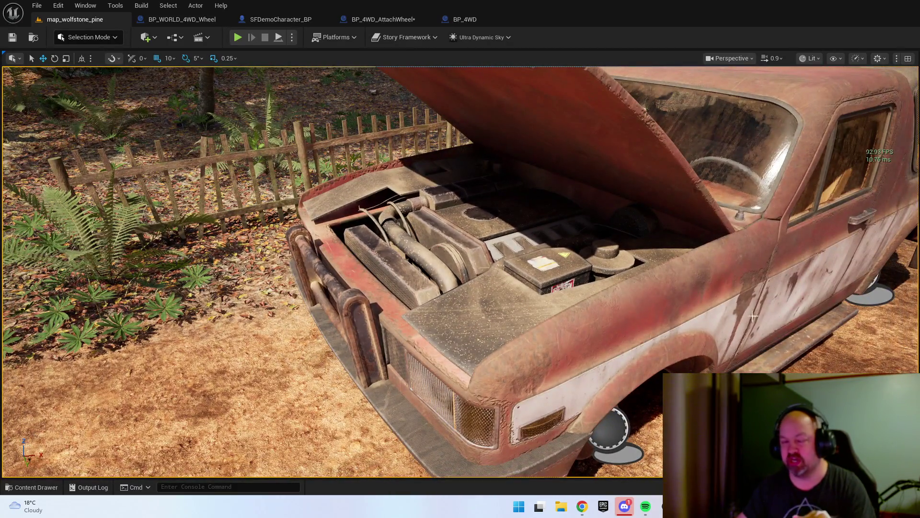
{"action": "mouse_move", "coordinate": [753, 316]}
{"action": "left_mouse_down"}
{"action": "mouse_move", "coordinate": [450, 316]}
{"action": "mouse_move", "coordinate": [451, 340]}
{"action": "left_mouse_up"}
{"action": "left_click", "coordinate": [454, 278]}
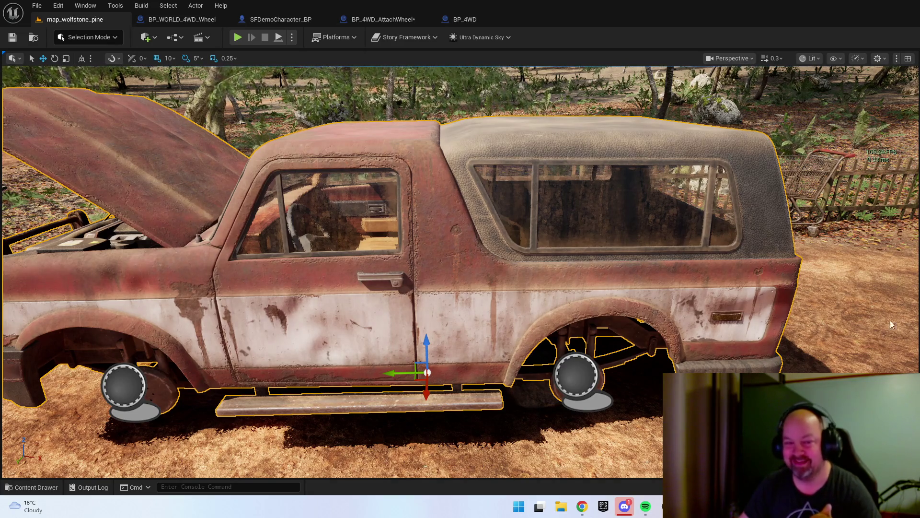
{"action": "scroll", "coordinate": [460, 269], "scroll_direction": "up", "scroll_amount": 2}
{"action": "key", "text": "d"}
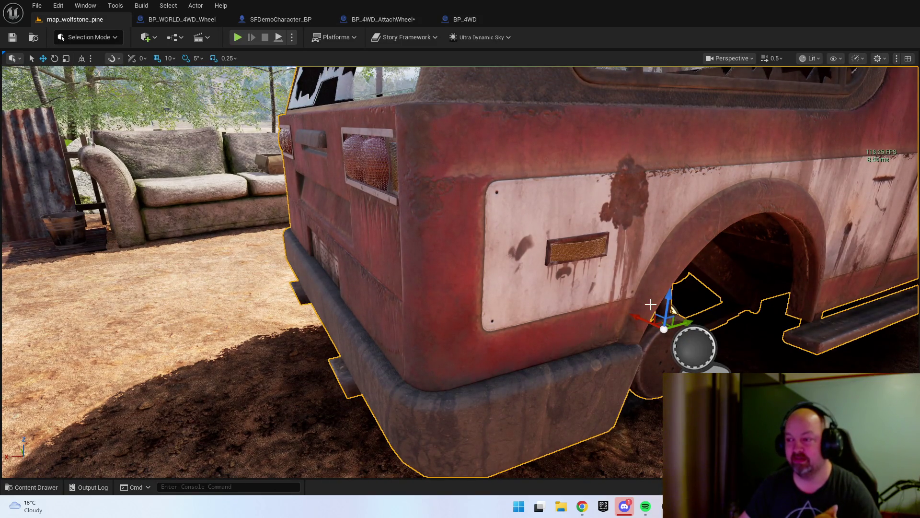
{"action": "key", "text": "a"}
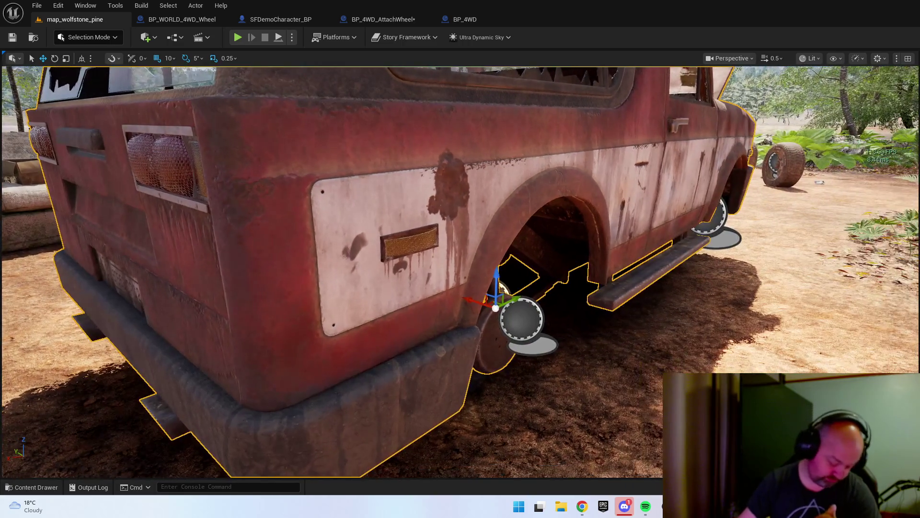
{"action": "key", "text": "d"}
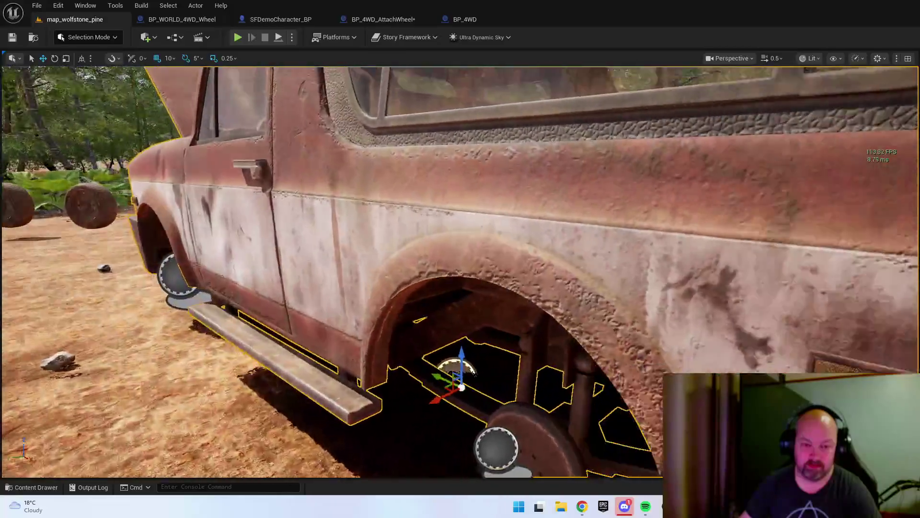
{"action": "key", "text": "s"}
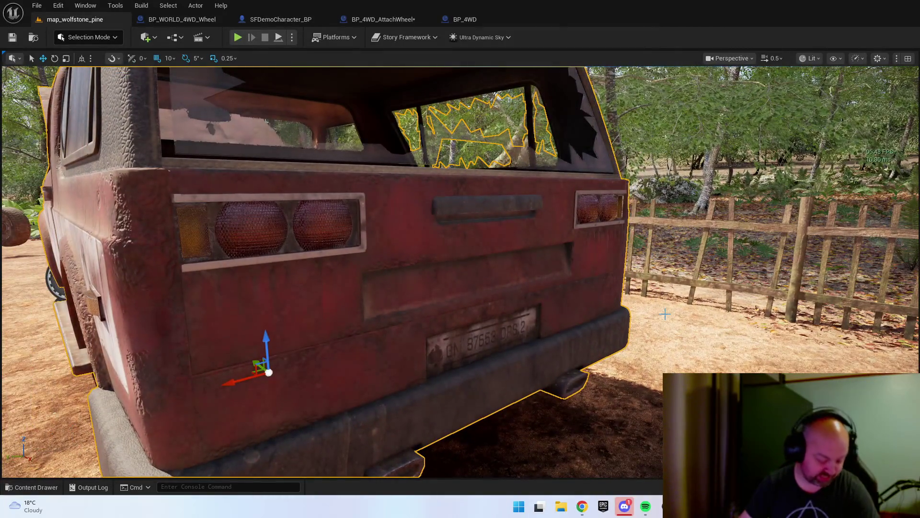
{"action": "key", "text": "a"}
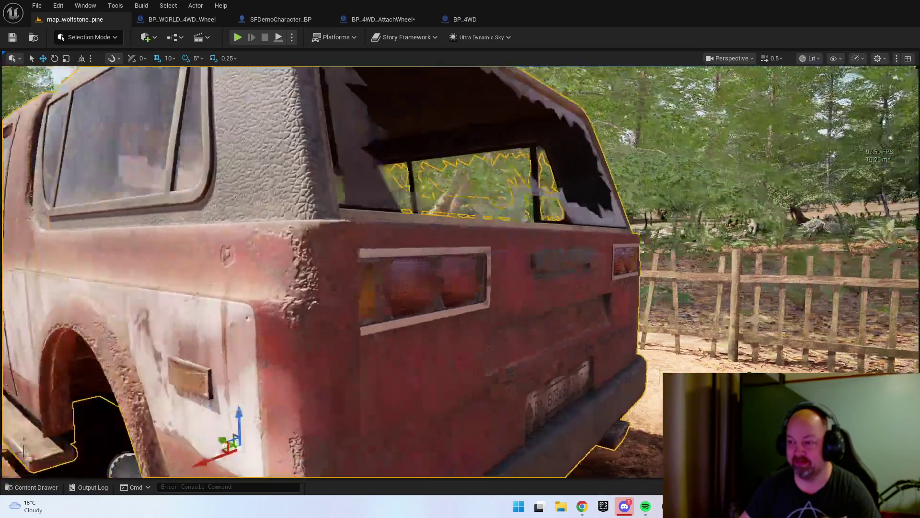
{"action": "key", "text": "s"}
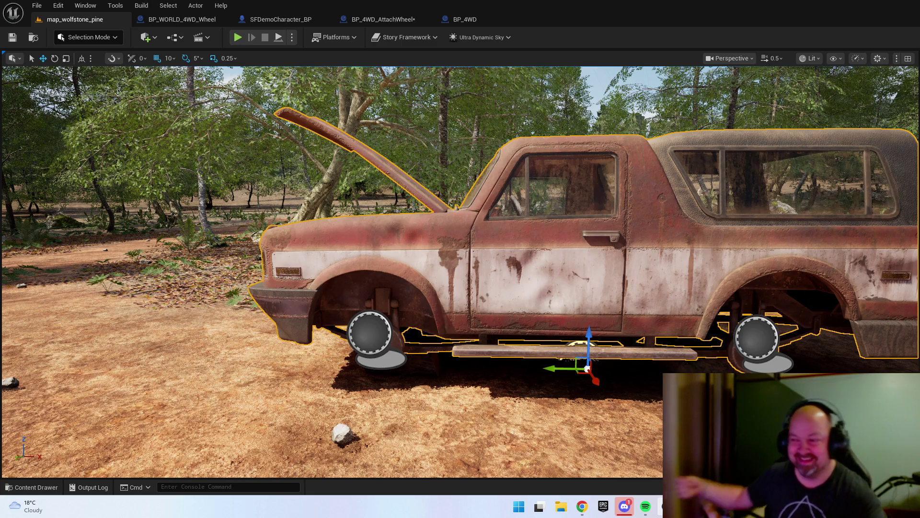
- Look around beside the truck, select it, and open the BP_4WD blueprint
{"action": "mouse_move", "coordinate": [521, 338]}
{"action": "left_mouse_down"}
{"action": "mouse_move", "coordinate": [623, 338]}
{"action": "mouse_move", "coordinate": [519, 332]}
{"action": "mouse_move", "coordinate": [706, 324]}
{"action": "left_mouse_up"}
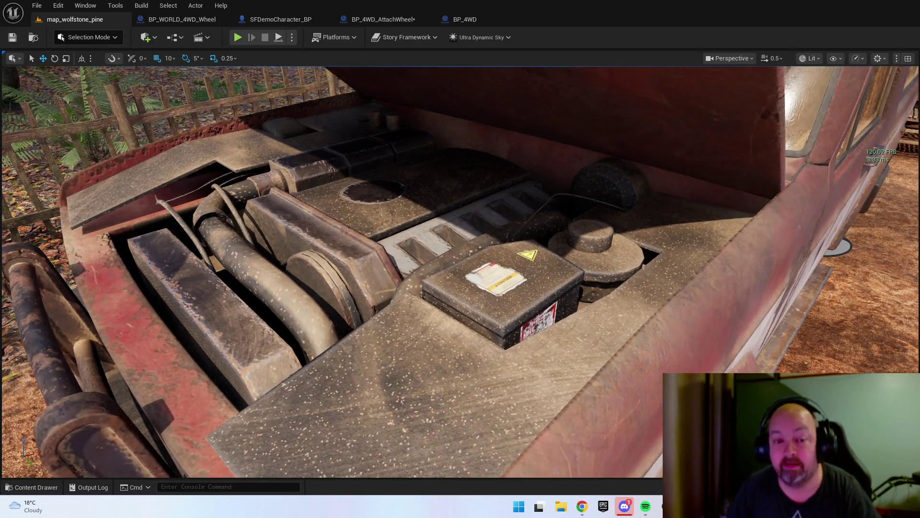
{"action": "left_click", "coordinate": [516, 263]}
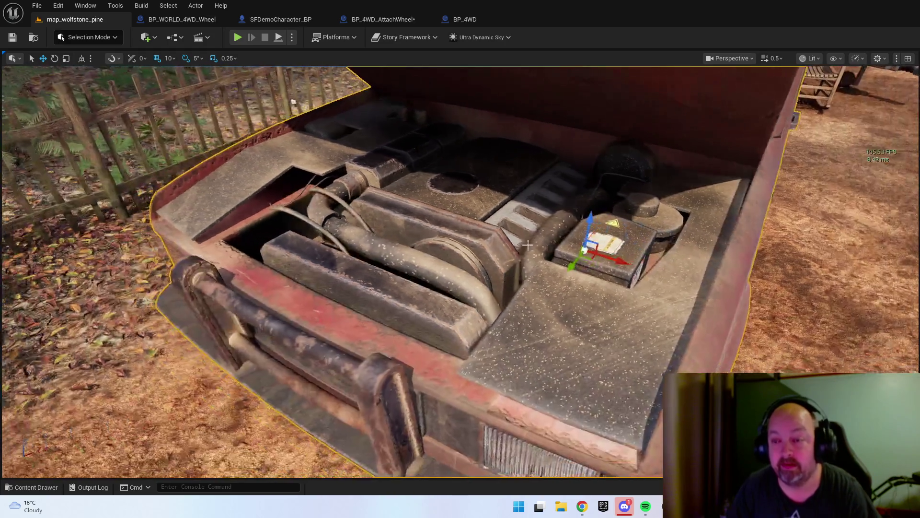
{"action": "left_click", "coordinate": [472, 22]}
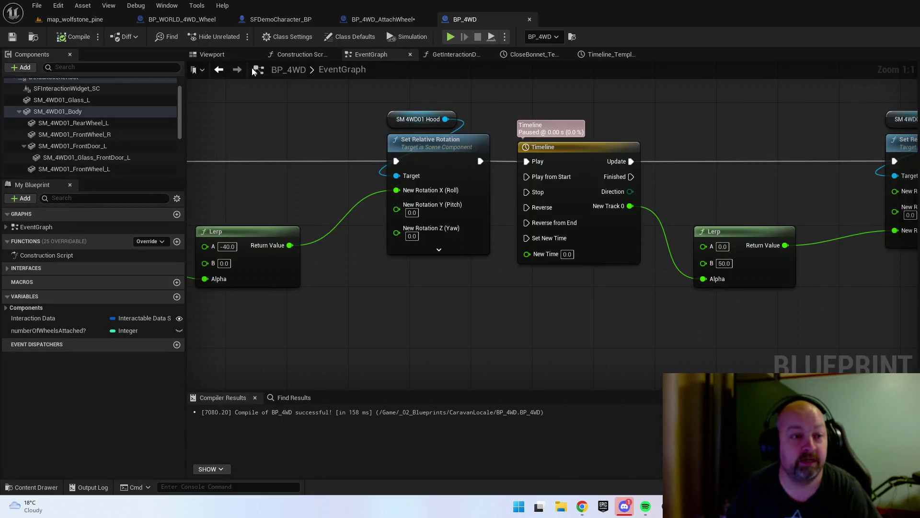
- Show the truck's viewport preview and rename the SM_4WD01_Engine component to 'w'
{"action": "left_click", "coordinate": [212, 54]}
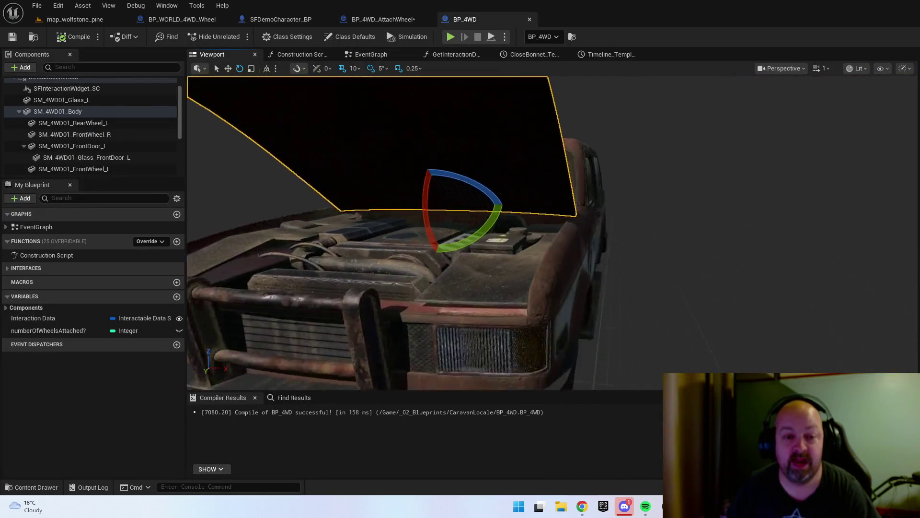
{"action": "left_click", "coordinate": [493, 301]}
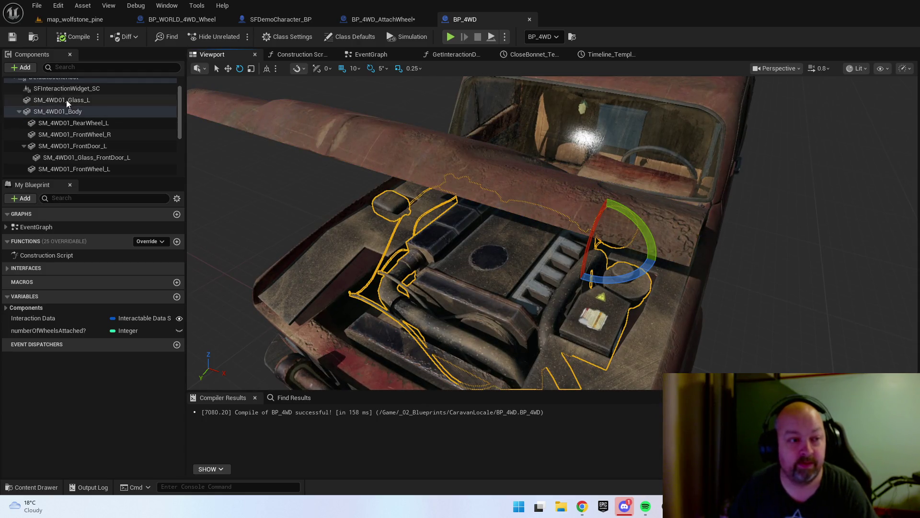
{"action": "scroll", "coordinate": [79, 134], "scroll_direction": "down", "scroll_amount": 2}
{"action": "scroll", "coordinate": [89, 138], "scroll_direction": "down", "scroll_amount": 1}
{"action": "left_click", "coordinate": [21, 150]}
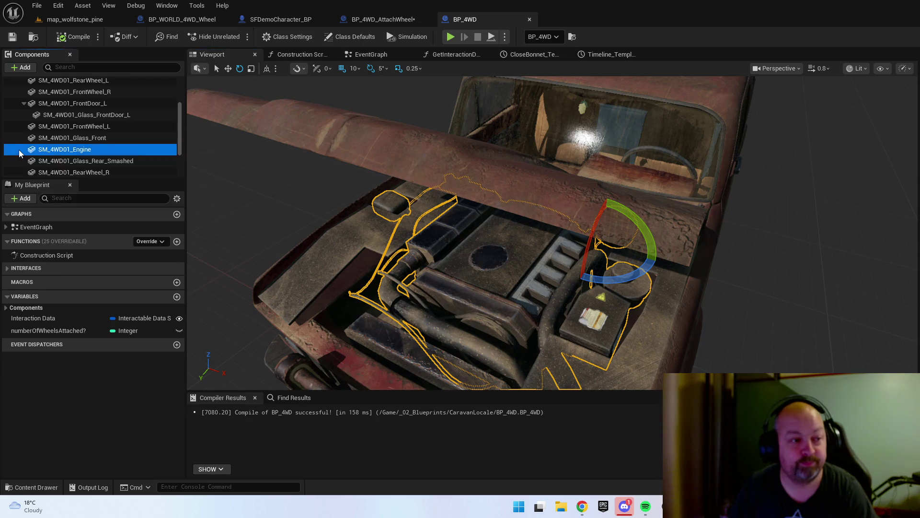
{"action": "left_click", "coordinate": [70, 153]}
{"action": "type", "text": "w"}
{"action": "key", "text": "Return"}
- Pull the engine out of the truck, undo the move, and compile BP_4WD
{"action": "key", "text": "w"}
{"action": "key", "text": "f"}
{"action": "mouse_move", "coordinate": [625, 273]}
{"action": "left_mouse_down"}
{"action": "mouse_move", "coordinate": [379, 225]}
{"action": "mouse_move", "coordinate": [349, 244]}
{"action": "left_mouse_up"}
{"action": "key", "text": "f"}
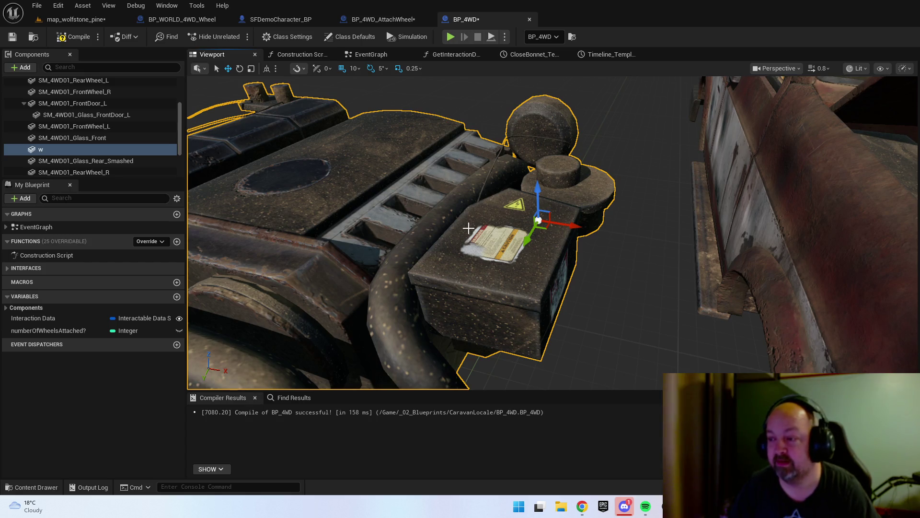
{"action": "key", "text": "ctrl+z"}
{"action": "key", "text": "f"}
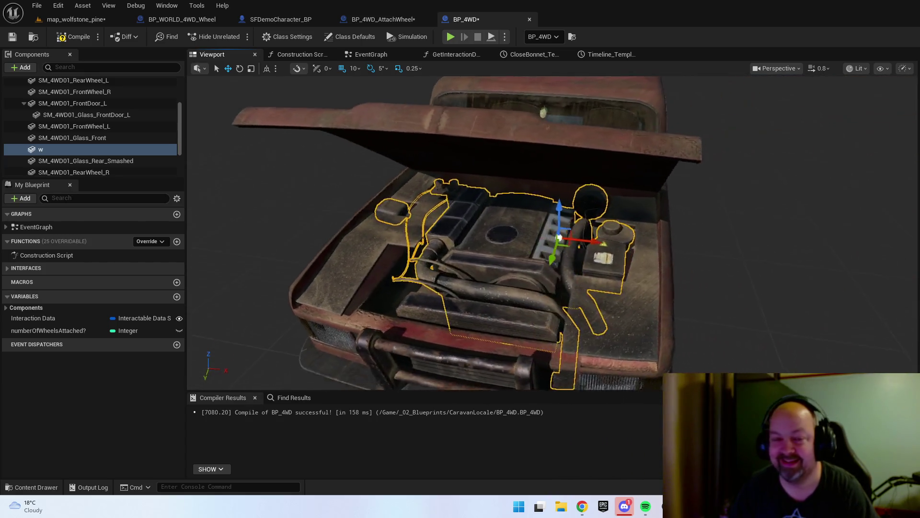
{"action": "scroll", "coordinate": [468, 227], "scroll_direction": "up", "scroll_amount": 5}
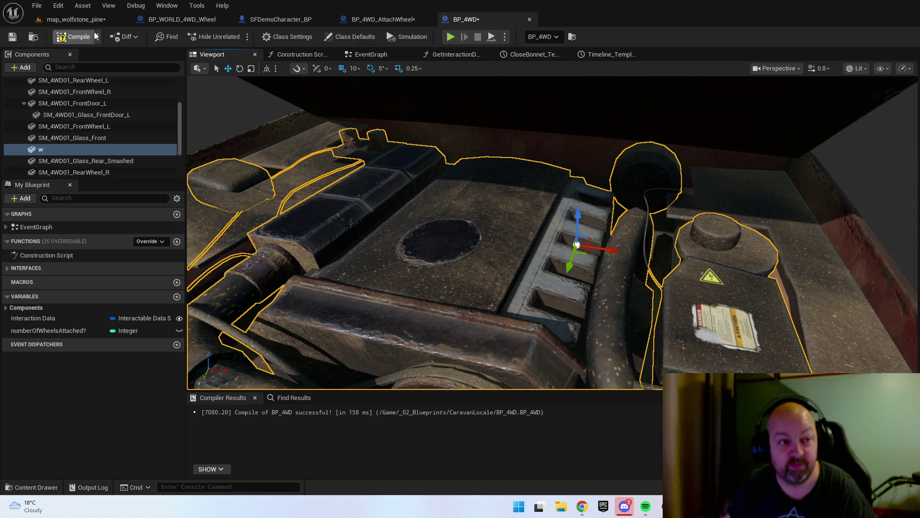
{"action": "scroll", "coordinate": [510, 148], "scroll_direction": "down", "scroll_amount": 5}
{"action": "left_click", "coordinate": [73, 36]}
- Save BP_4WD and browse to Content > YI_ModularVehicles > Meshes > 4WD01 > Static
{"action": "left_click", "coordinate": [12, 36]}
{"action": "left_click", "coordinate": [76, 19]}
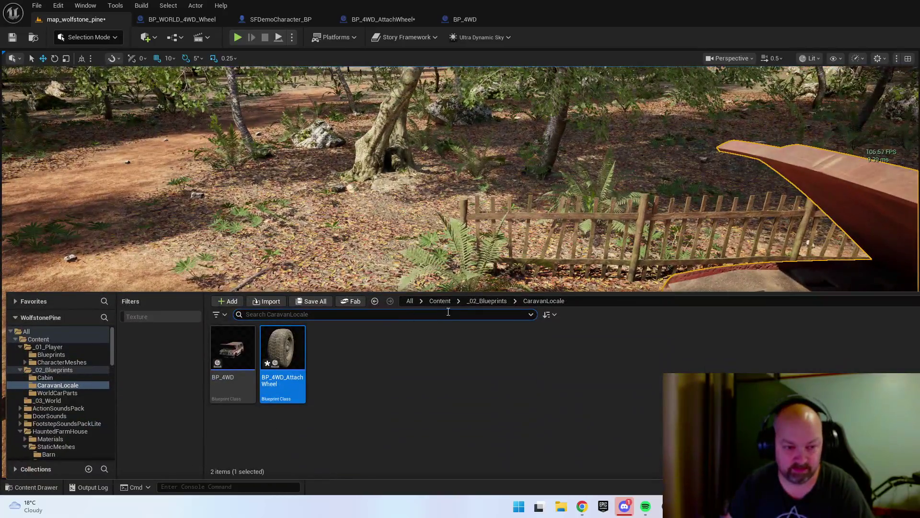
{"action": "left_click", "coordinate": [440, 301]}
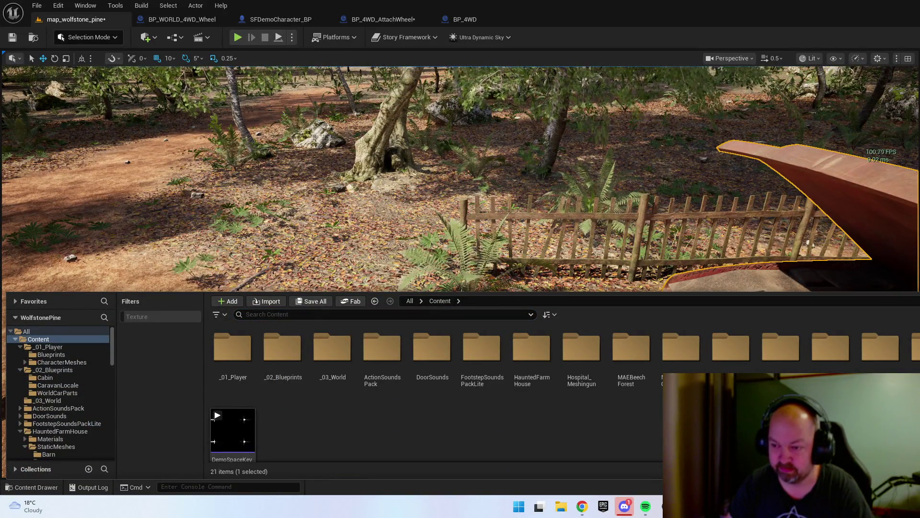
{"action": "double_click", "coordinate": [388, 368]}
{"action": "double_click", "coordinate": [431, 357]}
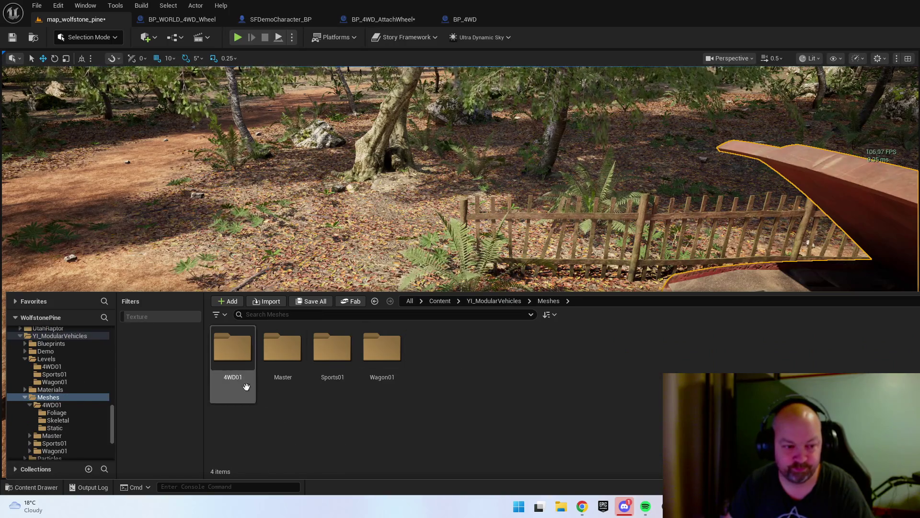
{"action": "double_click", "coordinate": [232, 354]}
{"action": "double_click", "coordinate": [283, 348]}
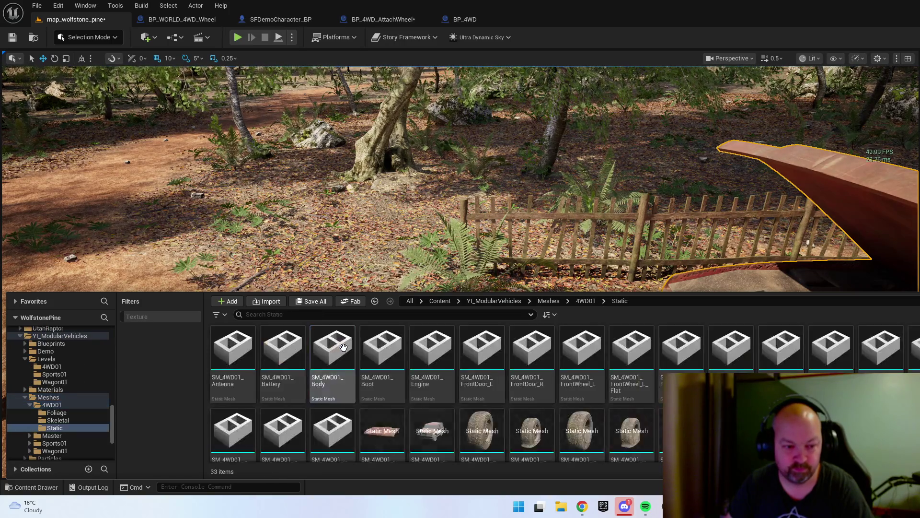
{"action": "key", "text": "ctrl+space"}
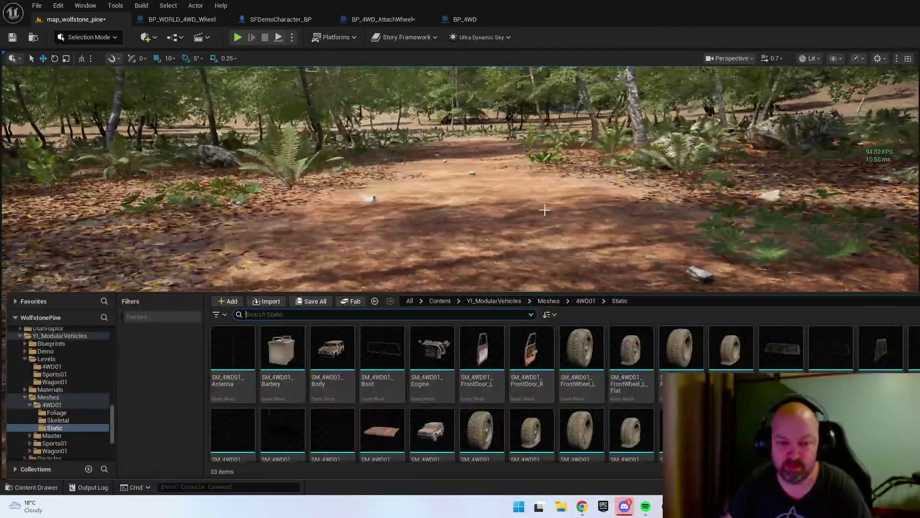
- Place the Engine static mesh on the forest path and switch to Modeling Mode
{"action": "left_click_drag", "start_coordinate": [431, 347], "coordinate": [452, 211]}
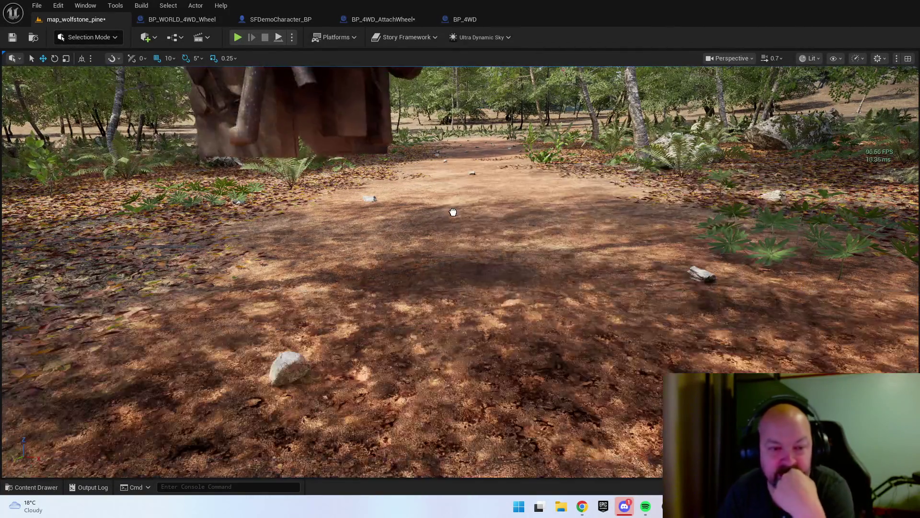
{"action": "key", "text": "f"}
{"action": "scroll", "coordinate": [518, 245], "scroll_direction": "up", "scroll_amount": 6}
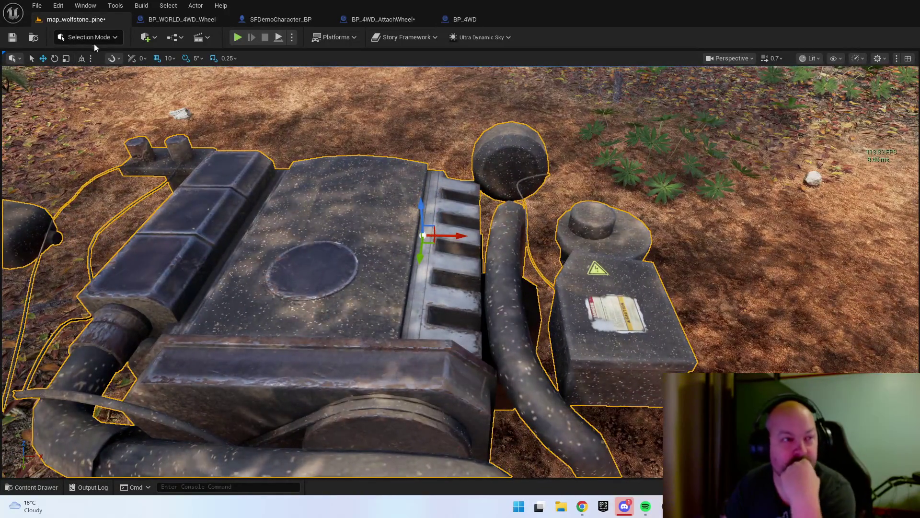
{"action": "left_click", "coordinate": [93, 40]}
{"action": "left_click", "coordinate": [105, 95]}
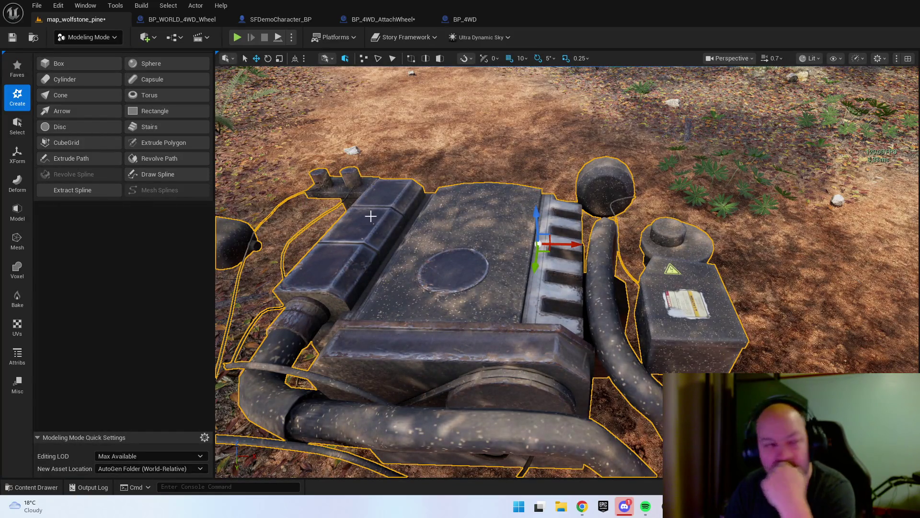
- Start the Triangle Edit tool from the Mesh category on the placed engine mesh
{"action": "left_click", "coordinate": [17, 125]}
{"action": "mouse_move", "coordinate": [329, 250]}
{"action": "left_mouse_down"}
{"action": "mouse_move", "coordinate": [321, 210]}
{"action": "mouse_move", "coordinate": [298, 247]}
{"action": "left_mouse_up"}
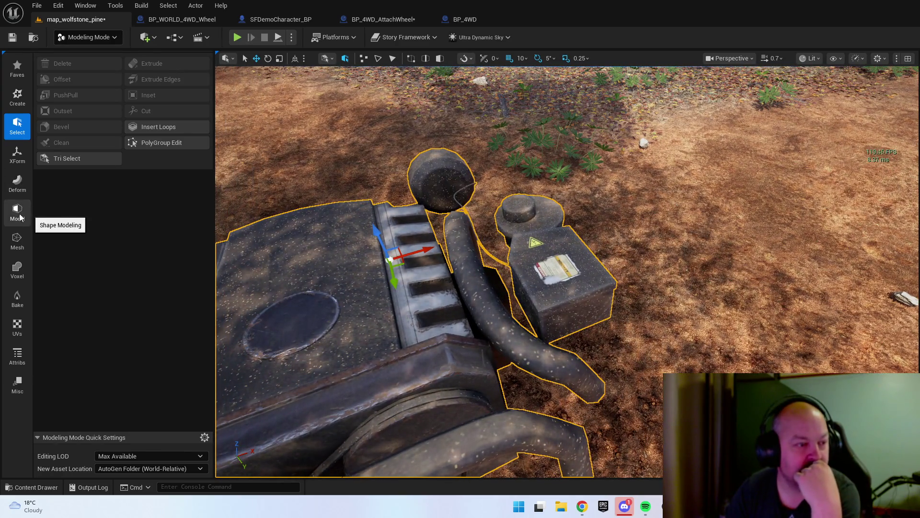
{"action": "left_click", "coordinate": [16, 246]}
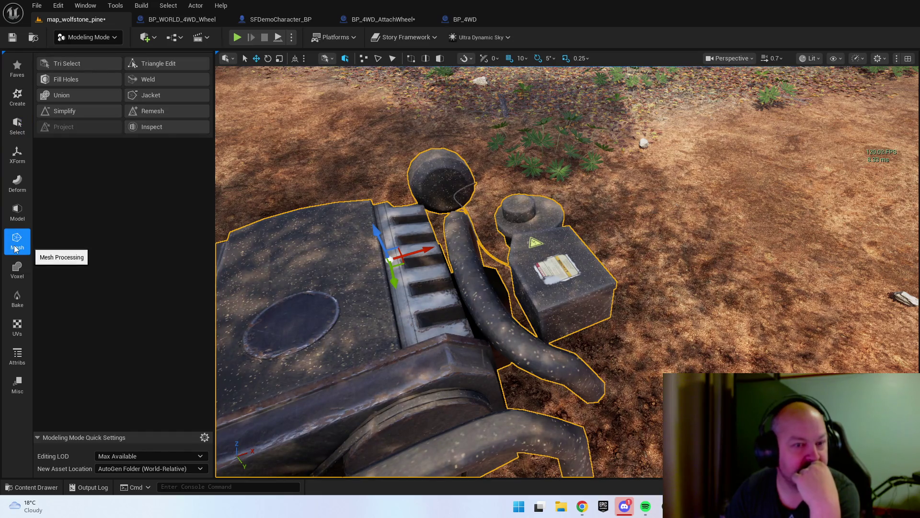
{"action": "left_click_drag", "start_coordinate": [287, 250], "coordinate": [287, 231]}
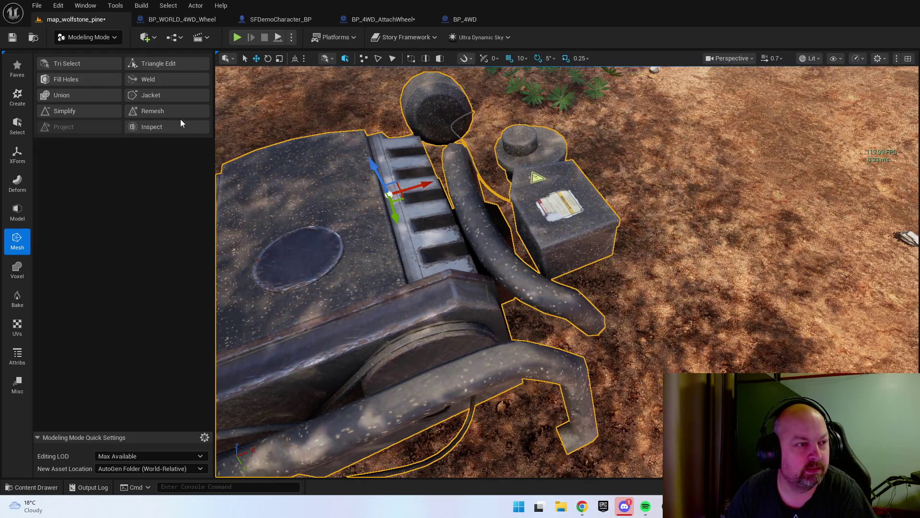
{"action": "left_click", "coordinate": [186, 67]}
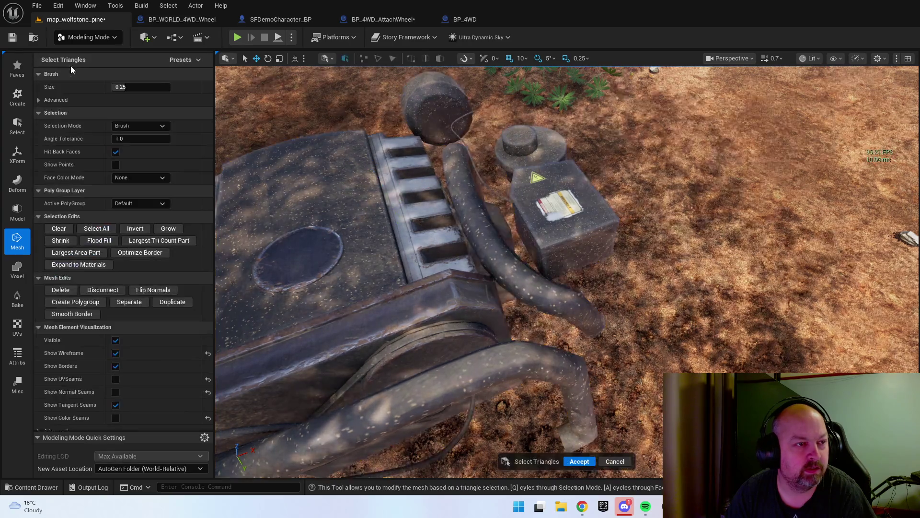
- Brush-select the battery box's top and front triangles, then shrink the selection brush
{"action": "left_click", "coordinate": [569, 205]}
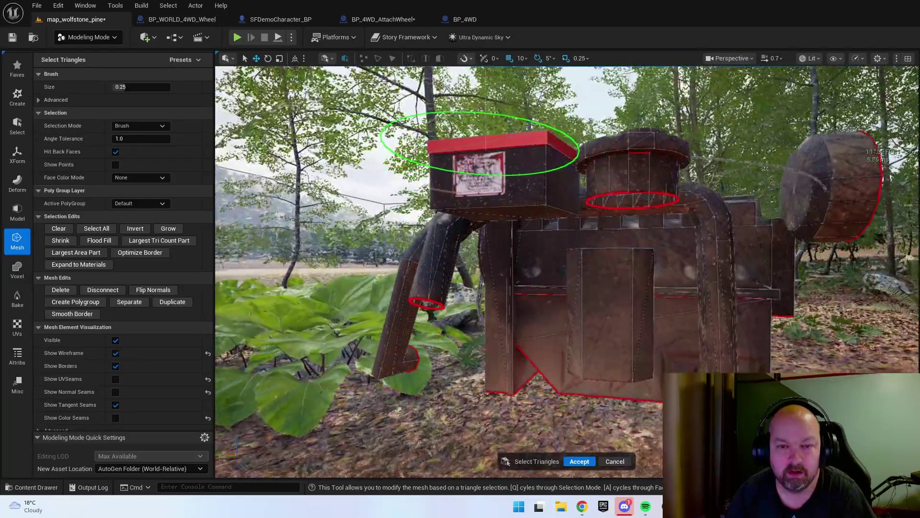
{"action": "scroll", "coordinate": [567, 192], "scroll_direction": "up", "scroll_amount": 5}
{"action": "scroll", "coordinate": [568, 192], "scroll_direction": "down", "scroll_amount": 5}
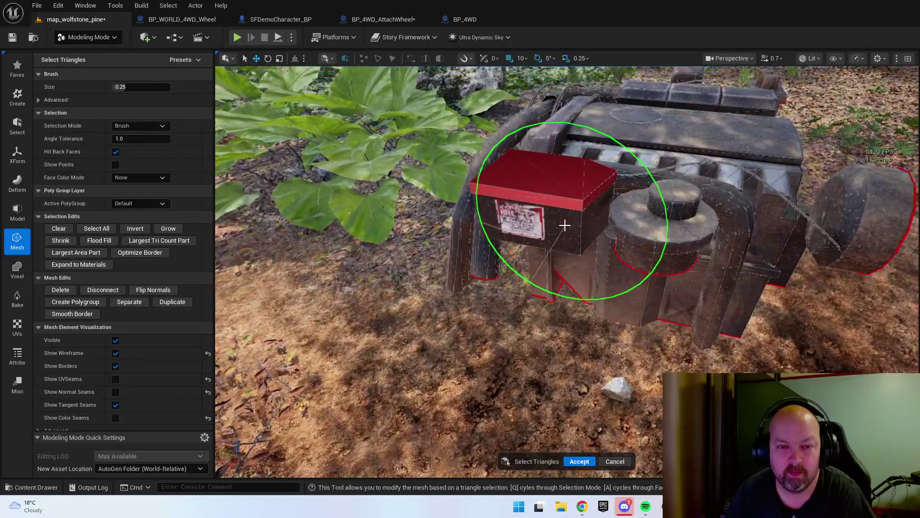
{"action": "left_click", "coordinate": [551, 217]}
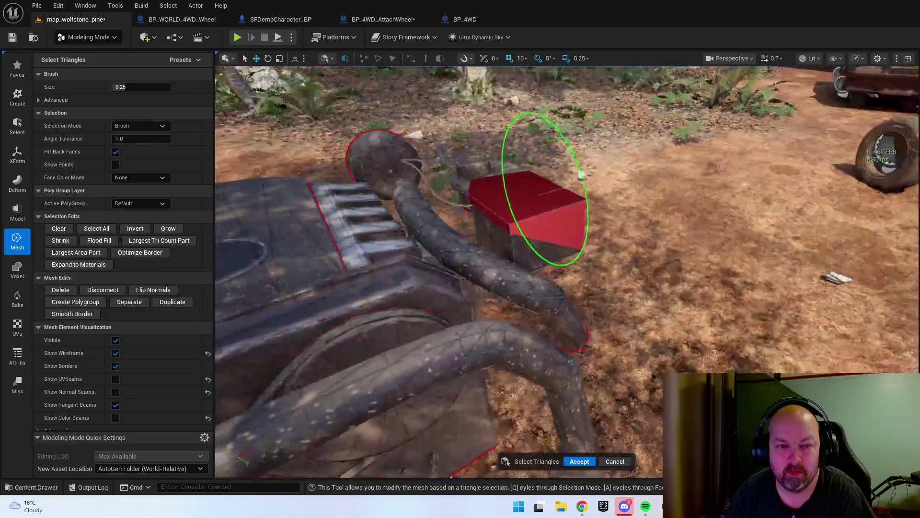
{"action": "mouse_move", "coordinate": [545, 189]}
{"action": "left_mouse_down"}
{"action": "mouse_move", "coordinate": [575, 268]}
{"action": "mouse_move", "coordinate": [641, 195]}
{"action": "mouse_move", "coordinate": [480, 330]}
{"action": "mouse_move", "coordinate": [588, 199]}
{"action": "mouse_move", "coordinate": [432, 250]}
{"action": "mouse_move", "coordinate": [431, 267]}
{"action": "mouse_move", "coordinate": [555, 243]}
{"action": "mouse_move", "coordinate": [218, 278]}
{"action": "left_mouse_up"}
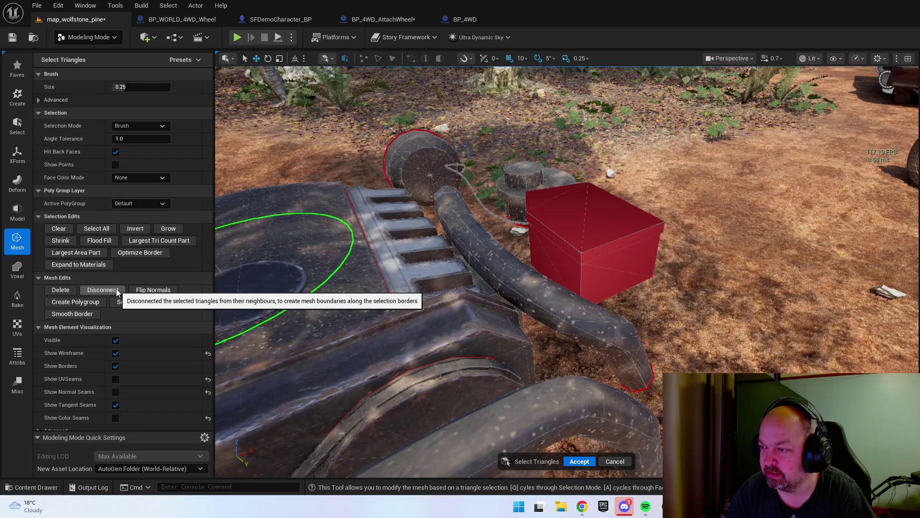
{"action": "mouse_move", "coordinate": [267, 278]}
{"action": "left_mouse_down"}
{"action": "mouse_move", "coordinate": [559, 251]}
{"action": "mouse_move", "coordinate": [657, 336]}
{"action": "mouse_move", "coordinate": [678, 195]}
{"action": "mouse_move", "coordinate": [497, 189]}
{"action": "mouse_move", "coordinate": [503, 432]}
{"action": "mouse_move", "coordinate": [498, 347]}
{"action": "mouse_move", "coordinate": [407, 237]}
{"action": "mouse_move", "coordinate": [370, 205]}
{"action": "mouse_move", "coordinate": [298, 185]}
{"action": "mouse_move", "coordinate": [362, 216]}
{"action": "mouse_move", "coordinate": [452, 237]}
{"action": "mouse_move", "coordinate": [548, 232]}
{"action": "mouse_move", "coordinate": [504, 236]}
{"action": "left_mouse_up"}
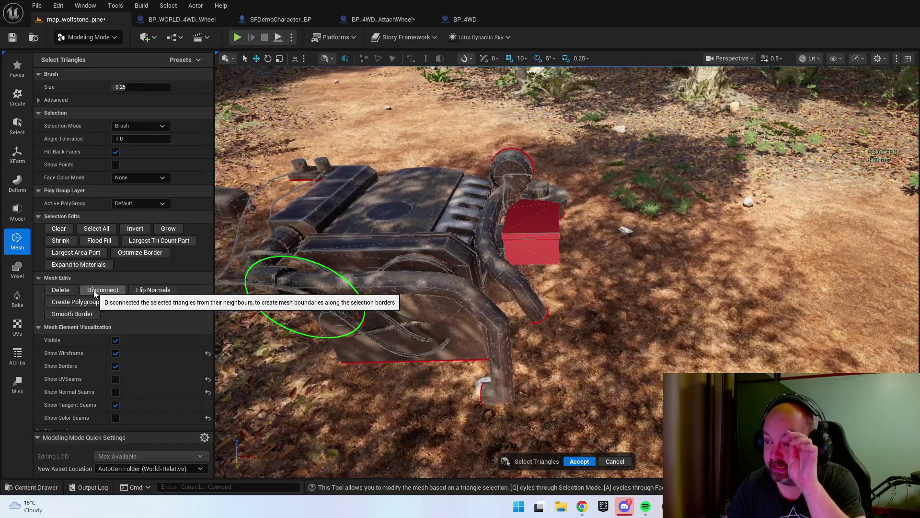
{"action": "key", "text": "bracketleft"}
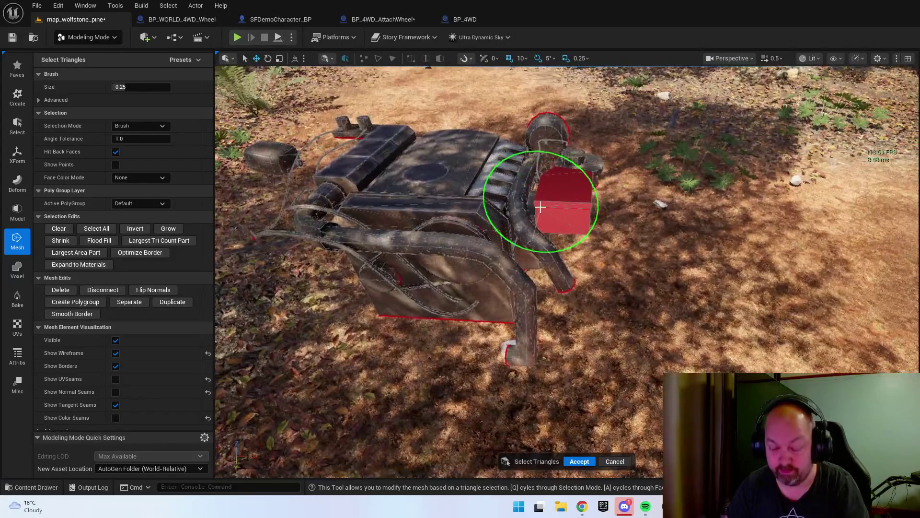
- Shrink the brush to 0.15 and separate the selected box triangles into their own part
{"action": "key", "text": "bracketleft"}
{"action": "scroll", "coordinate": [540, 207], "scroll_direction": "up", "scroll_amount": 5}
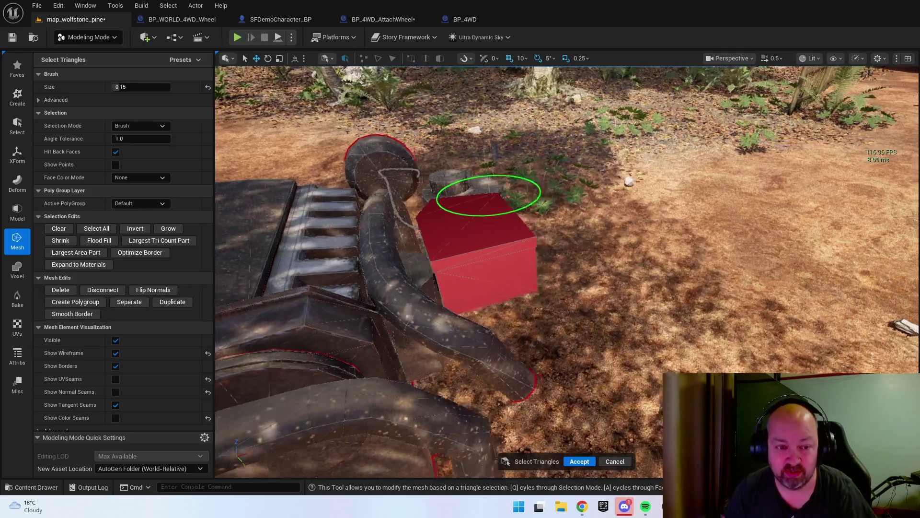
{"action": "scroll", "coordinate": [567, 271], "scroll_direction": "down", "scroll_amount": 2}
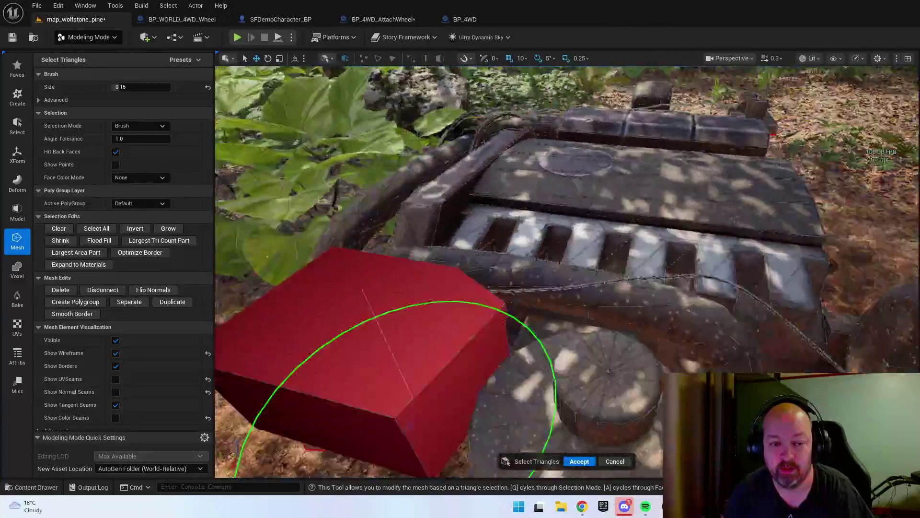
{"action": "left_click_drag", "start_coordinate": [432, 422], "coordinate": [681, 245]}
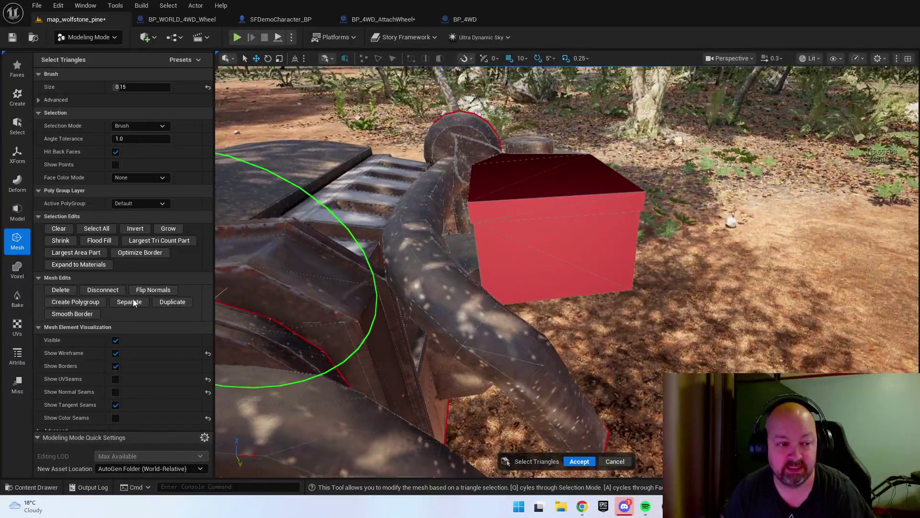
{"action": "left_click", "coordinate": [132, 301]}
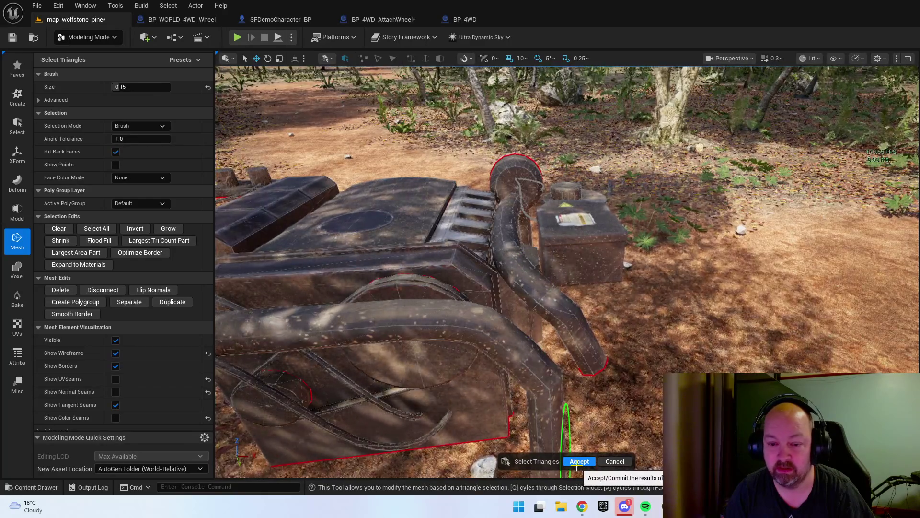
- Accept the triangle edit and select the separated battery box
{"action": "key", "text": "ctrl+space"}
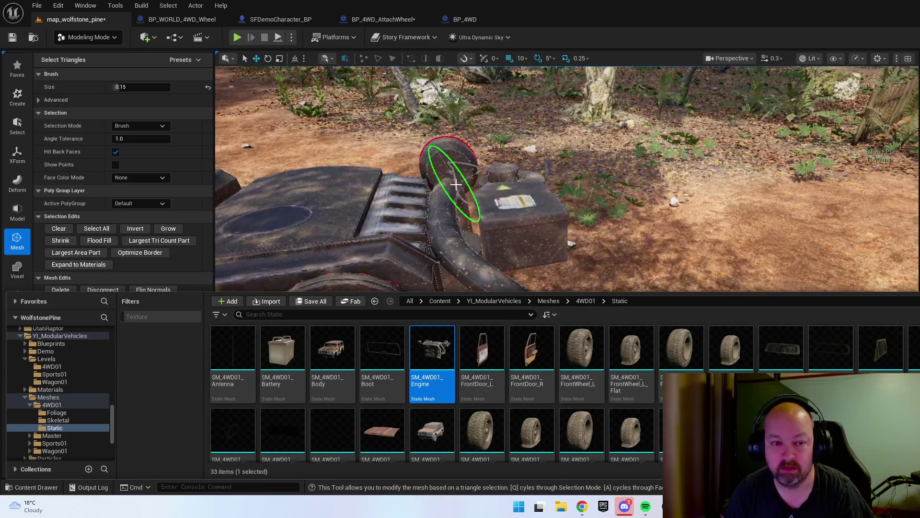
{"action": "scroll", "coordinate": [456, 184], "scroll_direction": "down", "scroll_amount": 5}
{"action": "scroll", "coordinate": [479, 201], "scroll_direction": "up", "scroll_amount": 5}
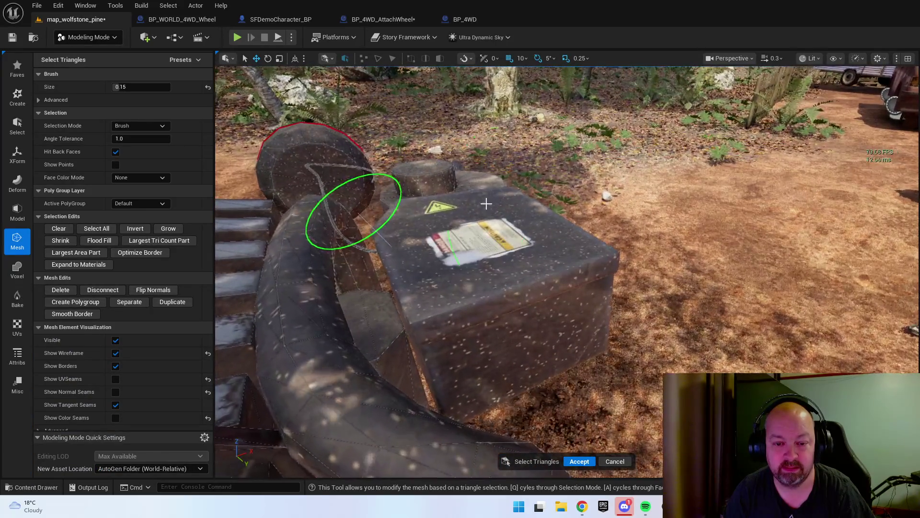
{"action": "scroll", "coordinate": [559, 267], "scroll_direction": "down", "scroll_amount": 4}
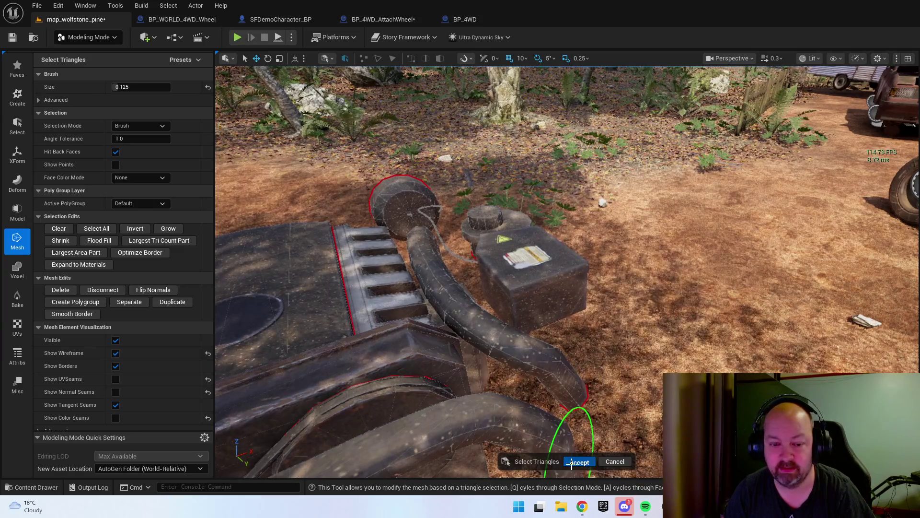
{"action": "left_click", "coordinate": [572, 463]}
{"action": "left_click", "coordinate": [517, 296]}
{"action": "scroll", "coordinate": [528, 282], "scroll_direction": "down", "scroll_amount": 2}
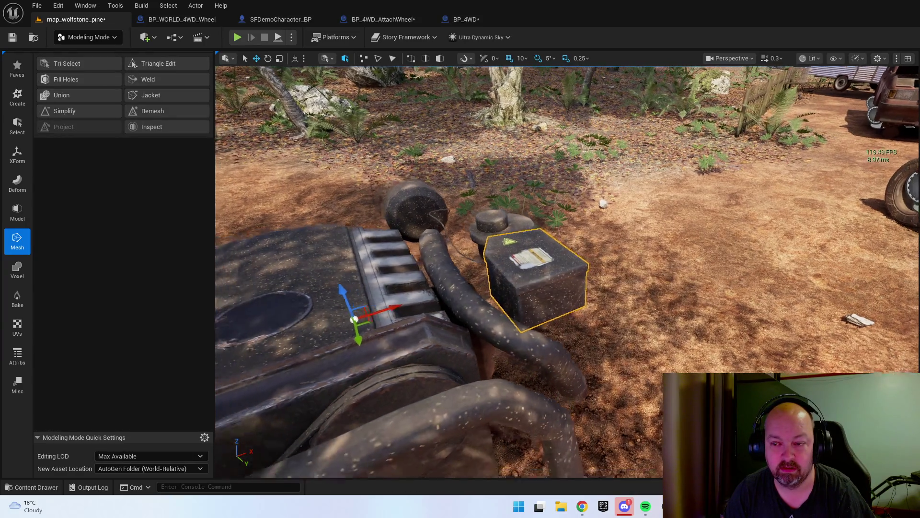
- Switch the editor from Modeling Mode back to Selection Mode
{"action": "left_click_drag", "start_coordinate": [615, 281], "coordinate": [605, 280]}
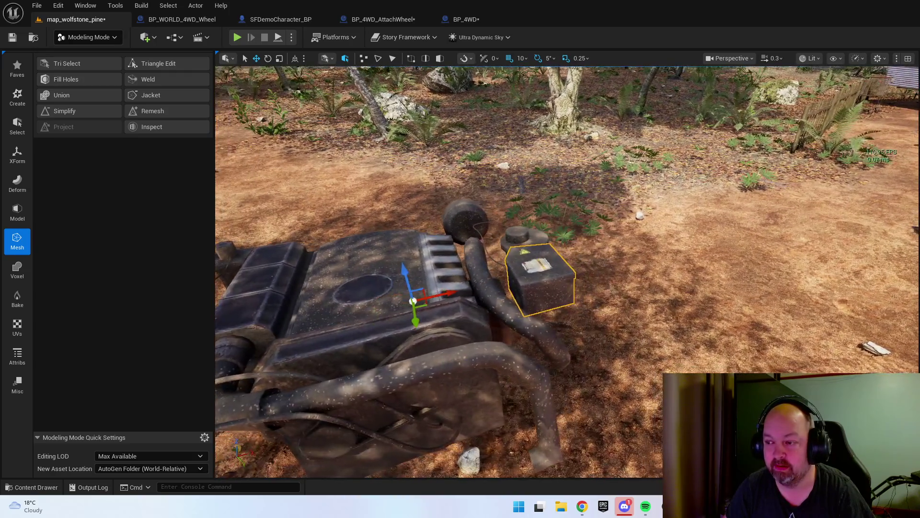
{"action": "left_click", "coordinate": [72, 38]}
{"action": "left_click", "coordinate": [108, 54]}
{"action": "key", "text": "ctrl+space"}
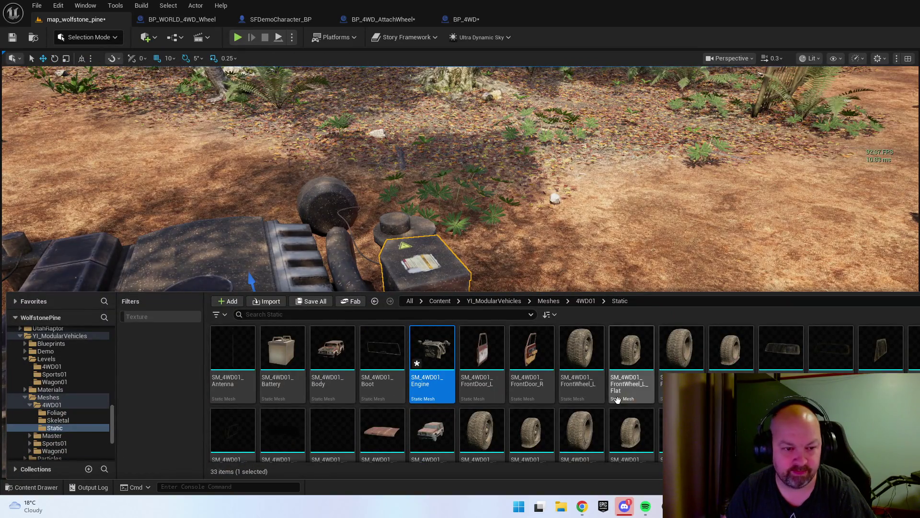
{"action": "left_click", "coordinate": [426, 270]}
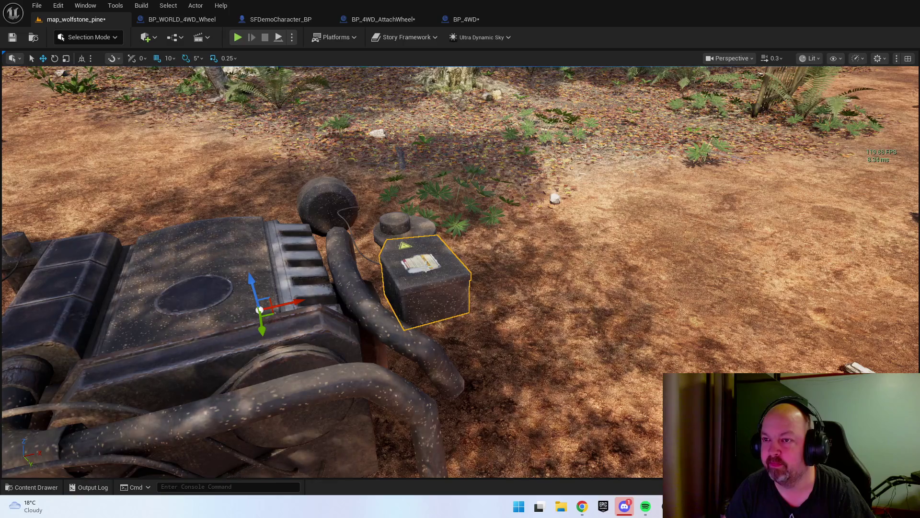
- Select the engine mesh and then the battery box to check them
{"action": "left_click_drag", "start_coordinate": [425, 270], "coordinate": [408, 259]}
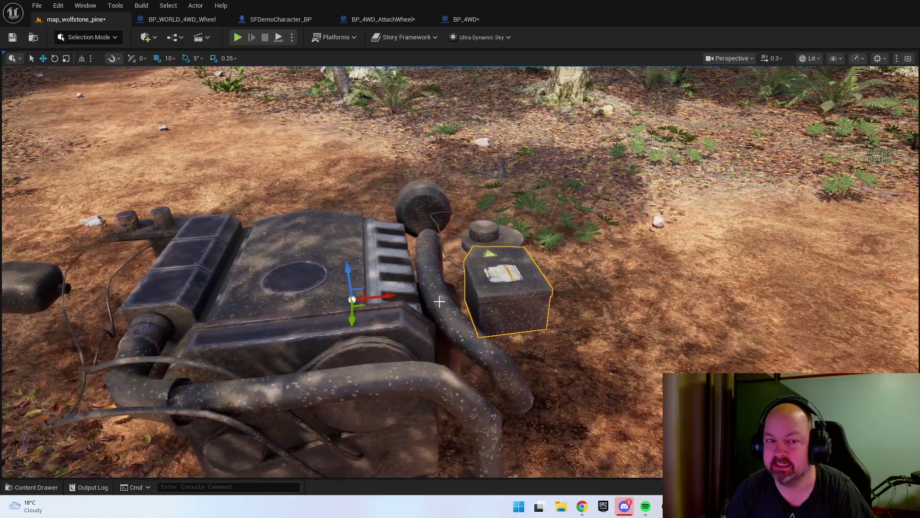
{"action": "left_click", "coordinate": [360, 303]}
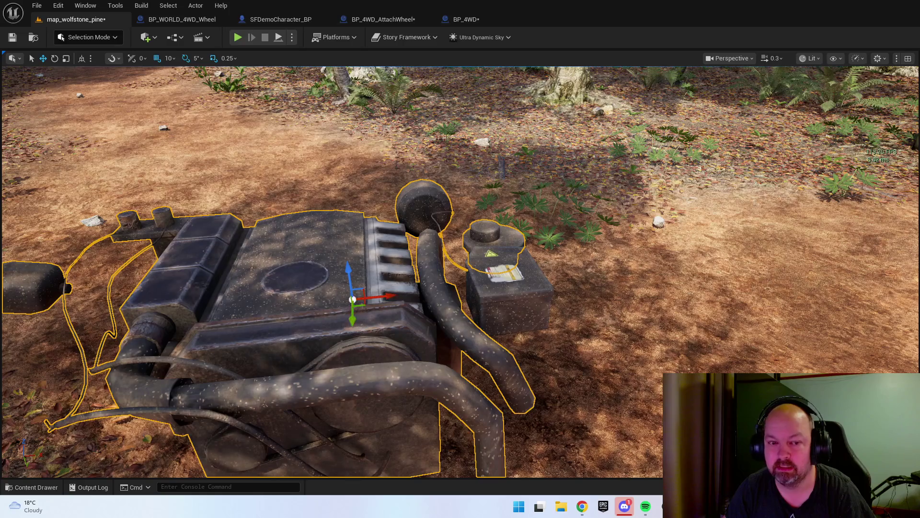
{"action": "left_click", "coordinate": [509, 304]}
{"action": "left_click_drag", "start_coordinate": [508, 326], "coordinate": [460, 355]}
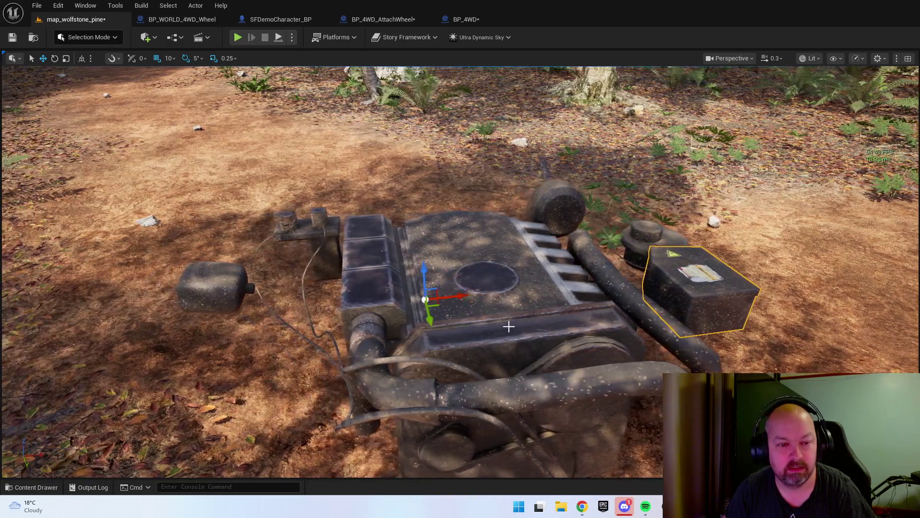
{"action": "left_click_drag", "start_coordinate": [509, 327], "coordinate": [551, 328]}
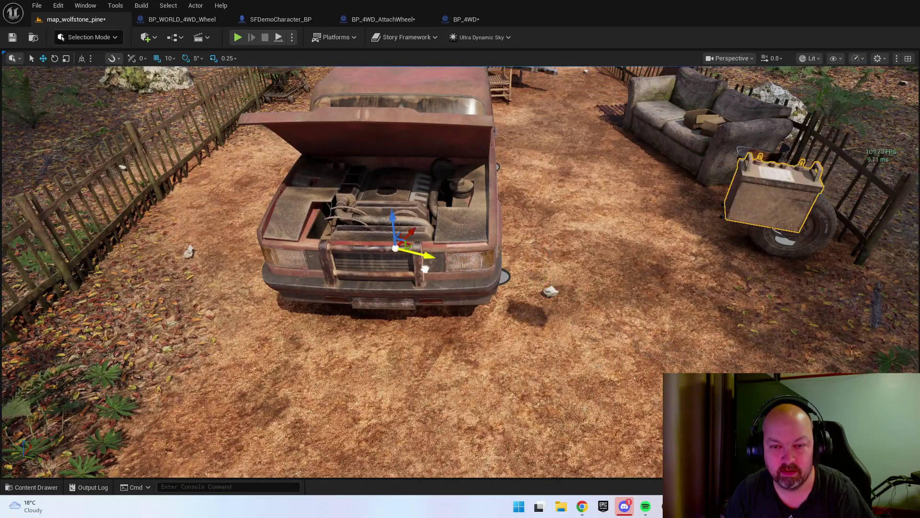
- Frame the battery and the rusty truck, then reselect the battery and drop it by the fence
{"action": "key", "text": "f"}
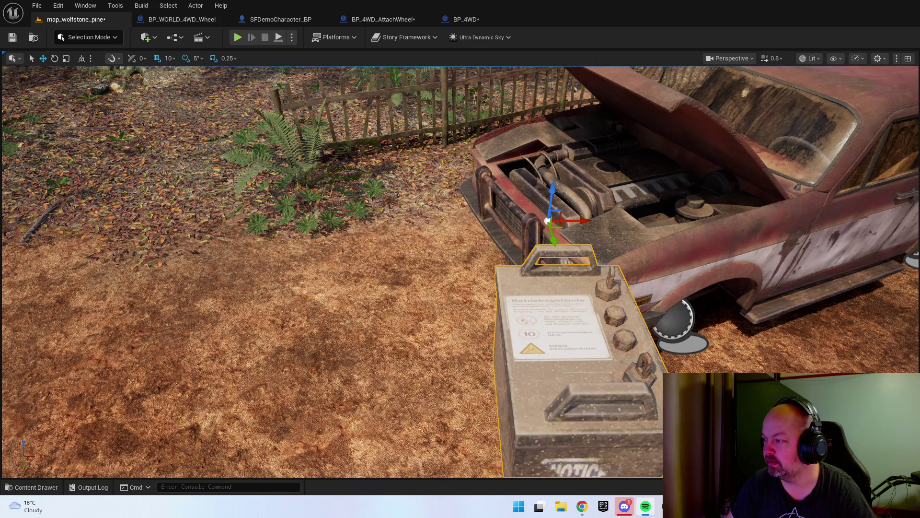
{"action": "left_click", "coordinate": [745, 282]}
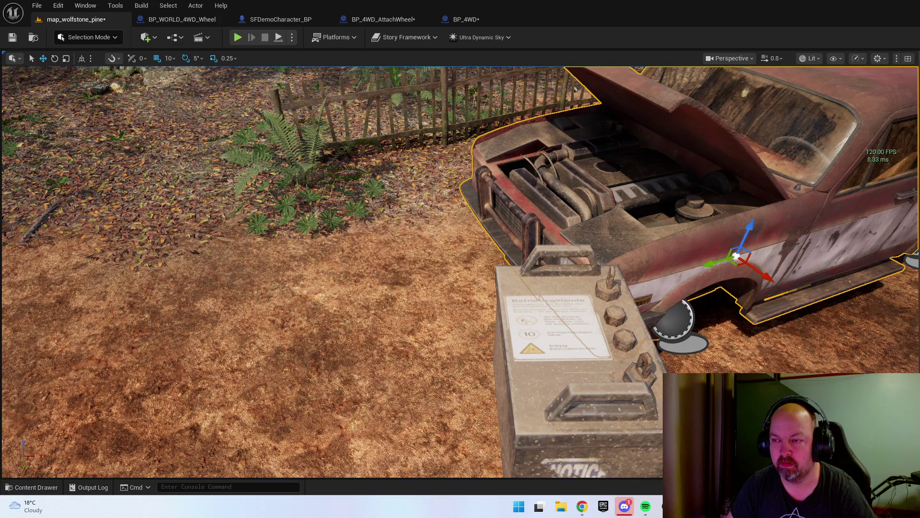
{"action": "key", "text": "f"}
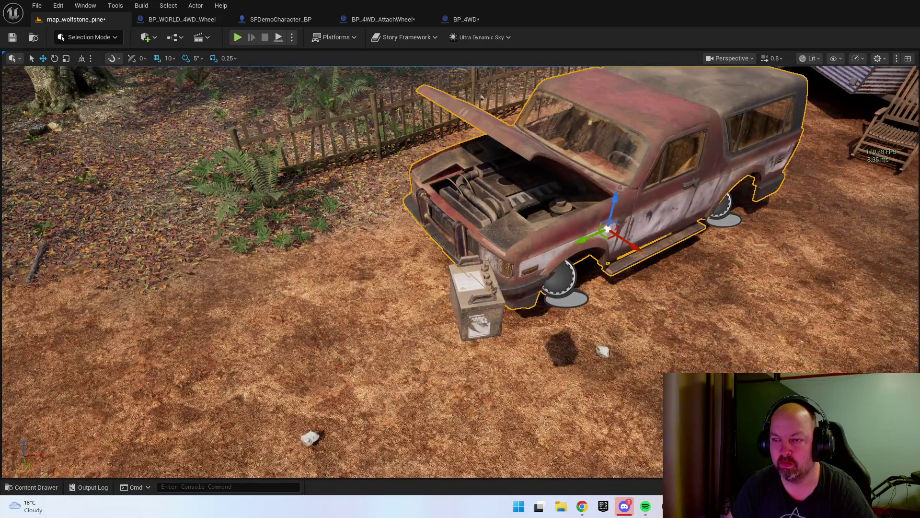
{"action": "key", "text": "ctrl+z"}
{"action": "key", "text": "ctrl+z"}
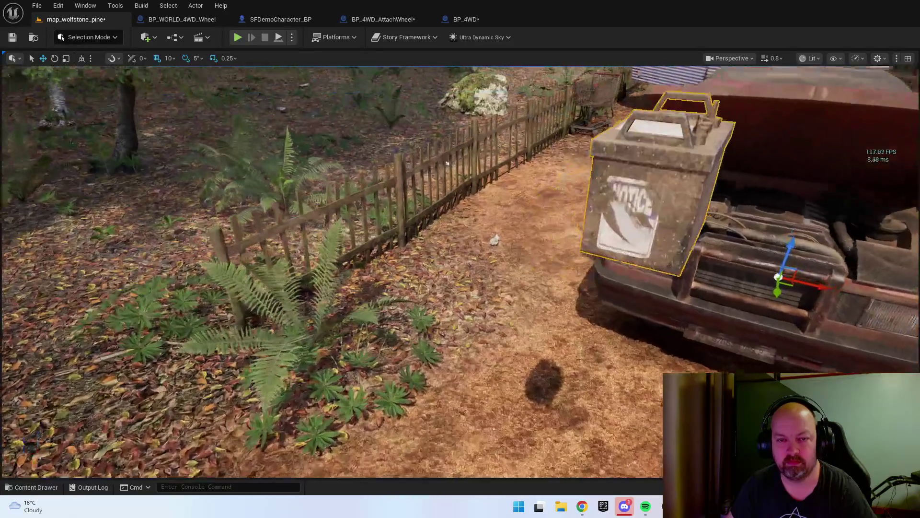
{"action": "key", "text": "ctrl+z"}
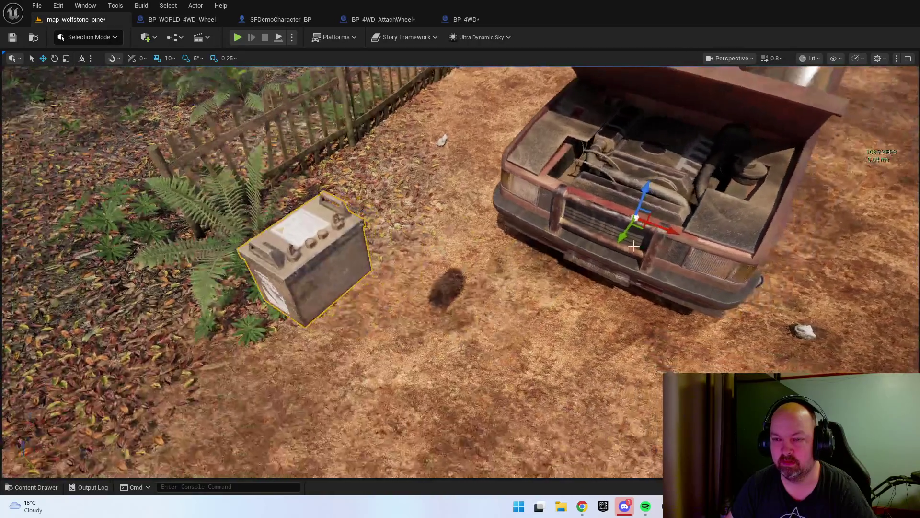
{"action": "key", "text": "ctrl+space"}
- Inspect the SM_4WD01_Engine mesh in its own editor, then return to the map_wolfstone_pine level
{"action": "double_click", "coordinate": [441, 365]}
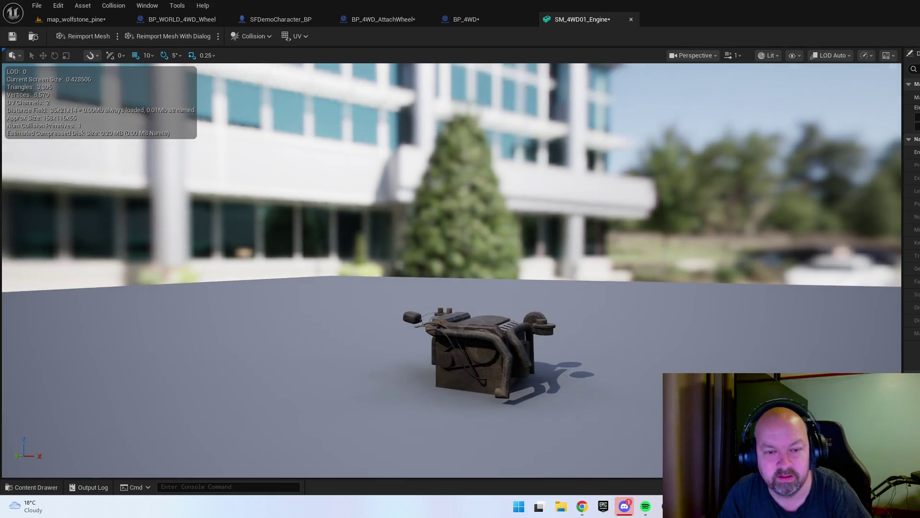
{"action": "mouse_move", "coordinate": [257, 86]}
{"action": "left_mouse_down"}
{"action": "mouse_move", "coordinate": [259, 96]}
{"action": "mouse_move", "coordinate": [257, 87]}
{"action": "left_mouse_up"}
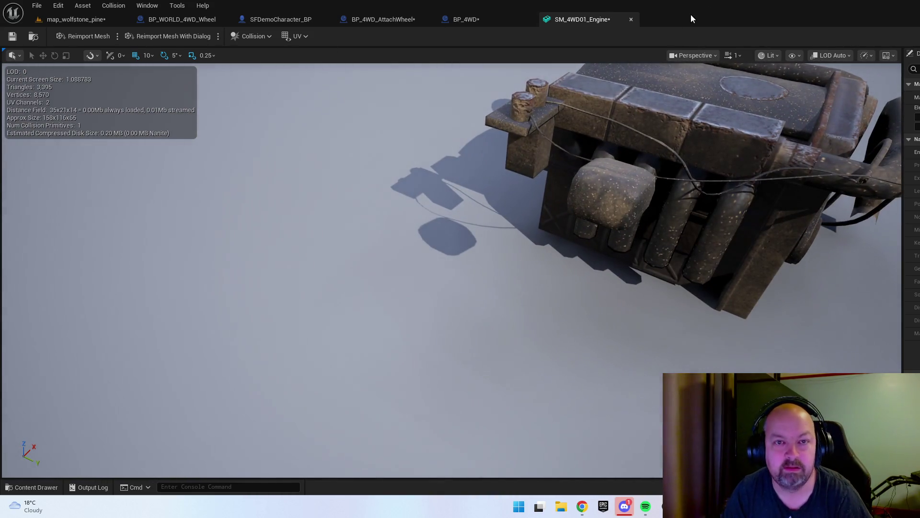
{"action": "left_click", "coordinate": [631, 20]}
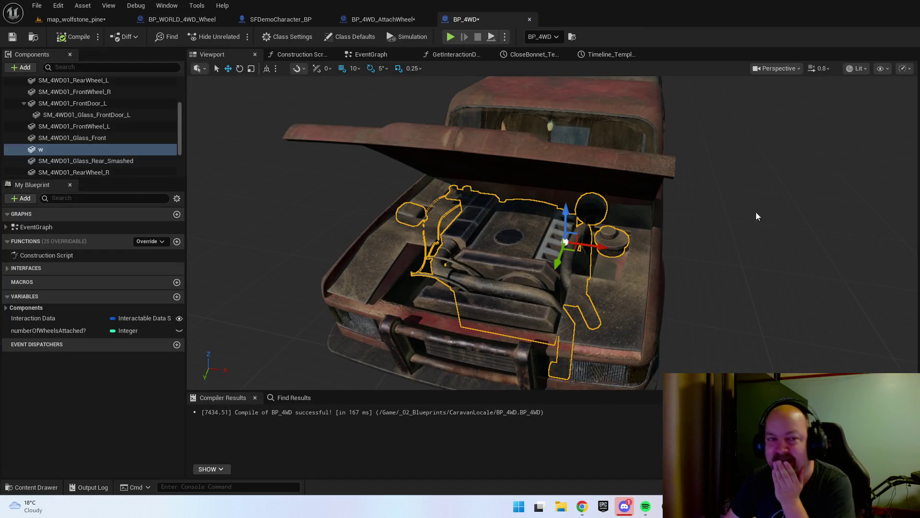
{"action": "left_click", "coordinate": [75, 20]}
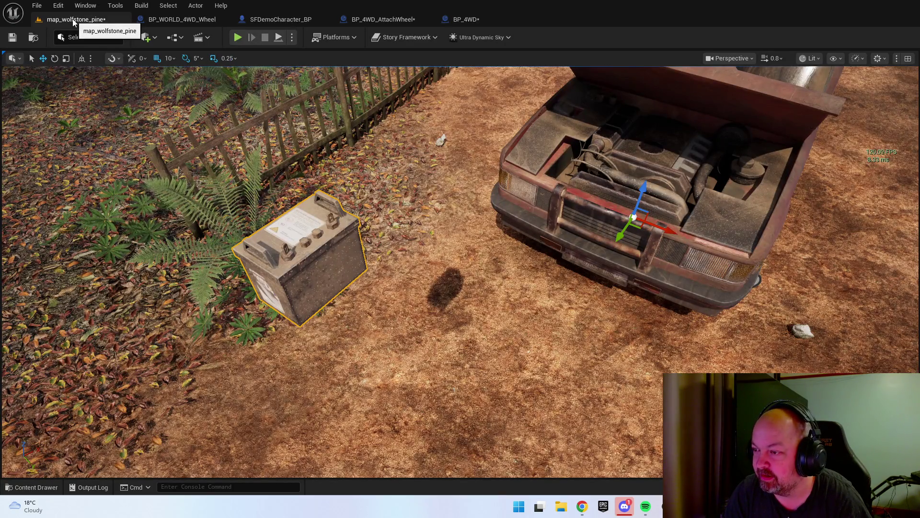
- Frame the battery and truck, then browse the asset folders back to 4WD01 Static
{"action": "key", "text": "f"}
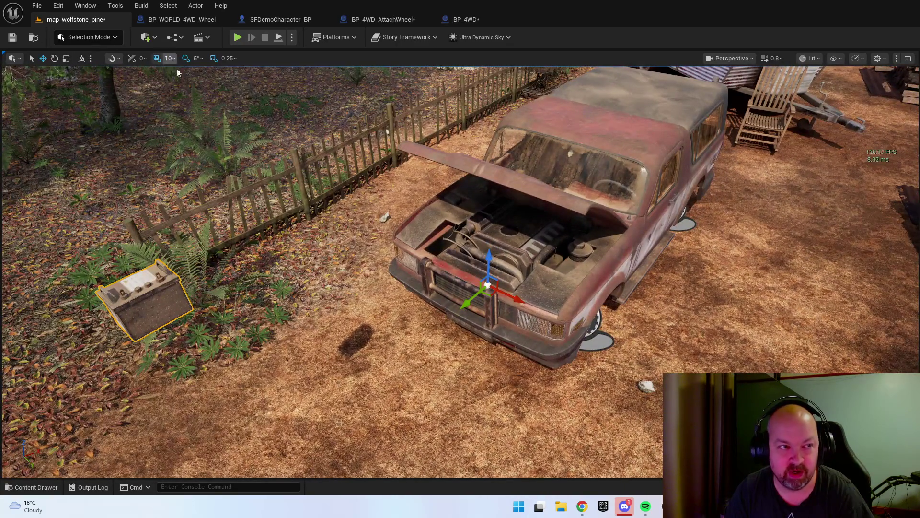
{"action": "scroll", "coordinate": [460, 272], "scroll_direction": "up", "scroll_amount": 5}
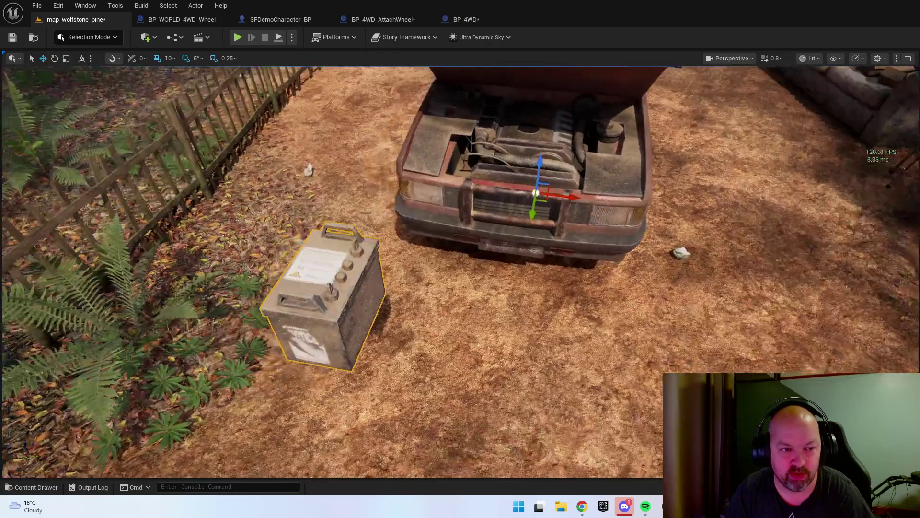
{"action": "key", "text": "ctrl+space"}
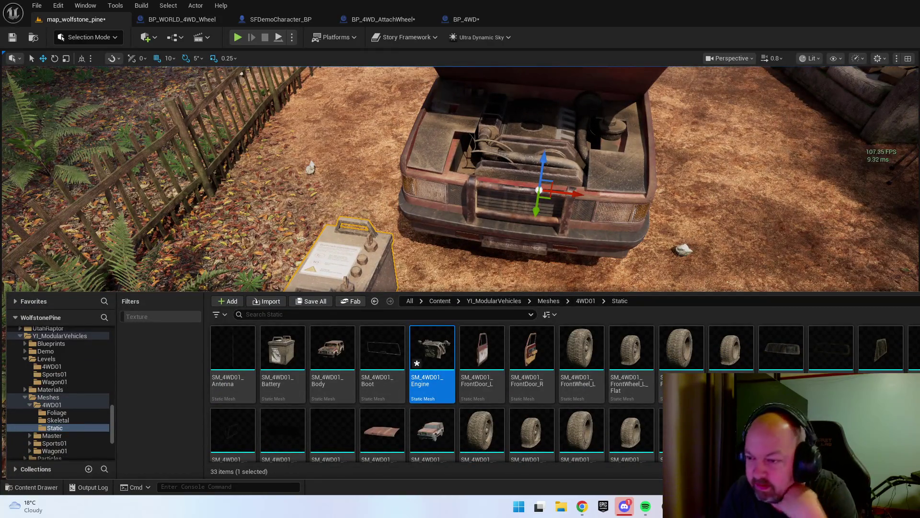
{"action": "key", "text": "Escape"}
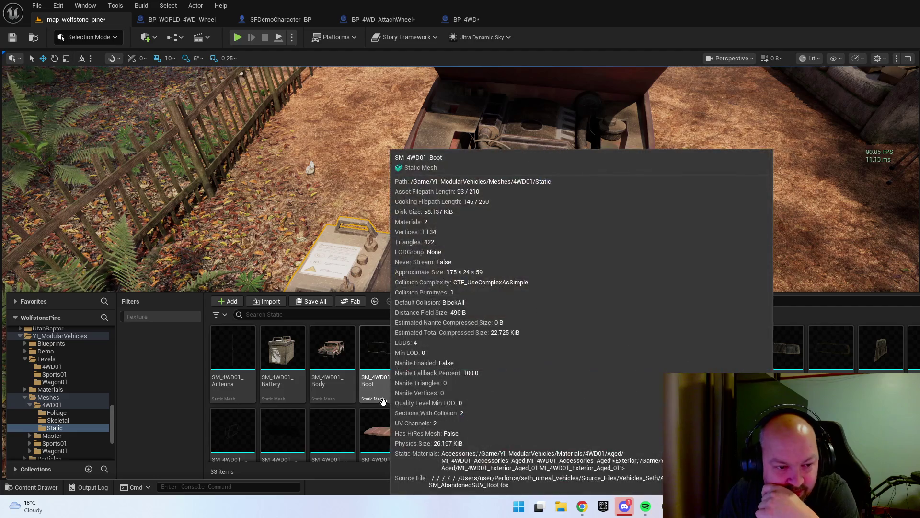
{"action": "scroll", "coordinate": [432, 393], "scroll_direction": "down", "scroll_amount": 1}
{"action": "scroll", "coordinate": [532, 364], "scroll_direction": "up", "scroll_amount": 1}
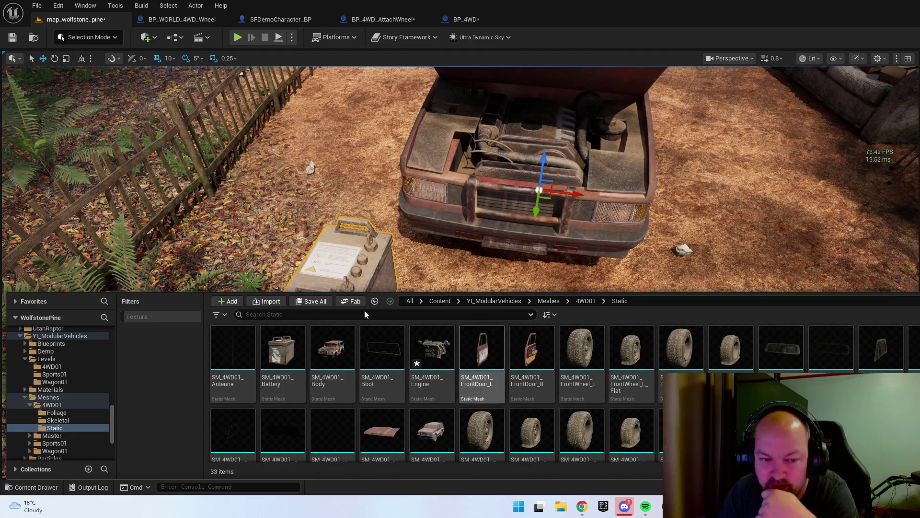
{"action": "left_click", "coordinate": [440, 301]}
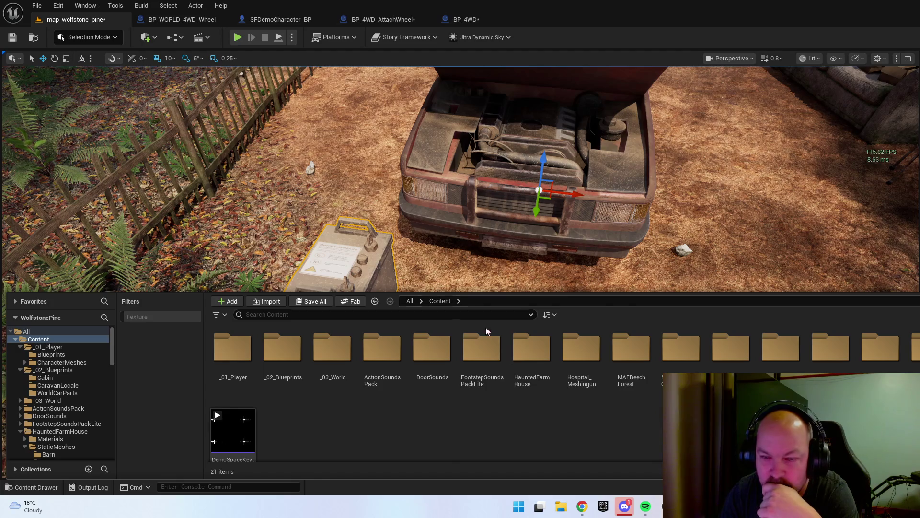
{"action": "key", "text": "alt+Left"}
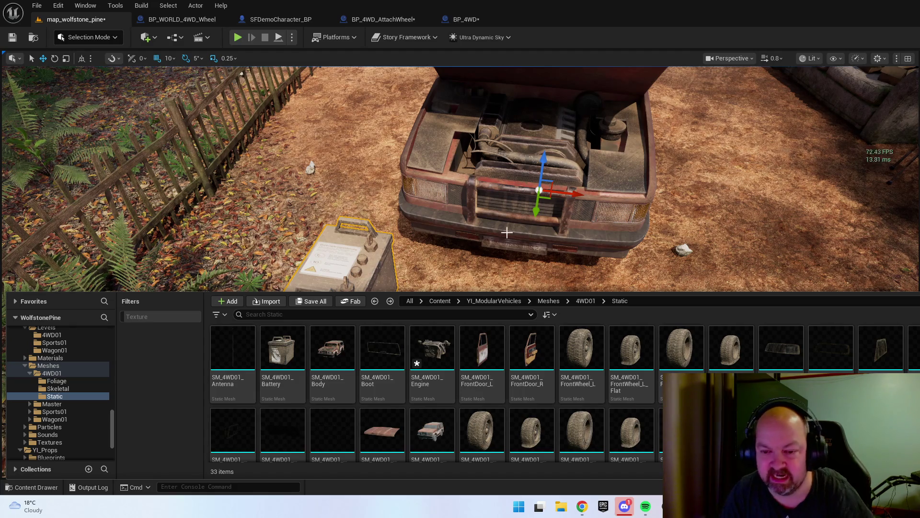
- Delete the battery, restore it with undo, and open the 4WD01 folder in the content browser
{"action": "left_click", "coordinate": [571, 223]}
{"action": "key", "text": "Delete"}
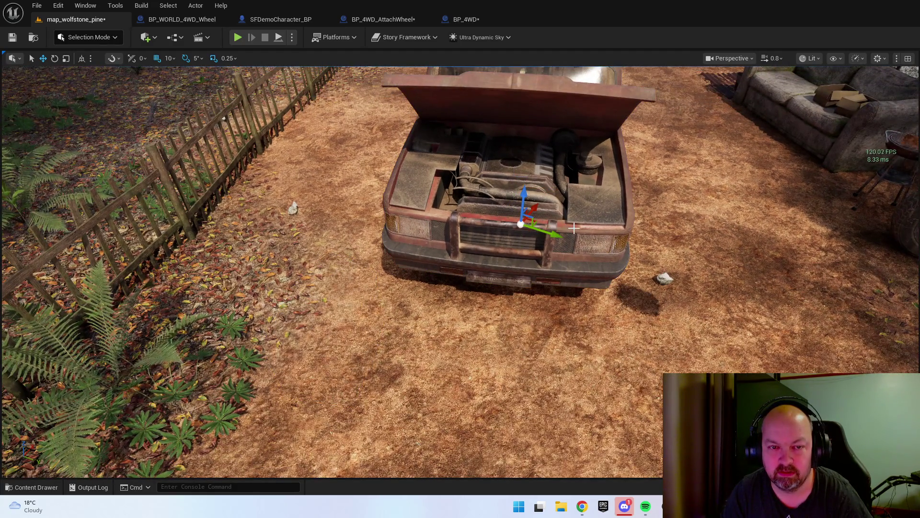
{"action": "key", "text": "ctrl+z"}
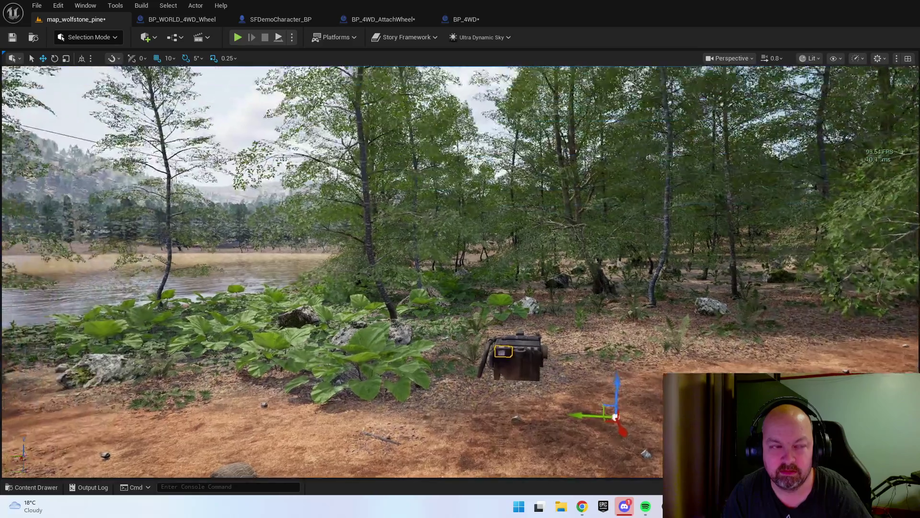
{"action": "key", "text": "w"}
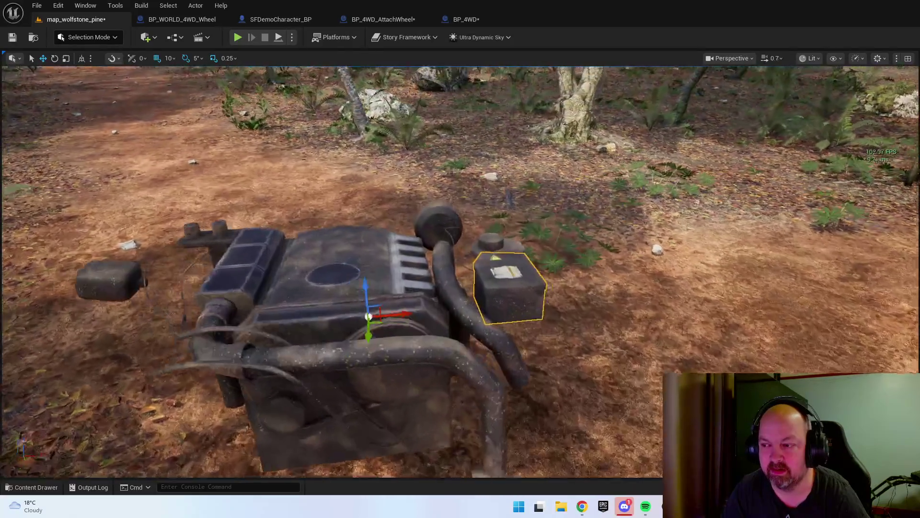
{"action": "scroll", "coordinate": [461, 272], "scroll_direction": "down", "scroll_amount": 2}
{"action": "key", "text": "a"}
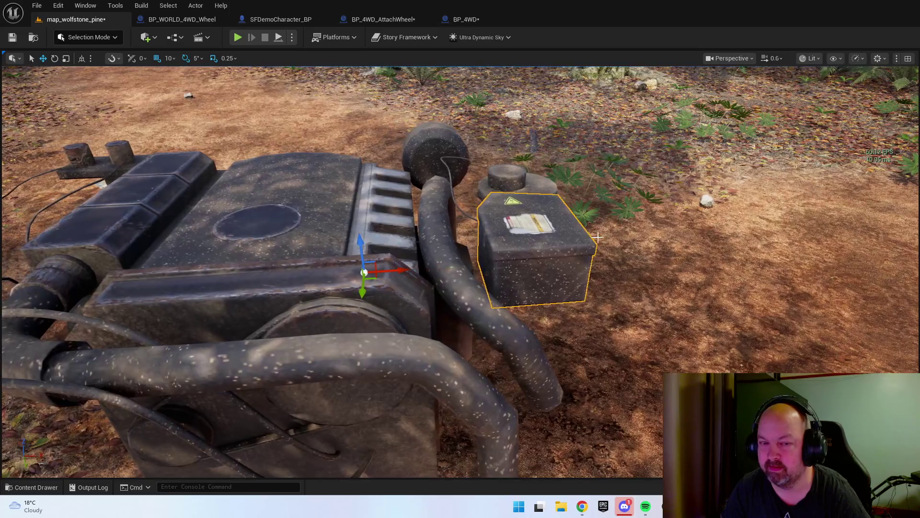
{"action": "key", "text": "ctrl+space"}
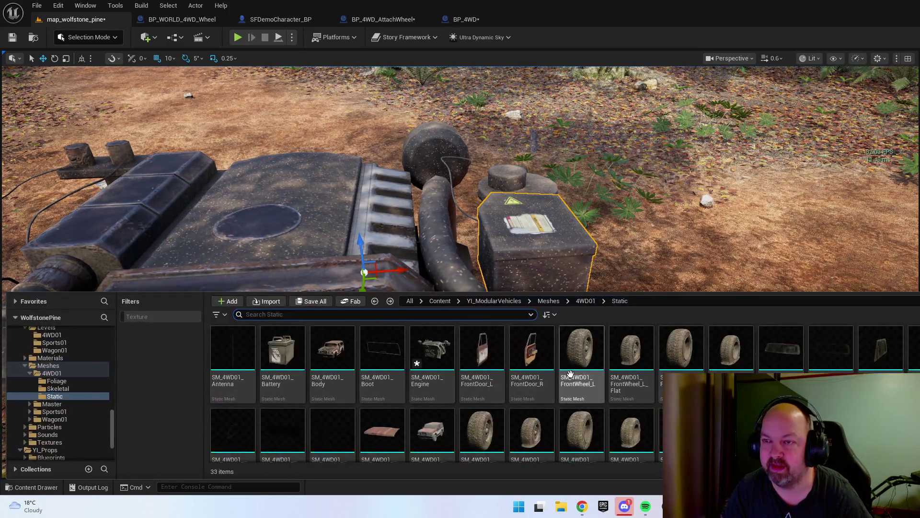
{"action": "left_click", "coordinate": [585, 301]}
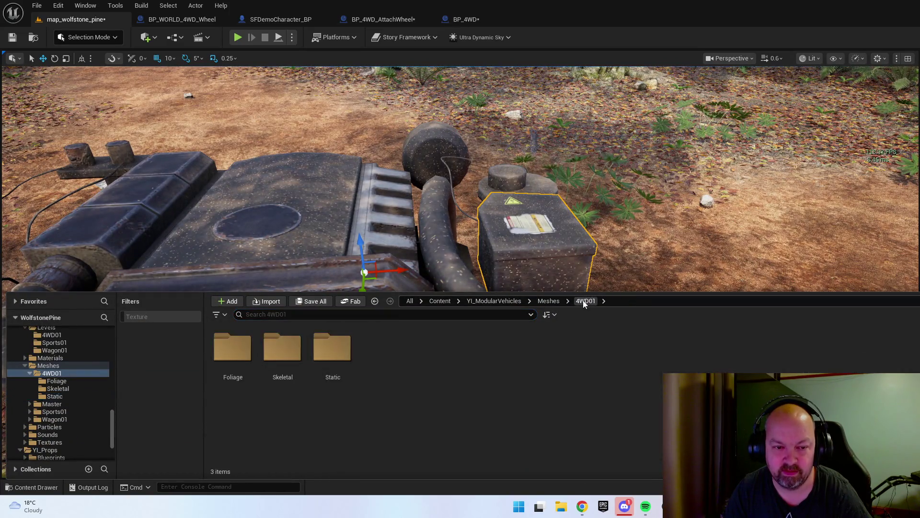
- Search for Engine_Submesh, then browse to Content > _03_World > _GENERATED > User
{"action": "left_click", "coordinate": [522, 300]}
{"action": "left_click", "coordinate": [494, 314]}
{"action": "type", "text": "Engine_Submesh"}
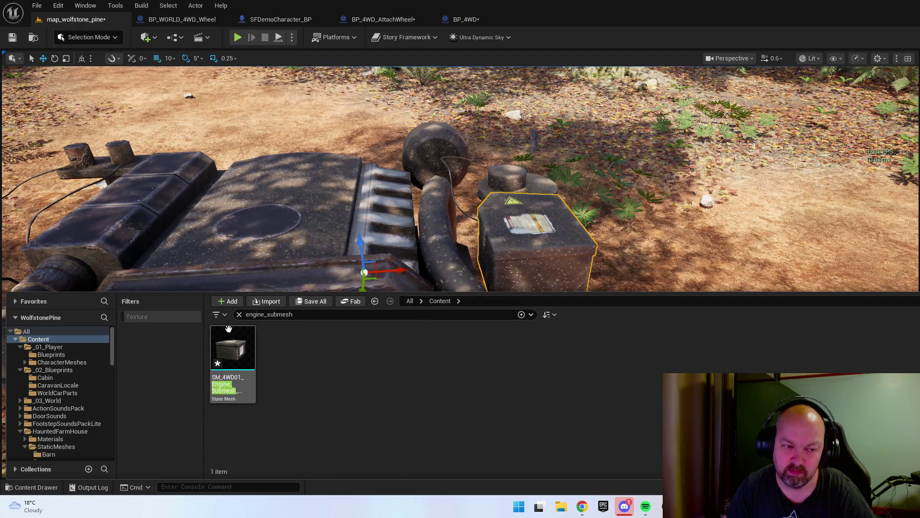
{"action": "left_click", "coordinate": [240, 314]}
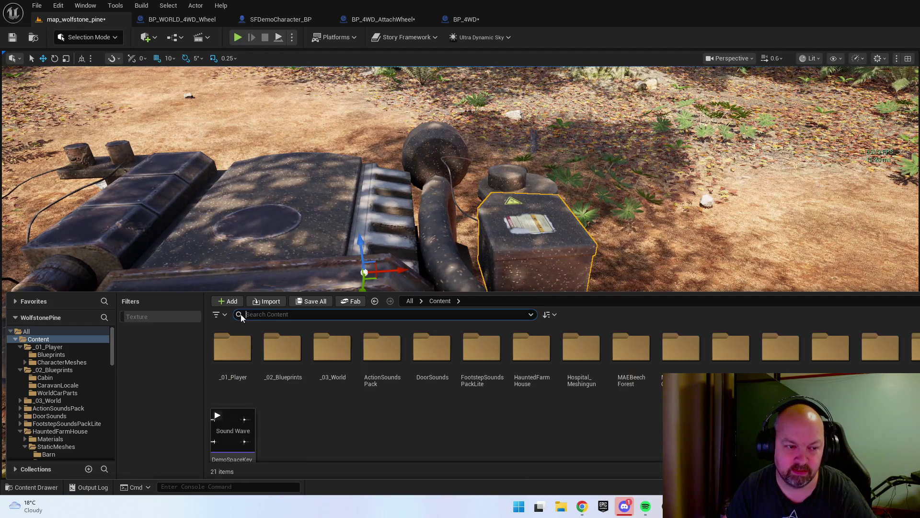
{"action": "double_click", "coordinate": [283, 351]}
{"action": "key", "text": "alt+Left"}
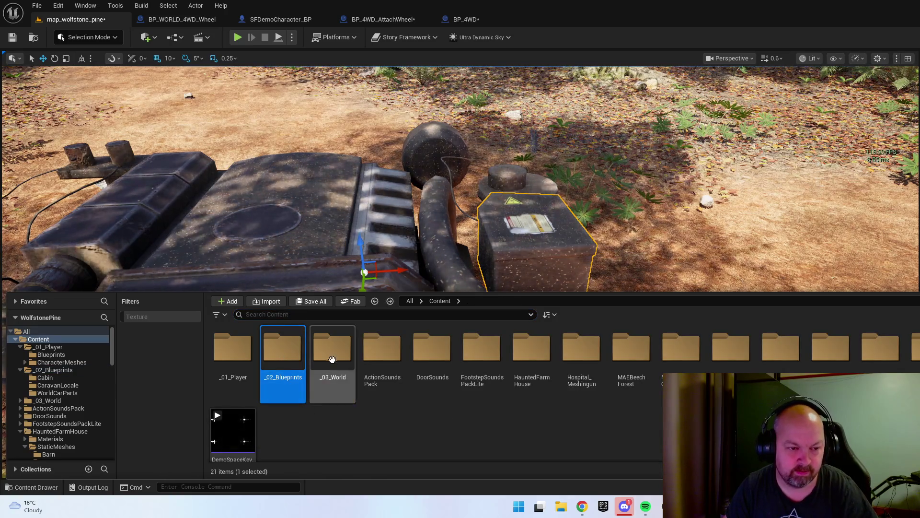
{"action": "double_click", "coordinate": [331, 348]}
{"action": "double_click", "coordinate": [232, 348]}
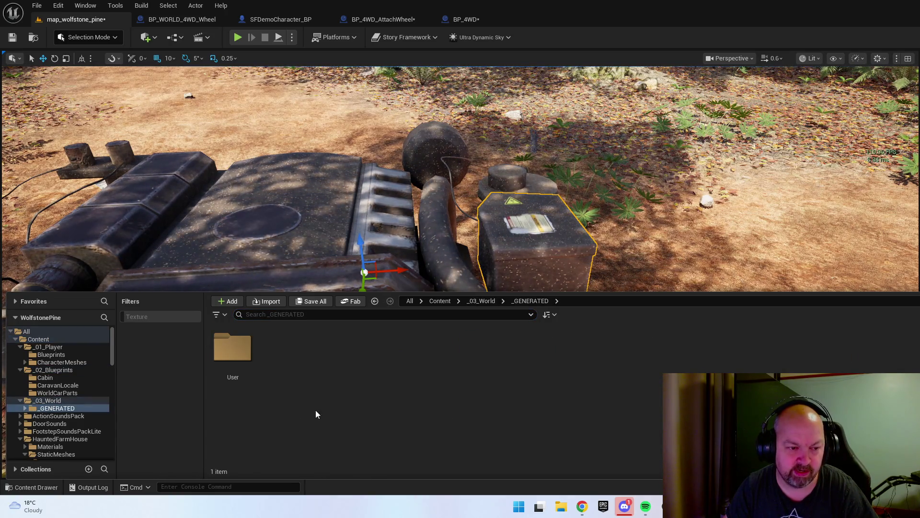
{"action": "double_click", "coordinate": [232, 347]}
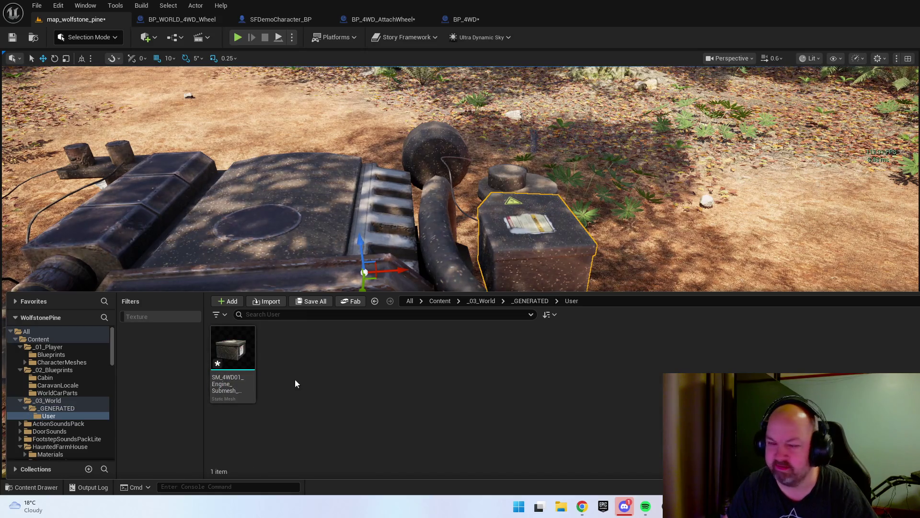
- Inspect the SM_4WD01_Engine_Submesh box from all sides, then return to the level's content browser
{"action": "left_click", "coordinate": [231, 349]}
{"action": "scroll", "coordinate": [563, 217], "scroll_direction": "up", "scroll_amount": 10}
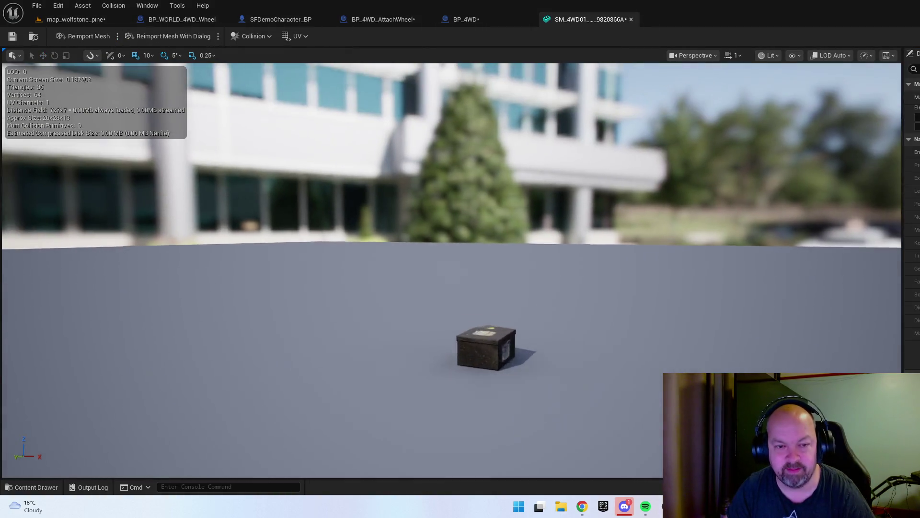
{"action": "scroll", "coordinate": [451, 268], "scroll_direction": "down", "scroll_amount": 5}
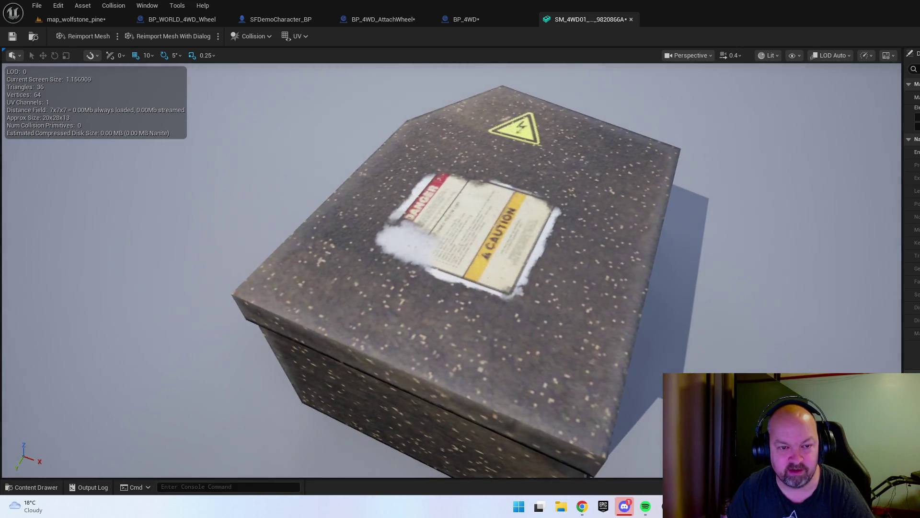
{"action": "left_click_drag", "start_coordinate": [451, 268], "coordinate": [537, 257]}
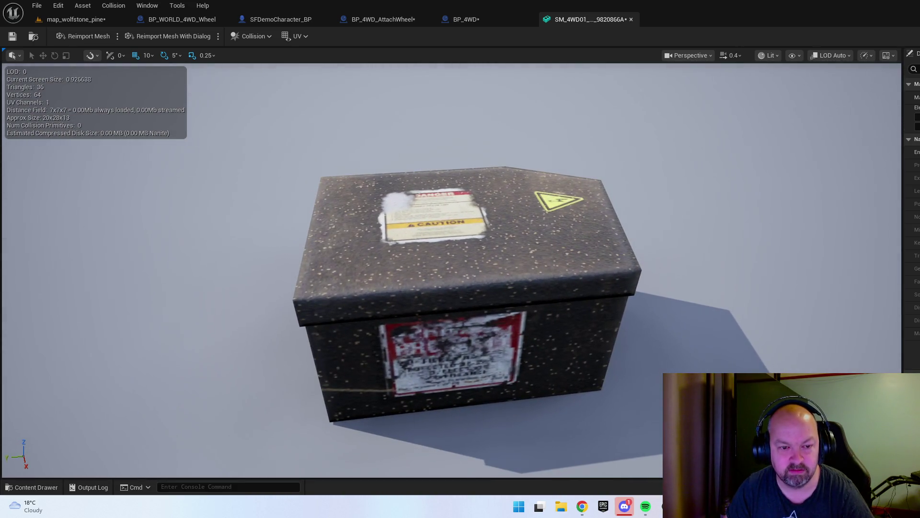
{"action": "left_click_drag", "start_coordinate": [451, 269], "coordinate": [427, 311]}
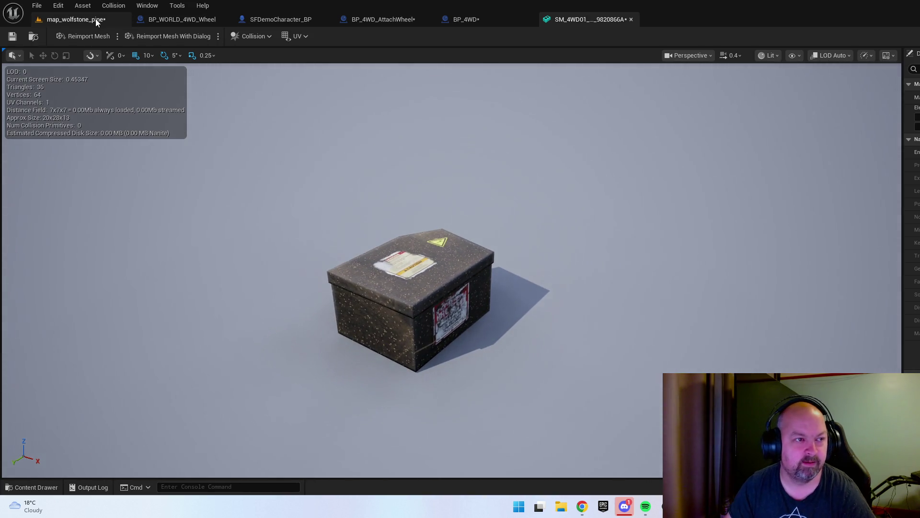
{"action": "left_click", "coordinate": [96, 19]}
{"action": "key", "text": "ctrl+b"}
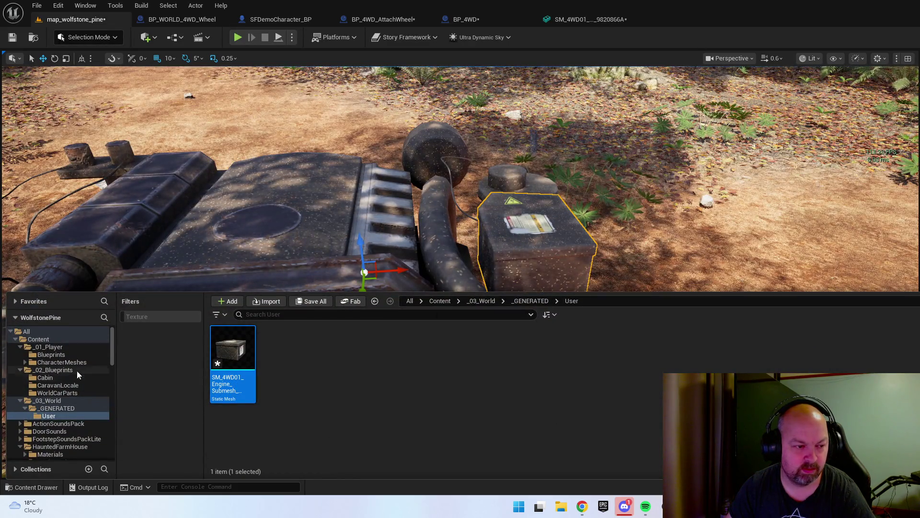
- Move SM_4WD01_Engine_Submesh into YI_ModularVehicles/Meshes/4WD01/Static, then go up to _03_World
{"action": "scroll", "coordinate": [77, 370], "scroll_direction": "down", "scroll_amount": 10}
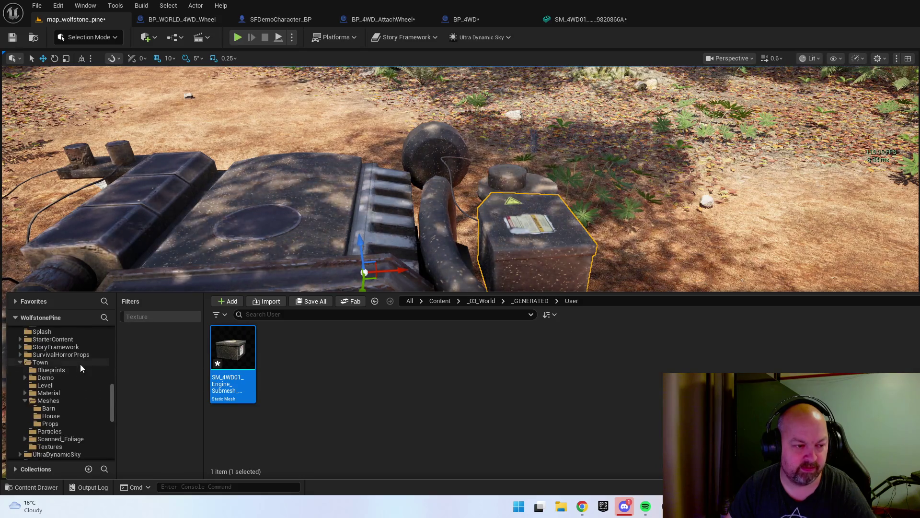
{"action": "scroll", "coordinate": [79, 366], "scroll_direction": "down", "scroll_amount": 5}
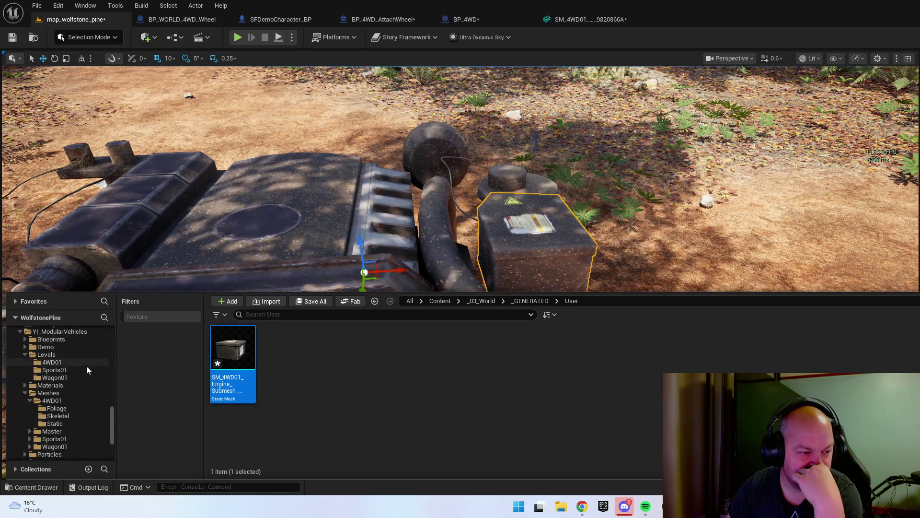
{"action": "left_click_drag", "start_coordinate": [244, 360], "coordinate": [58, 423]}
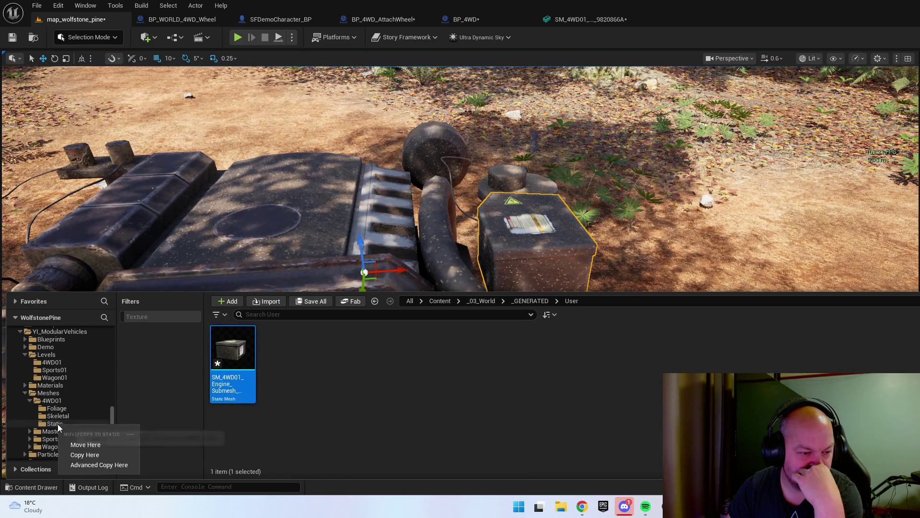
{"action": "left_click", "coordinate": [83, 444]}
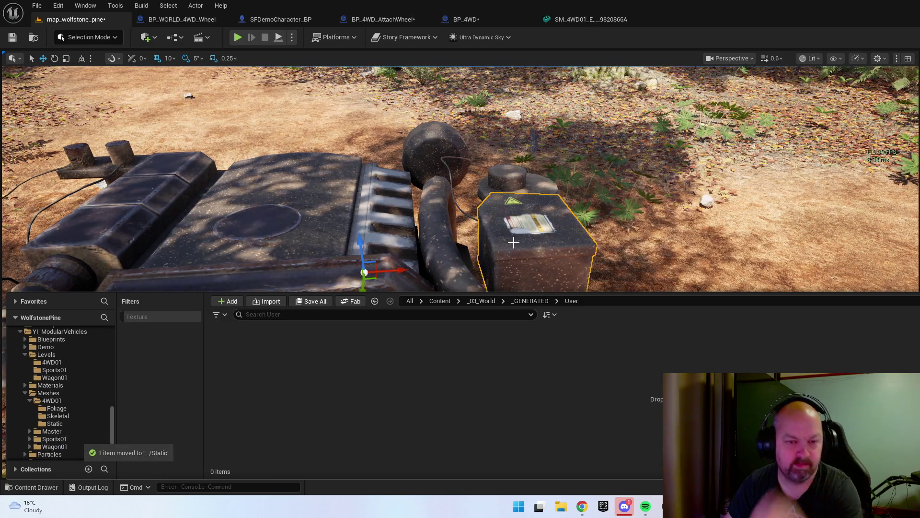
{"action": "scroll", "coordinate": [514, 242], "scroll_direction": "down", "scroll_amount": 5}
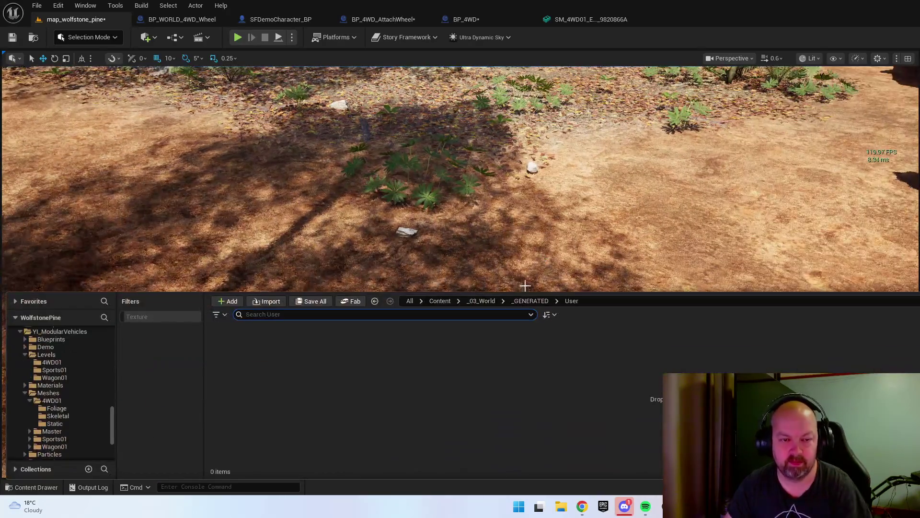
{"action": "left_click", "coordinate": [530, 302]}
{"action": "left_click", "coordinate": [489, 302]}
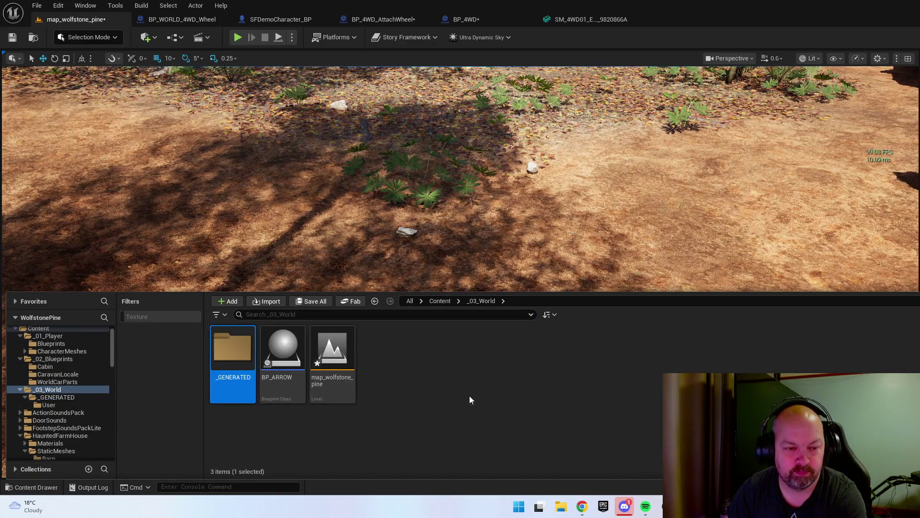
- Orbit the forest-level view up past the trailer and around the truck's side and cargo area
{"action": "mouse_move", "coordinate": [467, 239]}
{"action": "left_mouse_down"}
{"action": "mouse_move", "coordinate": [422, 221]}
{"action": "mouse_move", "coordinate": [513, 152]}
{"action": "left_mouse_up"}
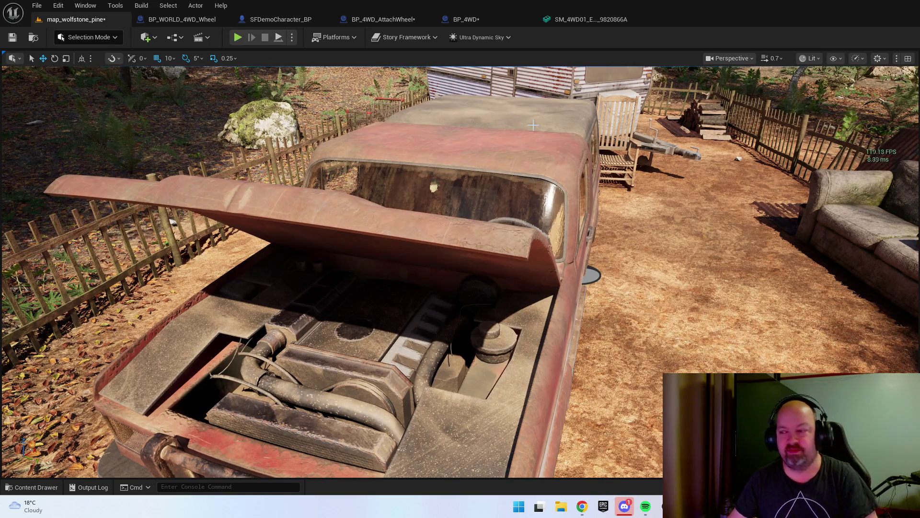
{"action": "left_click_drag", "start_coordinate": [546, 238], "coordinate": [455, 251]}
{"action": "scroll", "coordinate": [508, 247], "scroll_direction": "down", "scroll_amount": 1}
{"action": "left_click_drag", "start_coordinate": [536, 271], "coordinate": [536, 270]}
- Select the truck, check it from a close and wide rear view, then switch to the BP_WORLD_4WD_Wheel blueprint
{"action": "left_click", "coordinate": [503, 320]}
{"action": "left_click_drag", "start_coordinate": [504, 321], "coordinate": [504, 321]}
{"action": "left_click_drag", "start_coordinate": [600, 291], "coordinate": [600, 291]}
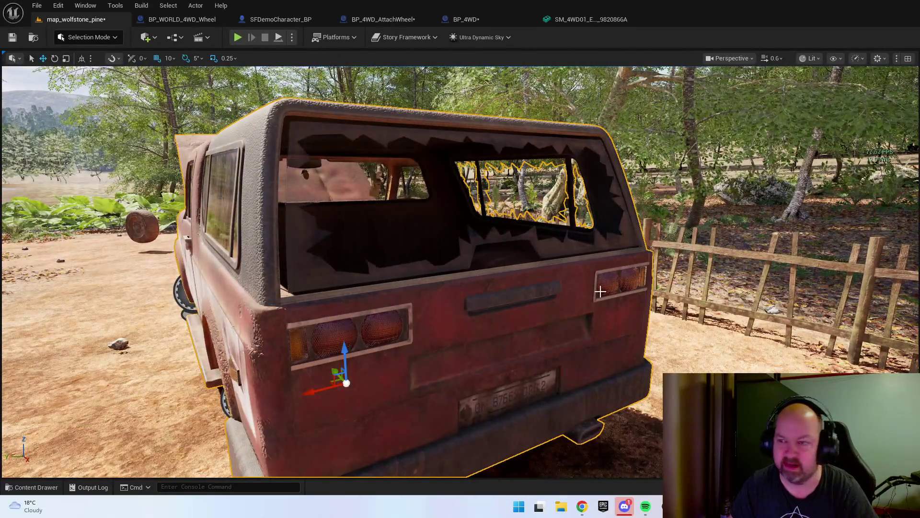
{"action": "key", "text": "ctrl+space"}
{"action": "key", "text": "ctrl+space"}
{"action": "left_click", "coordinate": [182, 20]}
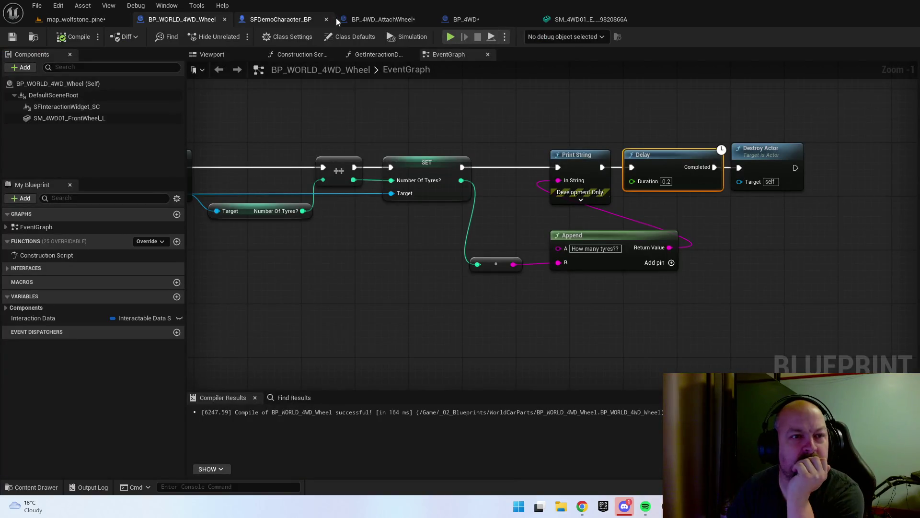
- In BP_4WD, select the truck body and pick the SM_4WD01_Boot mesh in the content browser
{"action": "left_click", "coordinate": [465, 19]}
{"action": "left_click_drag", "start_coordinate": [551, 240], "coordinate": [551, 239]}
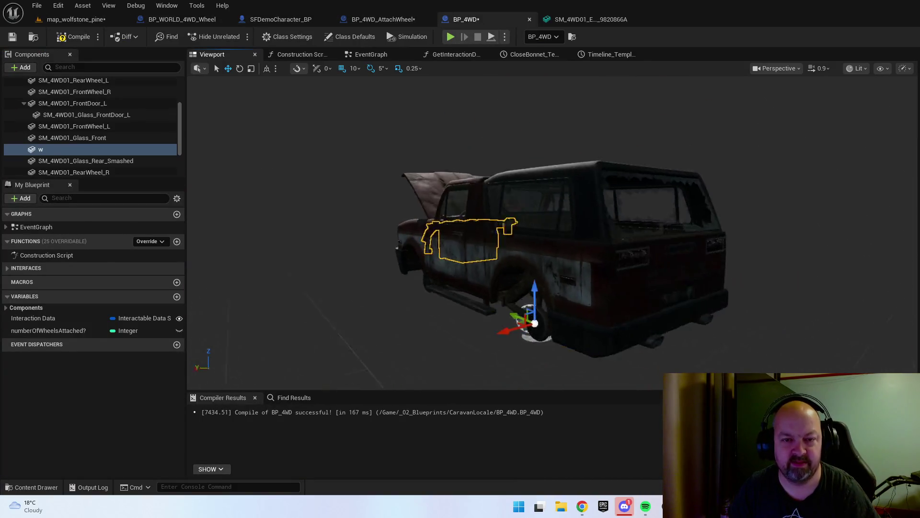
{"action": "scroll", "coordinate": [656, 304], "scroll_direction": "up", "scroll_amount": 5}
{"action": "left_click", "coordinate": [656, 303]}
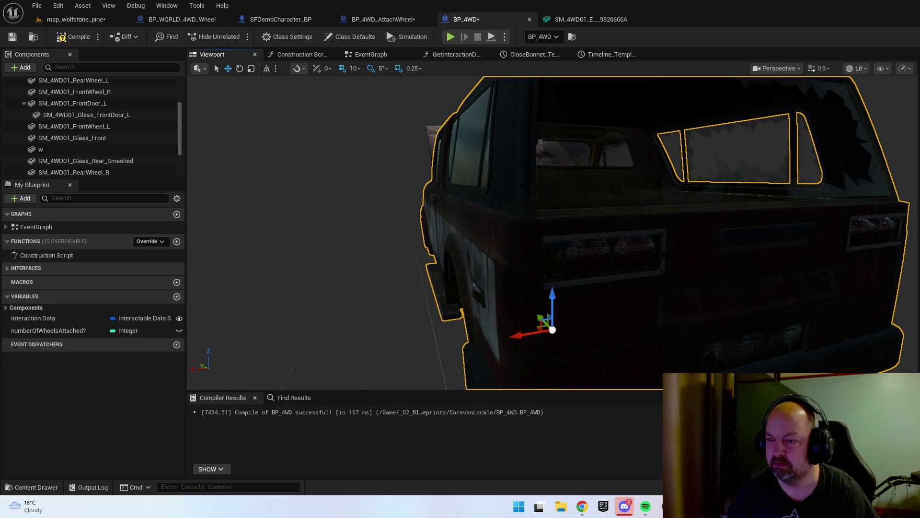
{"action": "key", "text": "ctrl+space"}
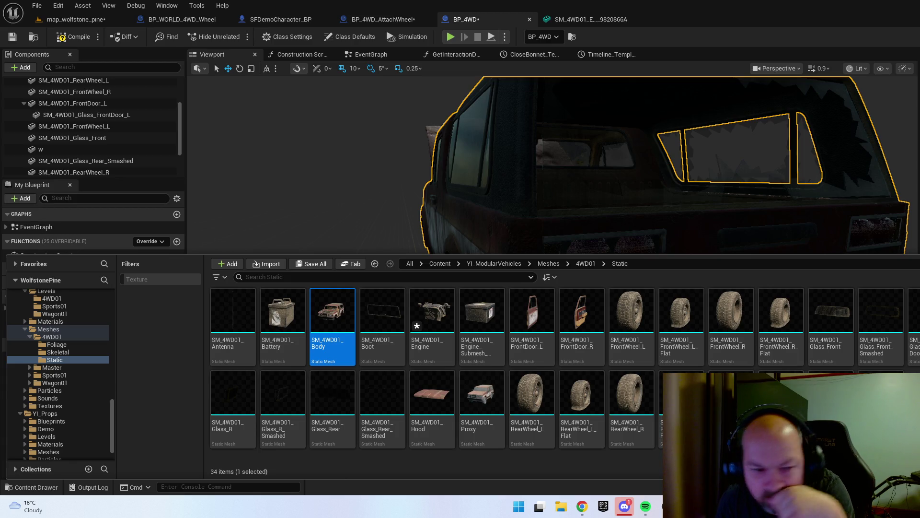
{"action": "left_click", "coordinate": [382, 317]}
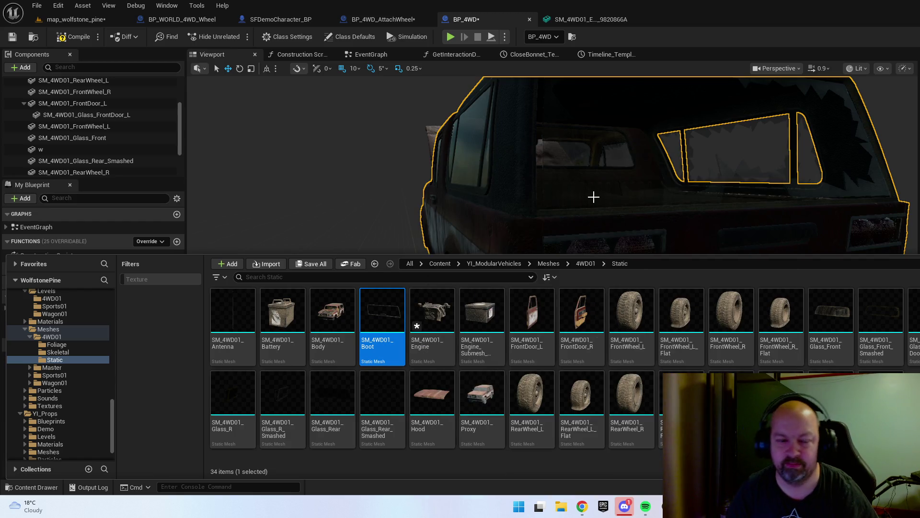
{"action": "left_click", "coordinate": [599, 198]}
{"action": "key", "text": "f"}
- Add the SM_4WD01_Boot mesh to the truck as a new component
{"action": "left_click", "coordinate": [31, 487]}
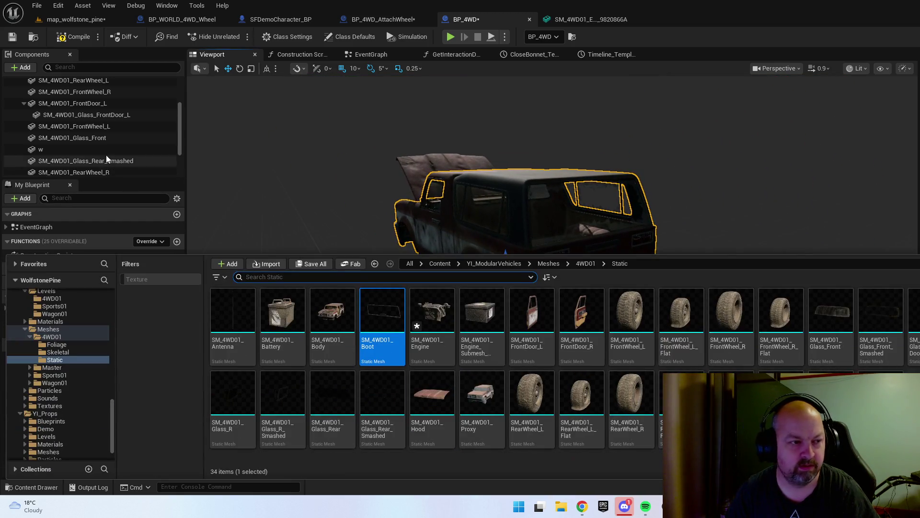
{"action": "scroll", "coordinate": [159, 163], "scroll_direction": "up", "scroll_amount": 3}
{"action": "mouse_move", "coordinate": [382, 317]}
{"action": "left_mouse_down"}
{"action": "mouse_move", "coordinate": [91, 144]}
{"action": "mouse_move", "coordinate": [74, 143]}
{"action": "left_mouse_up"}
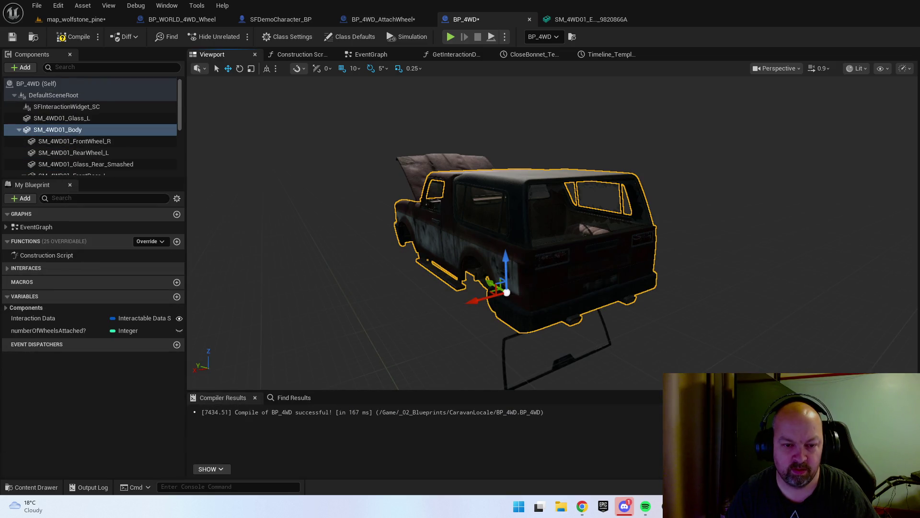
{"action": "left_click", "coordinate": [503, 357]}
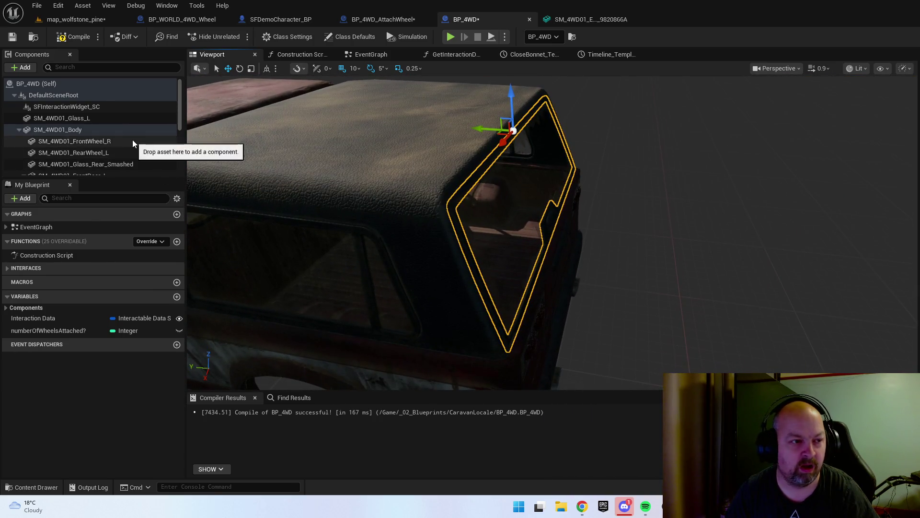
- Nest SM_4WD01_Glass_Rear_Smashed under SM_4WD01_Boot in the Components panel
{"action": "left_click", "coordinate": [507, 299]}
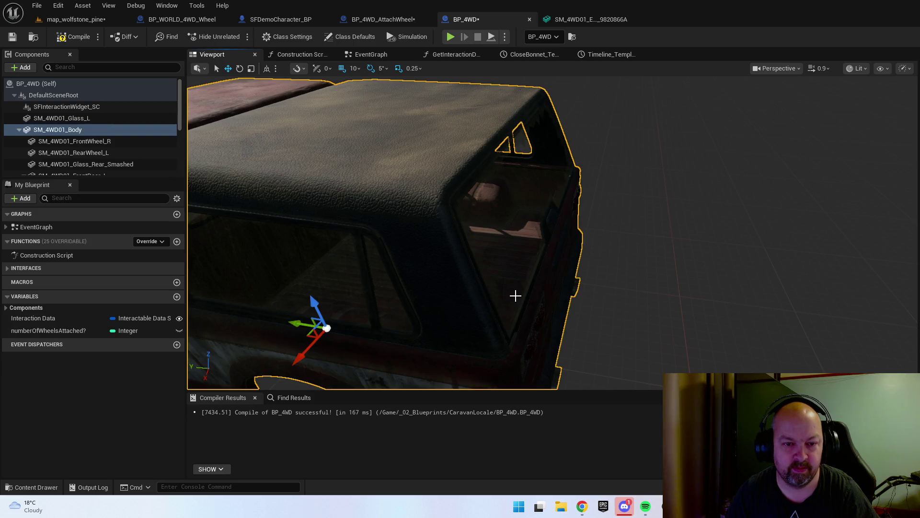
{"action": "double_click", "coordinate": [49, 165]}
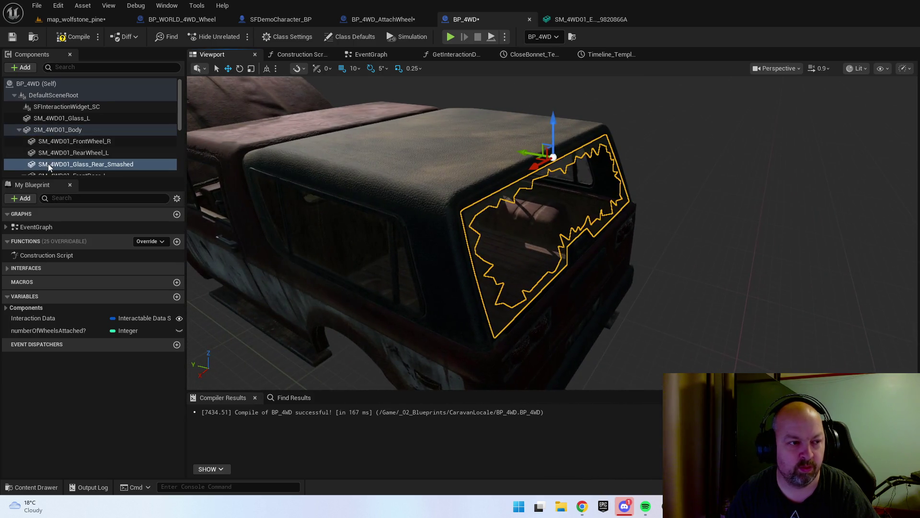
{"action": "left_click", "coordinate": [463, 204]}
{"action": "scroll", "coordinate": [68, 108], "scroll_direction": "down", "scroll_amount": 2}
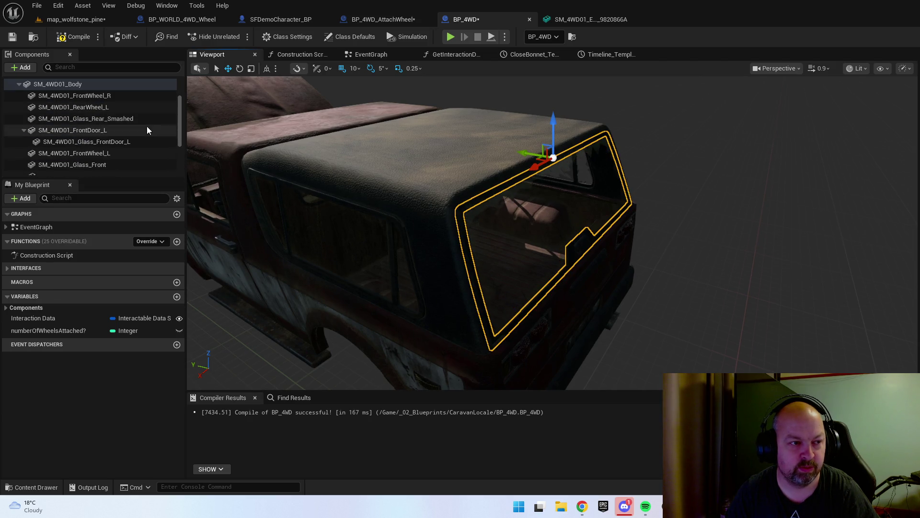
{"action": "left_click", "coordinate": [124, 119]}
{"action": "scroll", "coordinate": [124, 120], "scroll_direction": "down", "scroll_amount": 1}
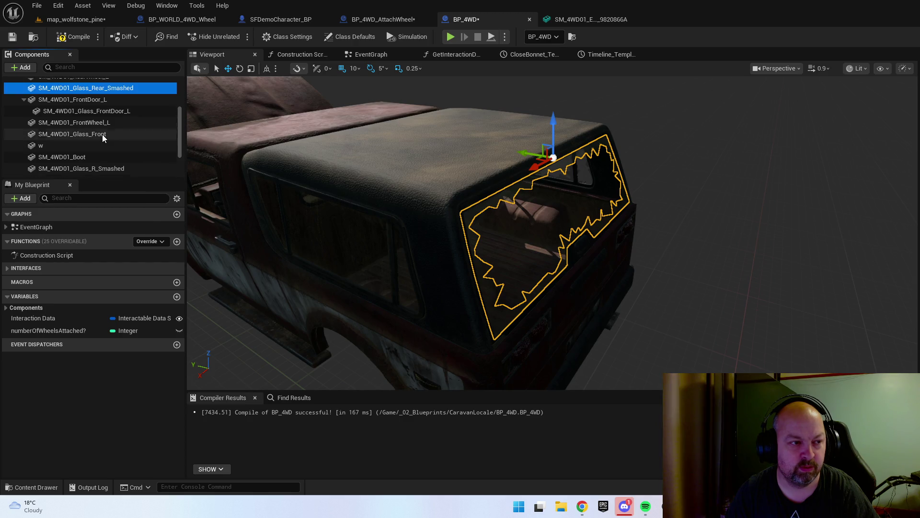
{"action": "left_click_drag", "start_coordinate": [99, 91], "coordinate": [90, 156]}
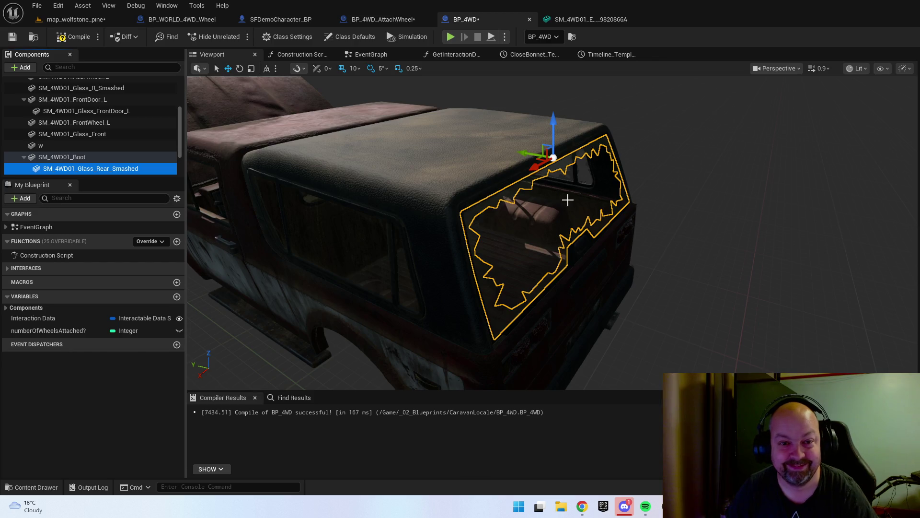
- Rotate the boot open to check the glass follows it, then save BP_4WD
{"action": "left_click", "coordinate": [127, 160]}
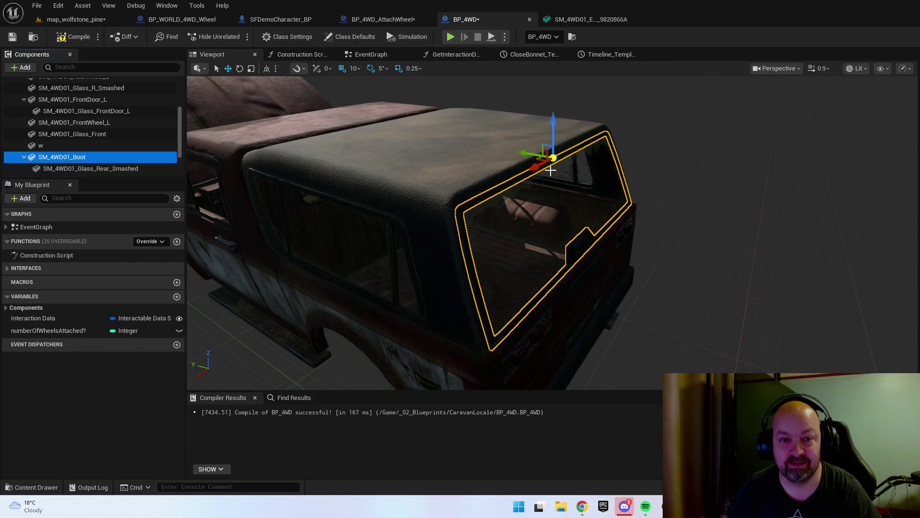
{"action": "scroll", "coordinate": [551, 171], "scroll_direction": "up", "scroll_amount": 2}
{"action": "key", "text": "e"}
{"action": "mouse_move", "coordinate": [515, 158]}
{"action": "left_mouse_down"}
{"action": "mouse_move", "coordinate": [484, 134]}
{"action": "mouse_move", "coordinate": [540, 159]}
{"action": "left_mouse_up"}
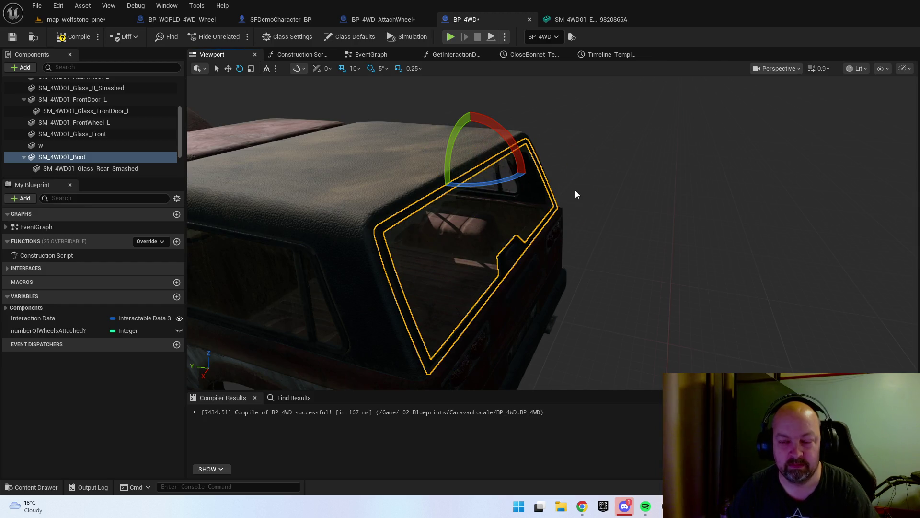
{"action": "left_click", "coordinate": [11, 38]}
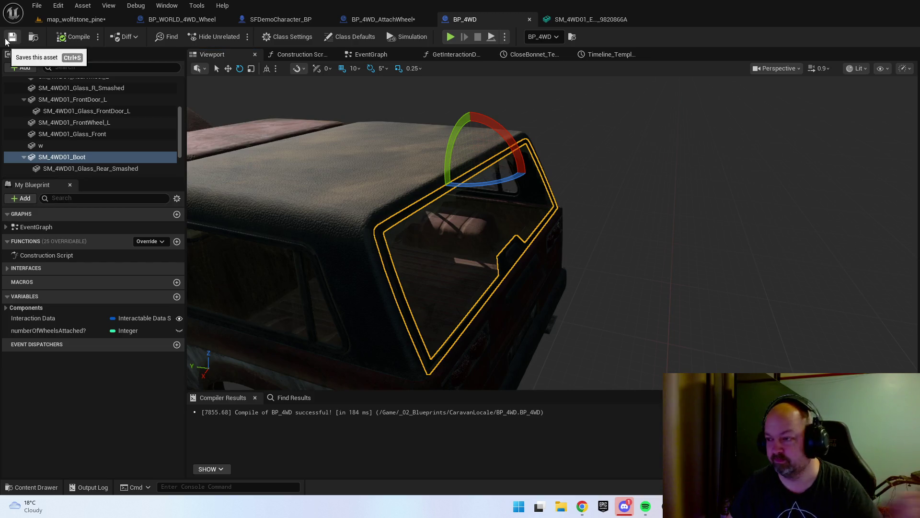
{"action": "left_click_drag", "start_coordinate": [445, 222], "coordinate": [261, 121]}
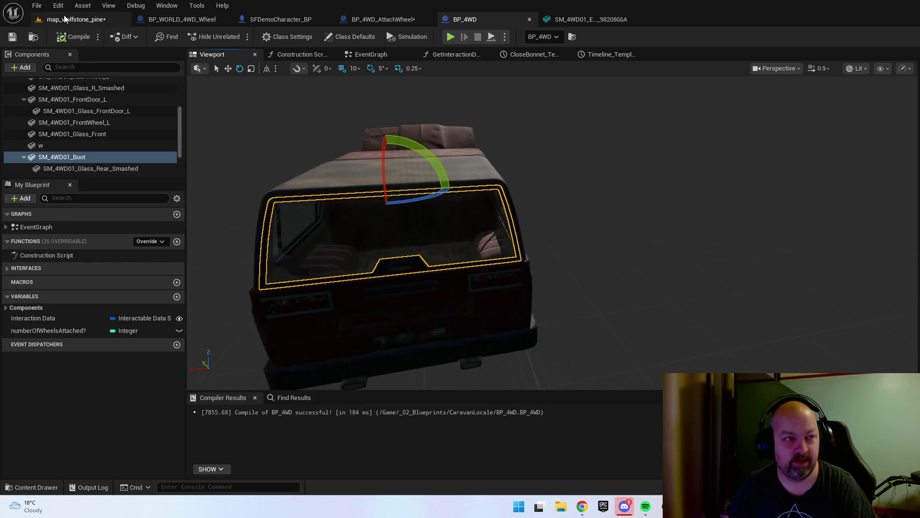
- Back in map_wolfstone_pine, fly around the truck to view its rear window, side and loose wheels
{"action": "left_click", "coordinate": [77, 19]}
{"action": "mouse_move", "coordinate": [569, 273]}
{"action": "left_mouse_down"}
{"action": "mouse_move", "coordinate": [431, 254]}
{"action": "mouse_move", "coordinate": [412, 264]}
{"action": "mouse_move", "coordinate": [567, 278]}
{"action": "left_mouse_up"}
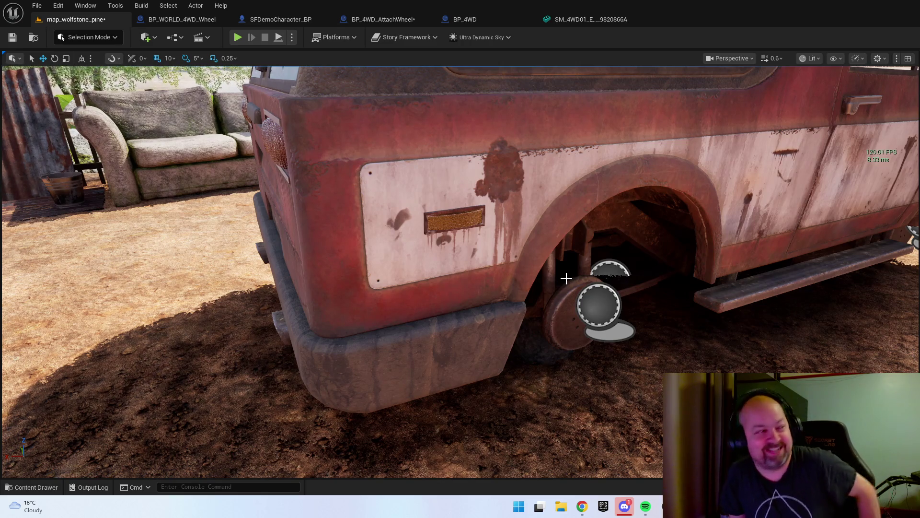
{"action": "mouse_move", "coordinate": [538, 272]}
{"action": "left_mouse_down"}
{"action": "mouse_move", "coordinate": [499, 275]}
{"action": "mouse_move", "coordinate": [650, 298]}
{"action": "mouse_move", "coordinate": [527, 295]}
{"action": "mouse_move", "coordinate": [653, 284]}
{"action": "left_mouse_up"}
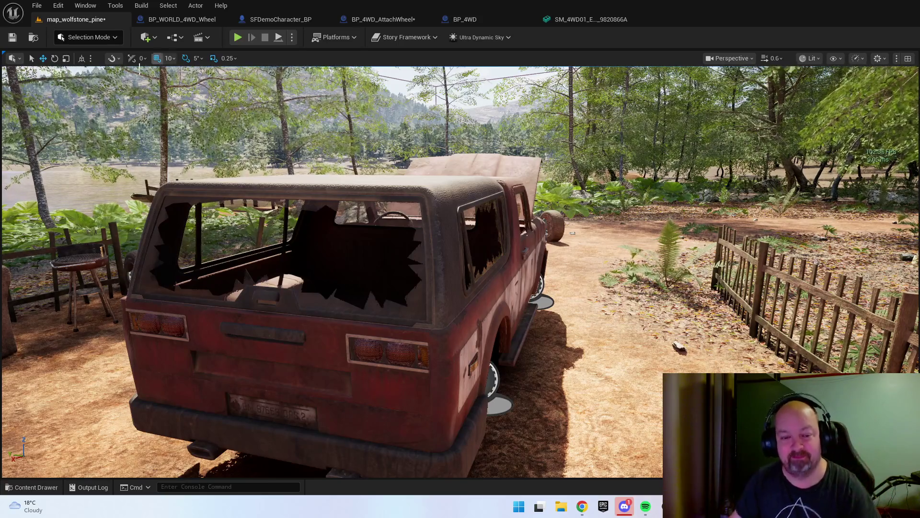
{"action": "left_click_drag", "start_coordinate": [469, 232], "coordinate": [384, 234]}
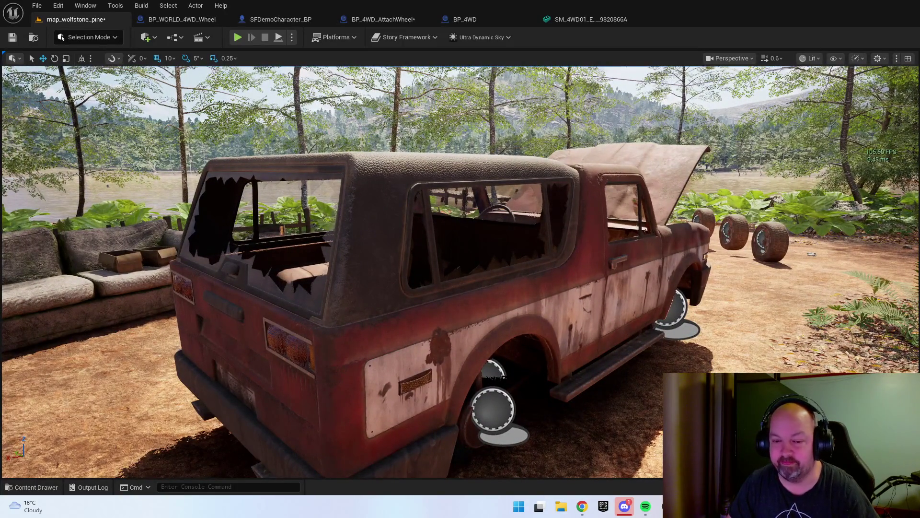
{"action": "key", "text": "ctrl+space"}
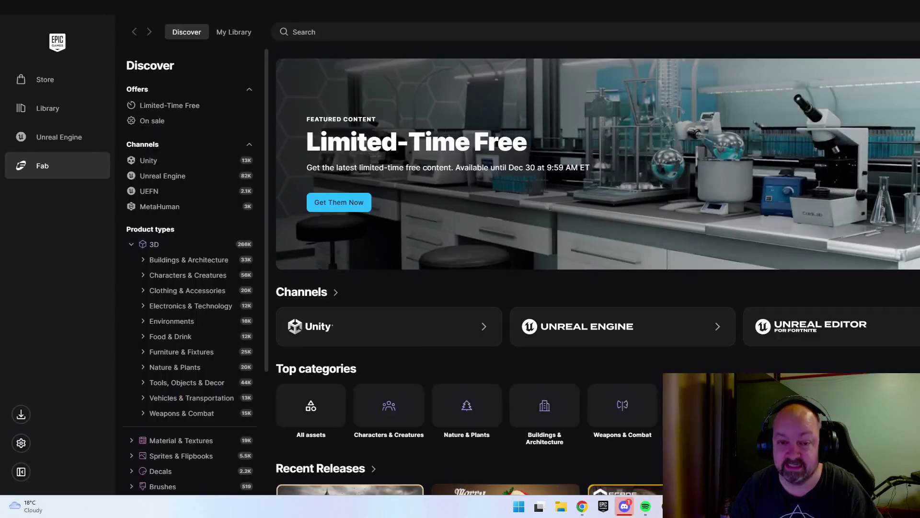
- Open the Unreal Engine library in the launcher and select the 4WD - Drivable Vehicles pack
{"action": "left_click", "coordinate": [60, 134]}
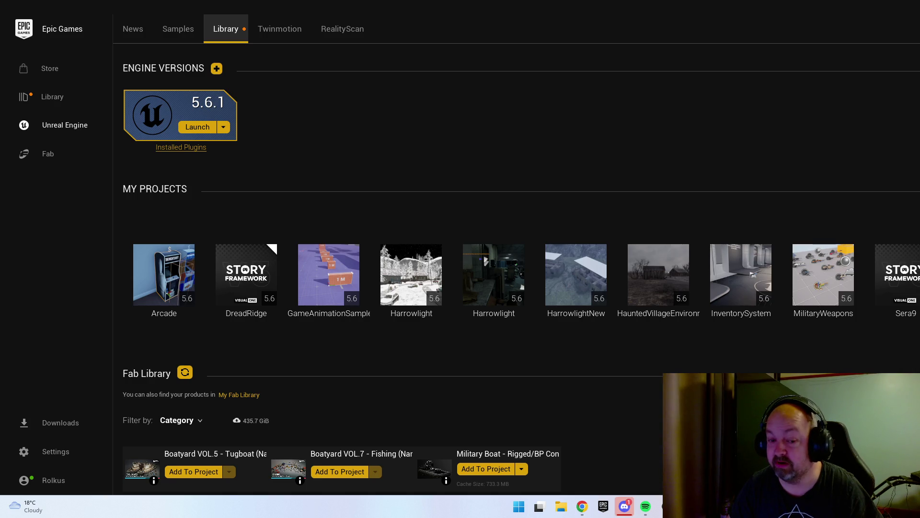
{"action": "scroll", "coordinate": [604, 429], "scroll_direction": "down", "scroll_amount": 1}
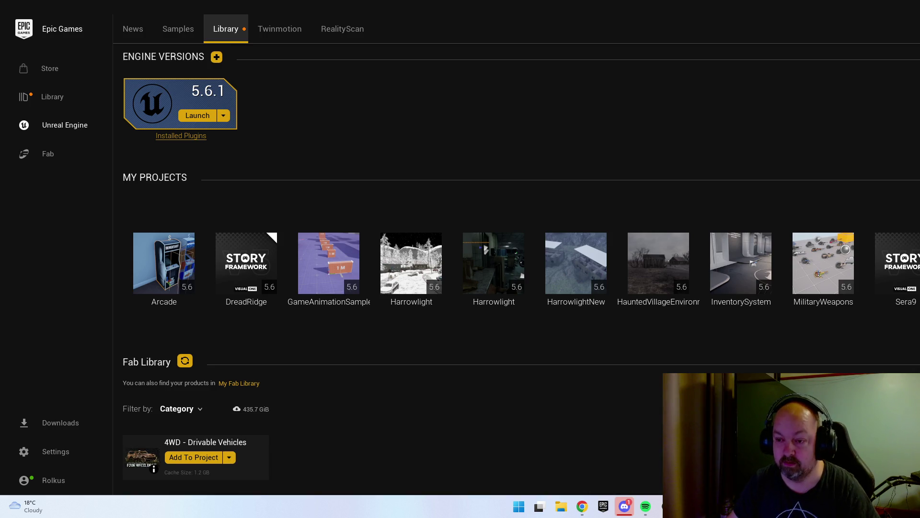
{"action": "left_click", "coordinate": [221, 446]}
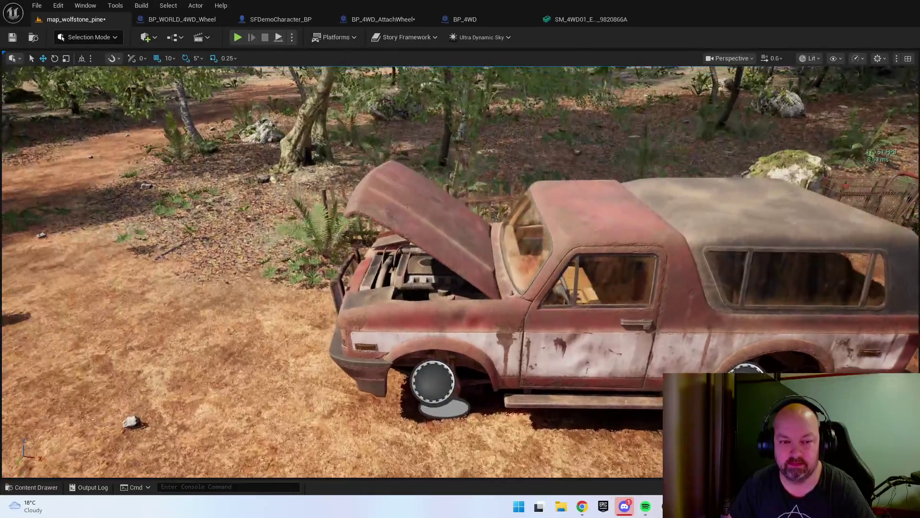
- Navigate the Content Drawer from Content to Modular_Rural_Cabin > Meshes > Props
{"action": "key", "text": "ctrl+space"}
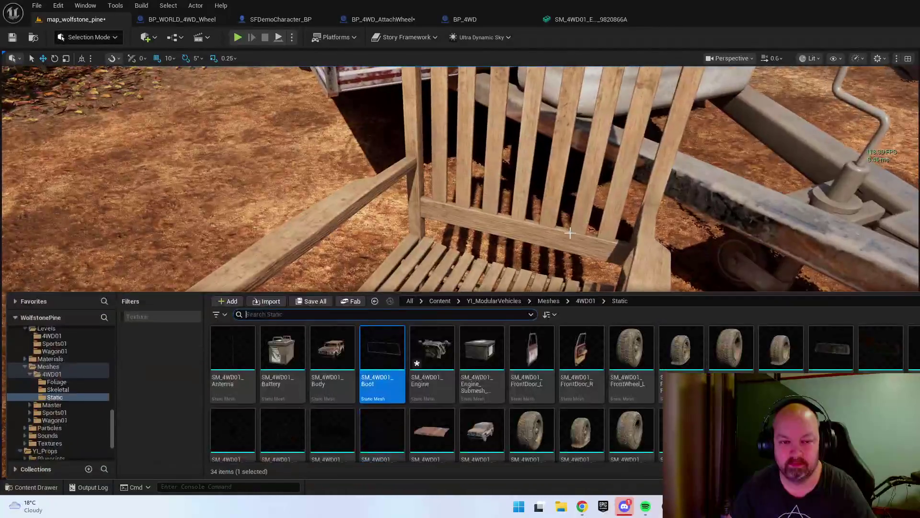
{"action": "left_click", "coordinate": [437, 301]}
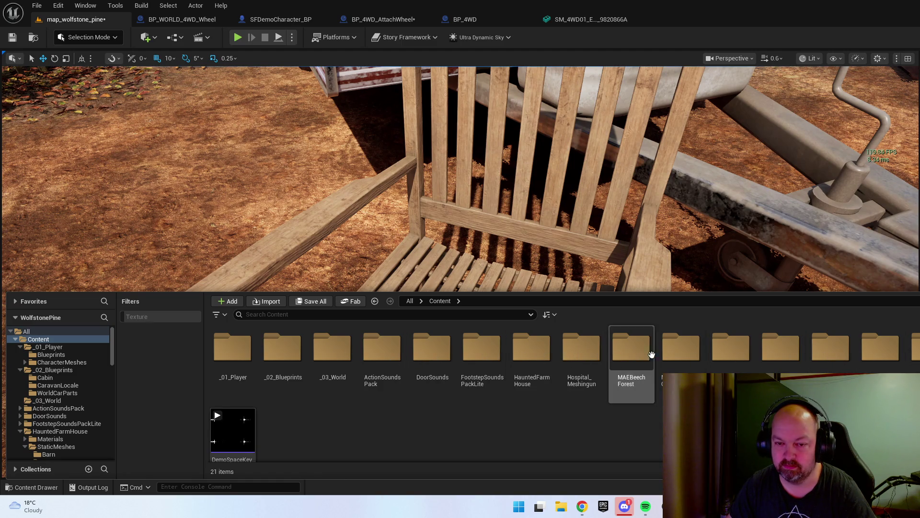
{"action": "double_click", "coordinate": [684, 353]}
{"action": "double_click", "coordinate": [331, 353]}
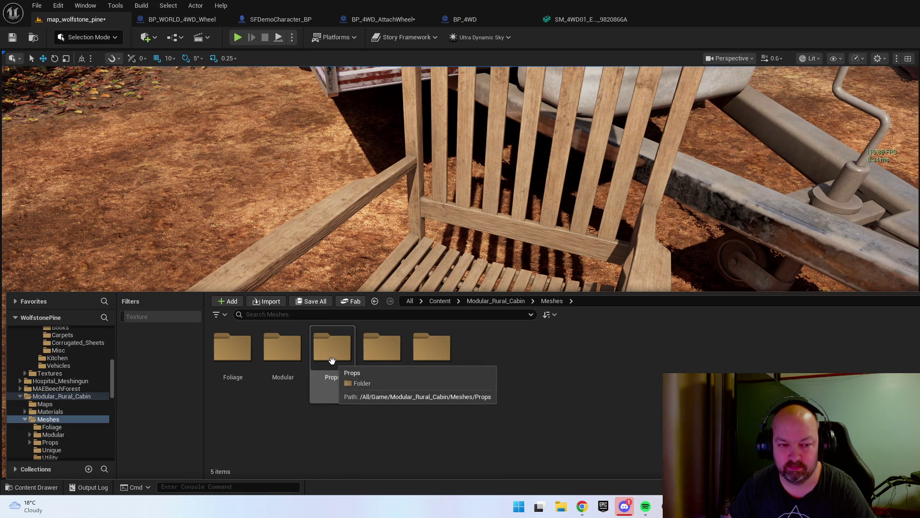
{"action": "double_click", "coordinate": [352, 360]}
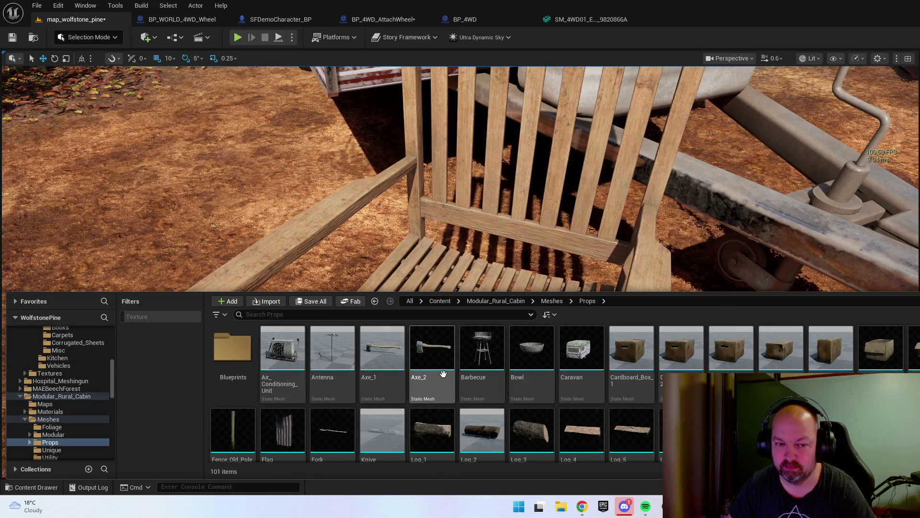
- Scroll through the 101 Props meshes, then fly the camera back toward the truck
{"action": "scroll", "coordinate": [418, 368], "scroll_direction": "down", "scroll_amount": 1}
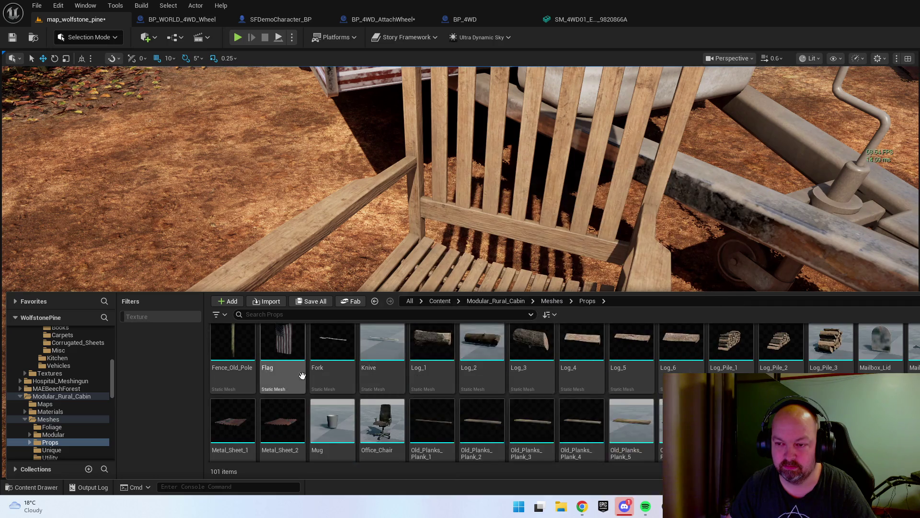
{"action": "scroll", "coordinate": [335, 377], "scroll_direction": "down", "scroll_amount": 2}
{"action": "scroll", "coordinate": [493, 377], "scroll_direction": "down", "scroll_amount": 3}
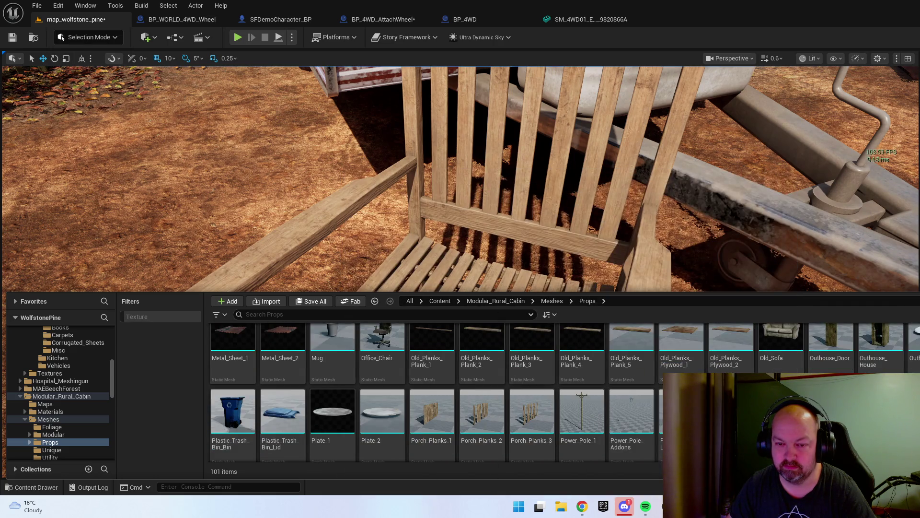
{"action": "scroll", "coordinate": [431, 384], "scroll_direction": "down", "scroll_amount": 2}
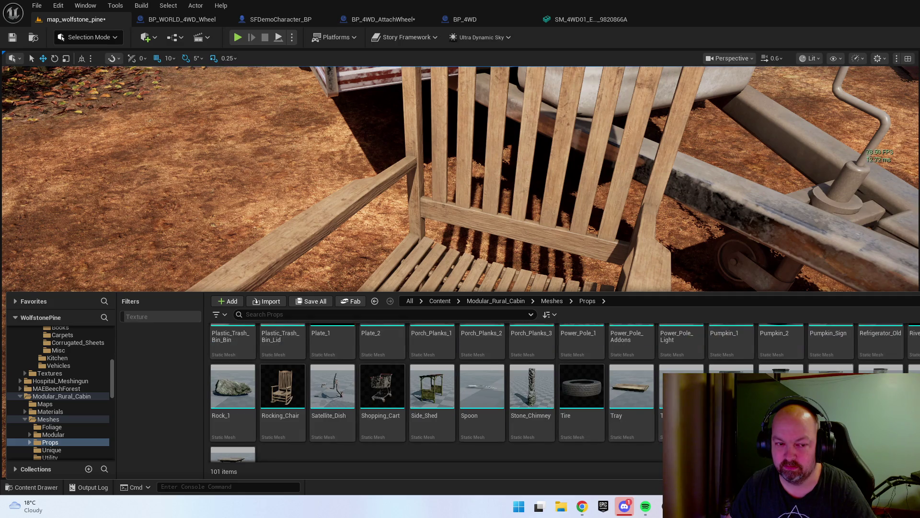
{"action": "scroll", "coordinate": [432, 383], "scroll_direction": "down", "scroll_amount": 1}
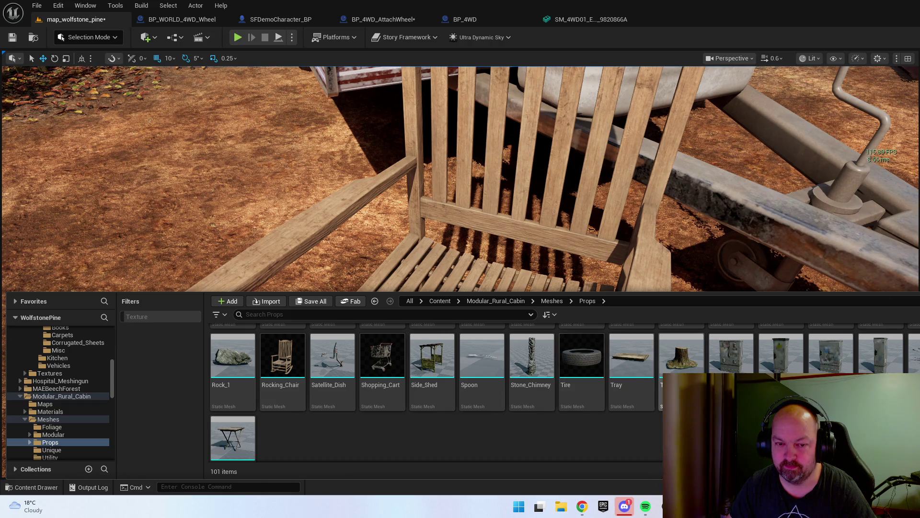
{"action": "scroll", "coordinate": [680, 355], "scroll_direction": "up", "scroll_amount": 1}
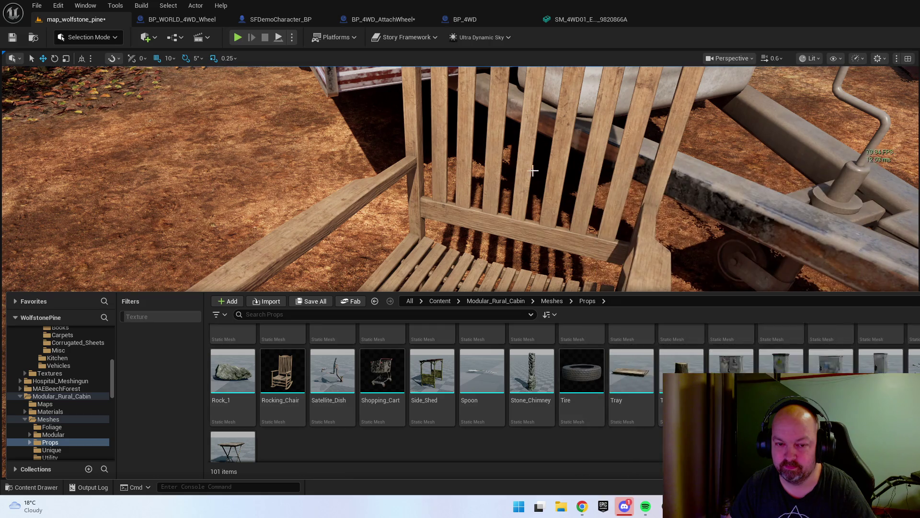
{"action": "right_click", "coordinate": [533, 170]}
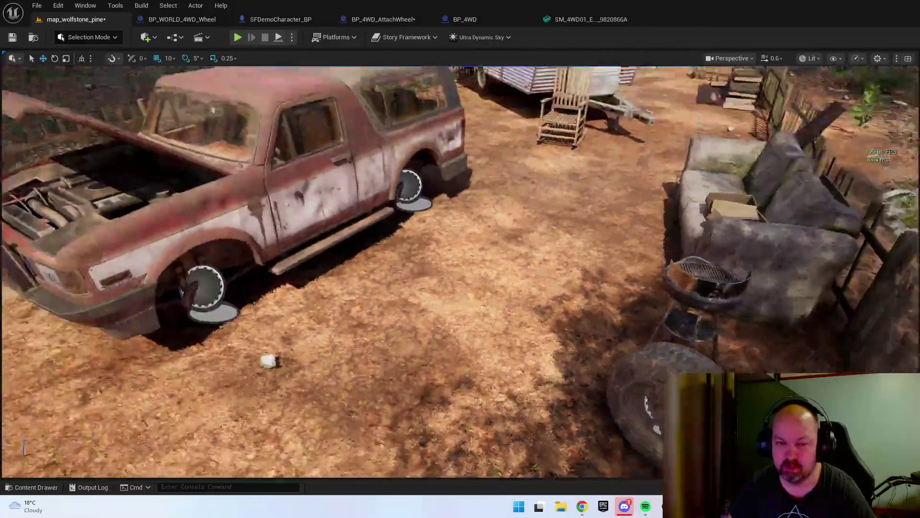
- Orbit from the truck's front to behind its raised hood toward the trailer, then select the truck
{"action": "right_click", "coordinate": [540, 157]}
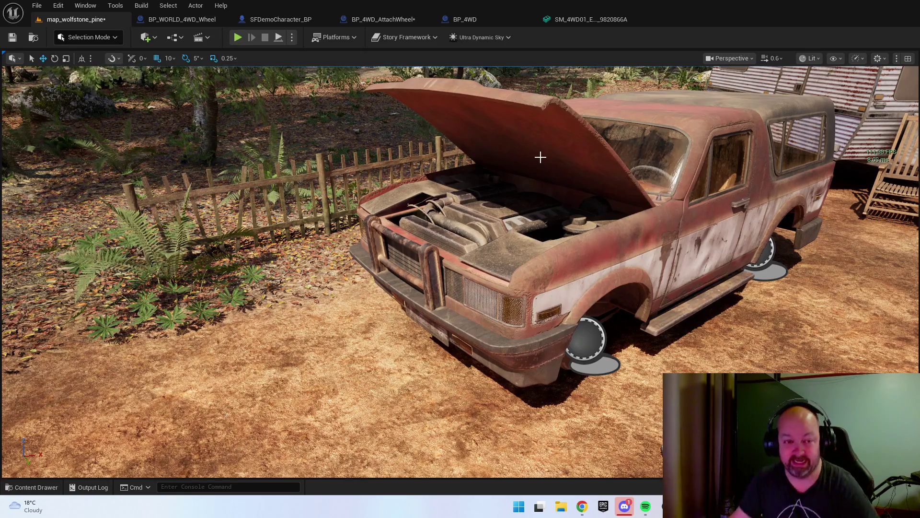
{"action": "mouse_move", "coordinate": [549, 214]}
{"action": "left_mouse_down"}
{"action": "mouse_move", "coordinate": [527, 211]}
{"action": "mouse_move", "coordinate": [480, 230]}
{"action": "mouse_move", "coordinate": [455, 225]}
{"action": "mouse_move", "coordinate": [549, 216]}
{"action": "left_mouse_up"}
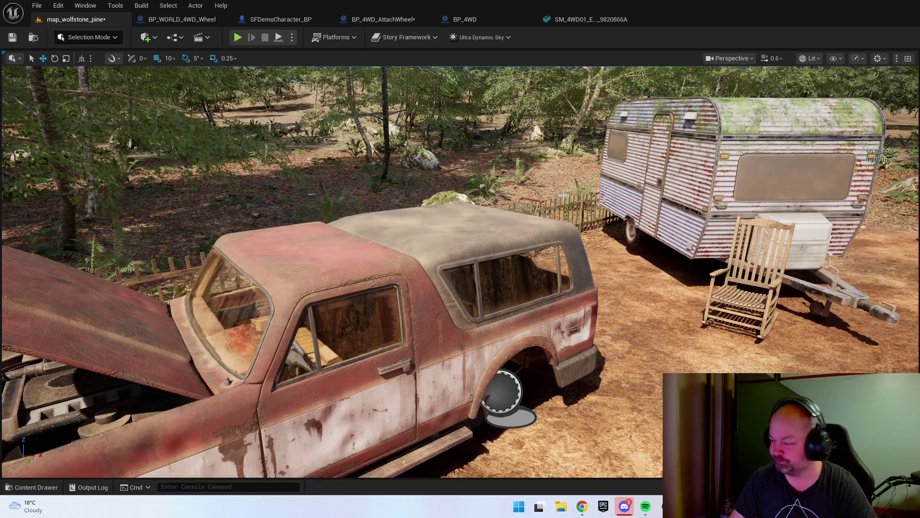
{"action": "right_click", "coordinate": [524, 230]}
{"action": "key", "text": "Escape"}
- Focus on the truck, then browse SurvivalHorrorProps > Meshes and select a prop mesh
{"action": "key", "text": "f"}
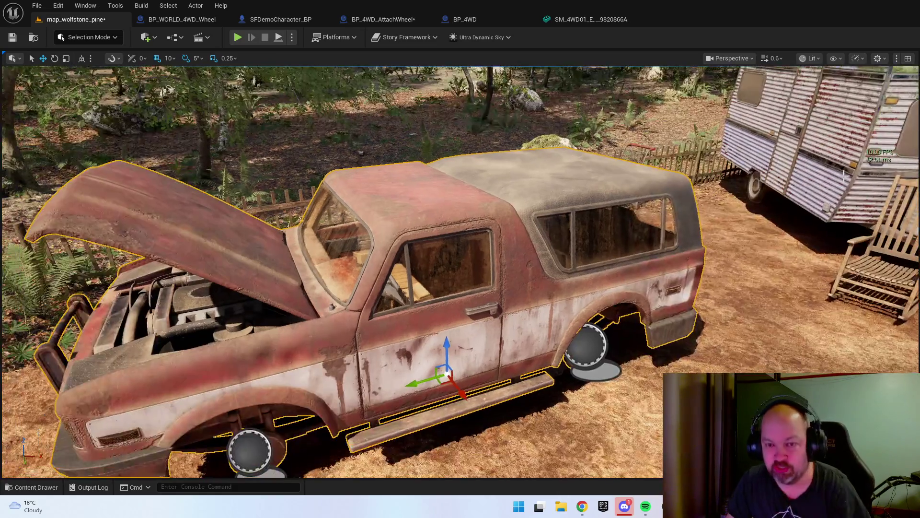
{"action": "key", "text": "ctrl+space"}
{"action": "left_click", "coordinate": [496, 301]}
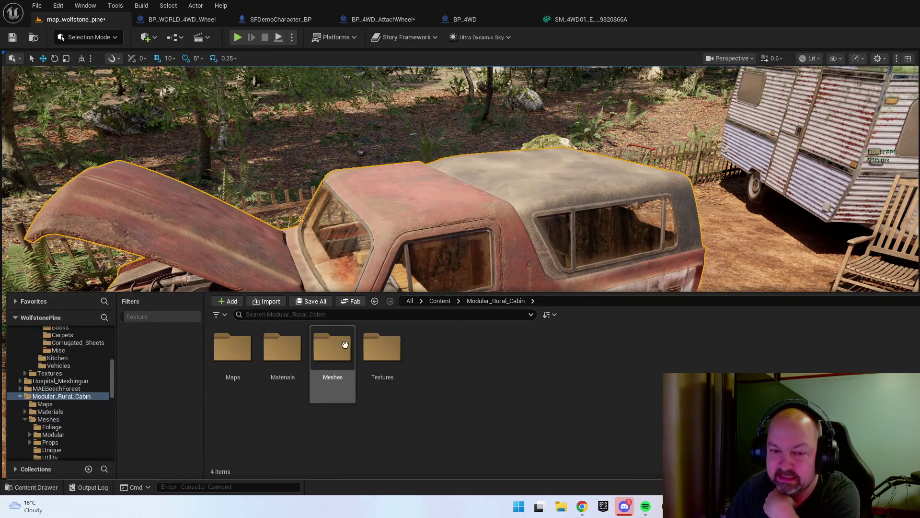
{"action": "left_click", "coordinate": [440, 300]}
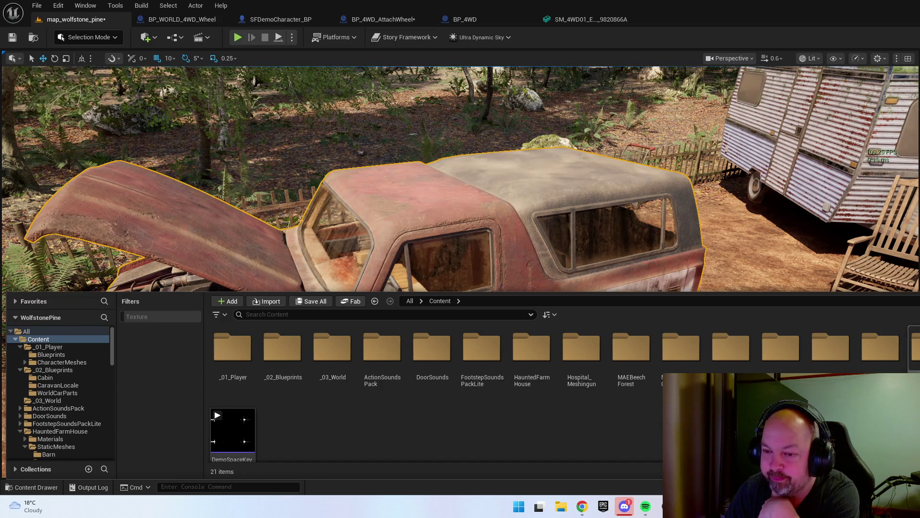
{"action": "double_click", "coordinate": [880, 347]}
{"action": "double_click", "coordinate": [332, 347]}
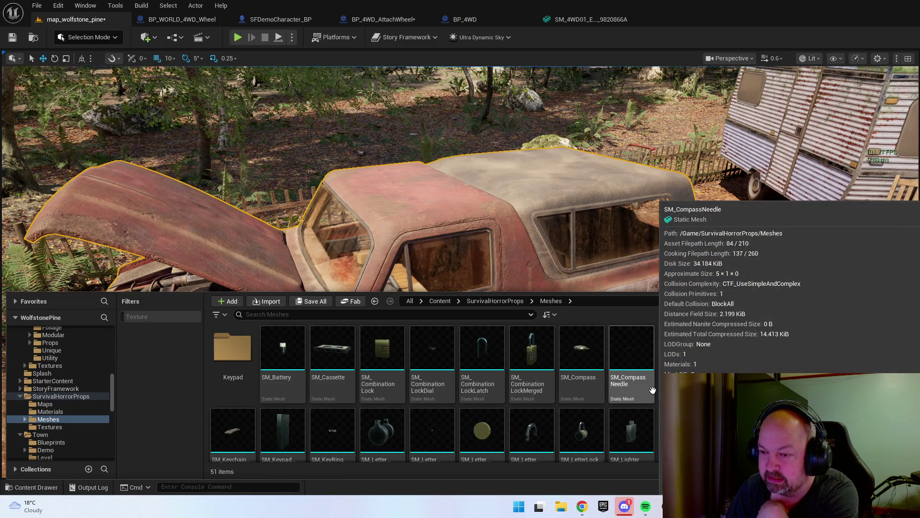
{"action": "scroll", "coordinate": [653, 390], "scroll_direction": "down", "scroll_amount": 2}
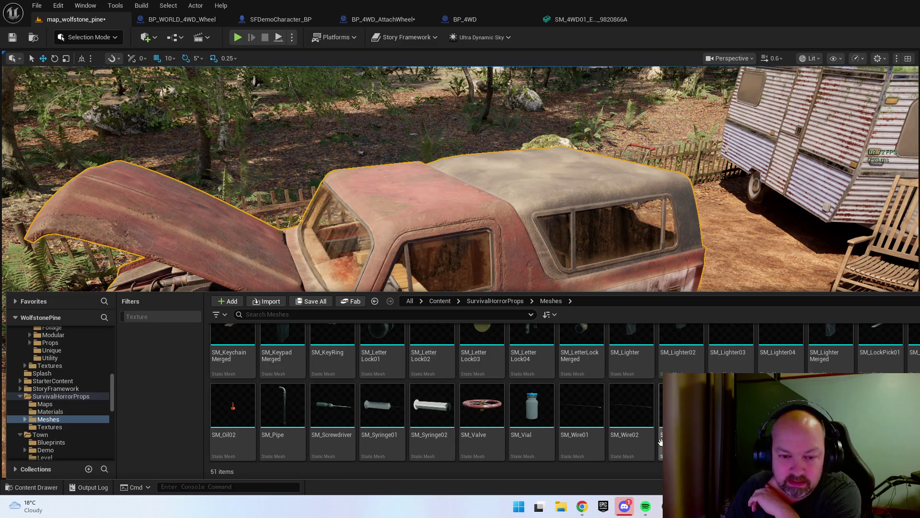
{"action": "scroll", "coordinate": [482, 417], "scroll_direction": "up", "scroll_amount": 2}
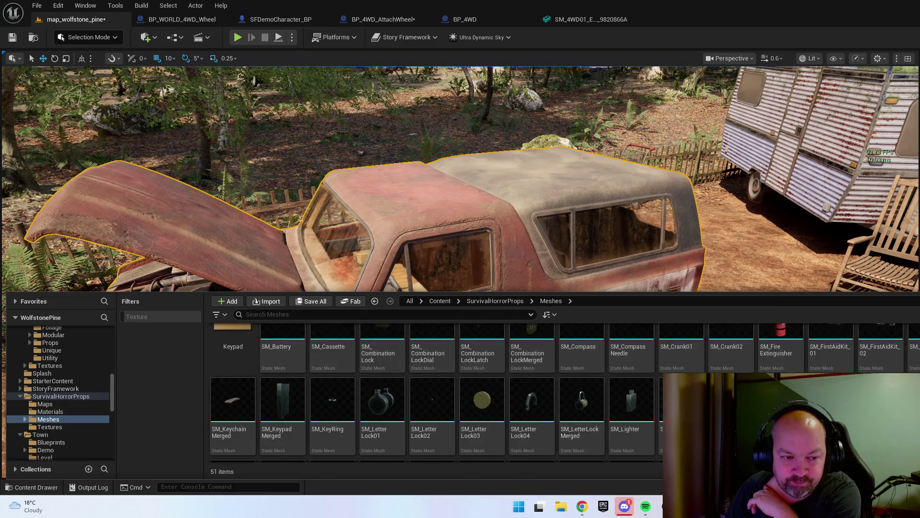
{"action": "scroll", "coordinate": [481, 393], "scroll_direction": "up", "scroll_amount": 1}
{"action": "left_click", "coordinate": [481, 383]}
- Preview the SM_Key02, SM_Key03 and SM_KeyChain meshes in their own editor tabs
{"action": "double_click", "coordinate": [732, 379]}
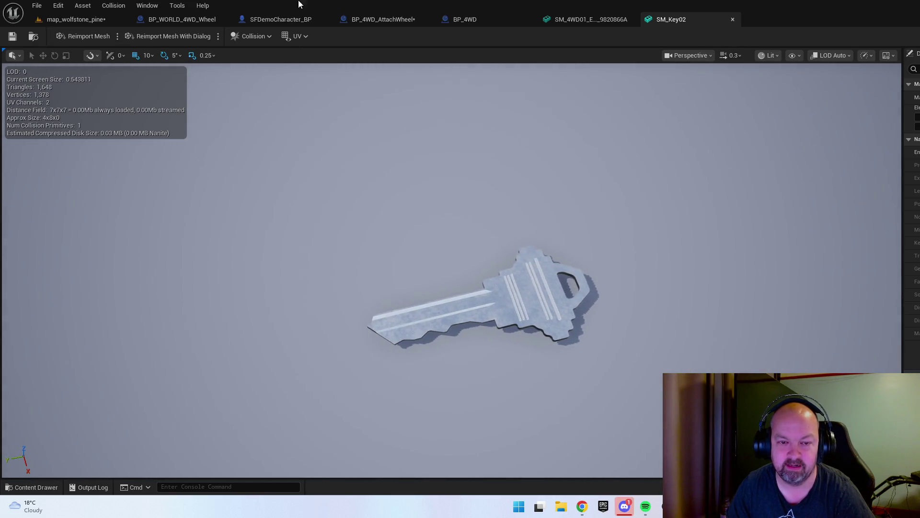
{"action": "left_click", "coordinate": [732, 20]}
{"action": "key", "text": "ctrl+space"}
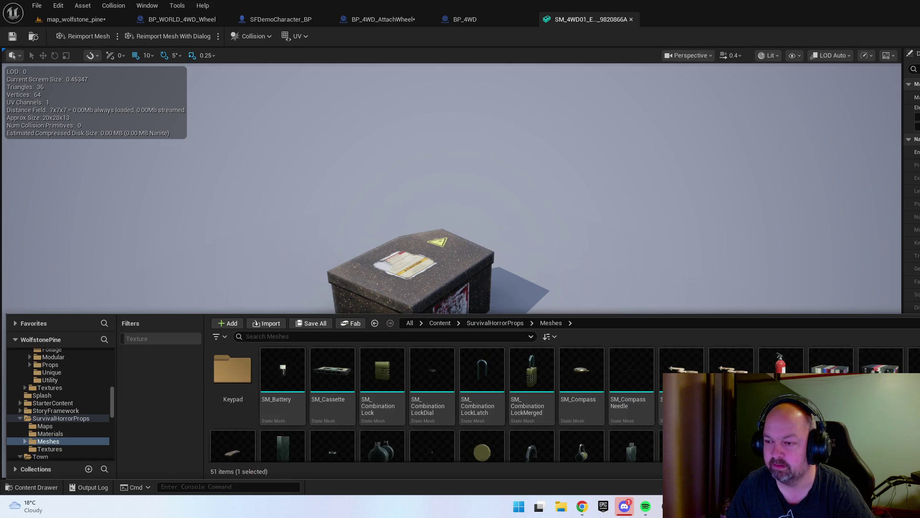
{"action": "double_click", "coordinate": [731, 383]}
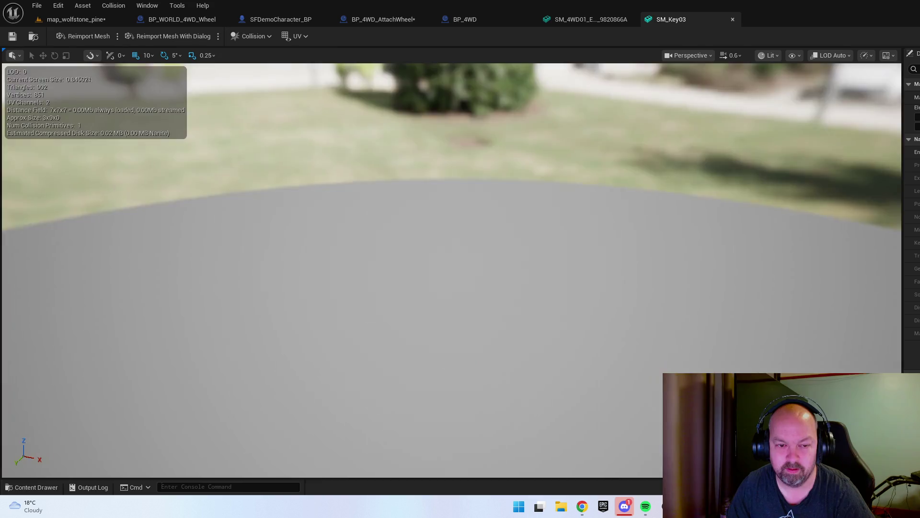
{"action": "key", "text": "ctrl+space"}
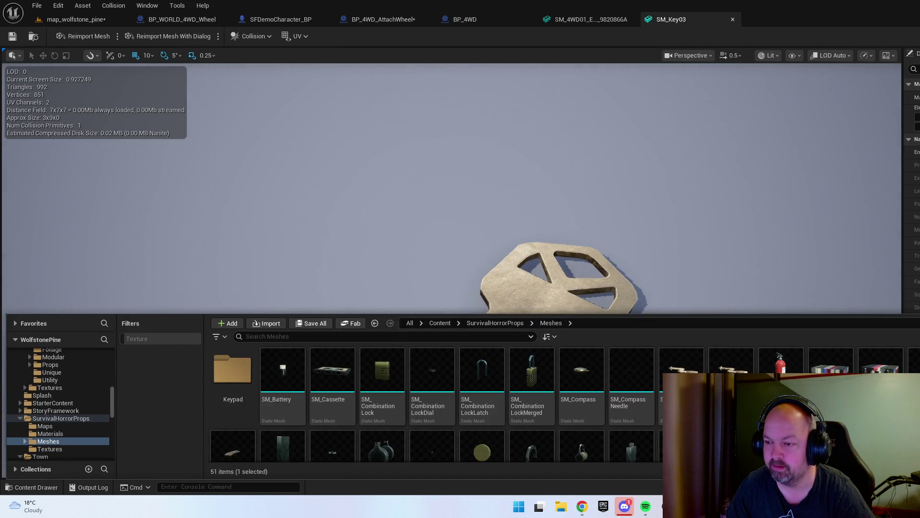
{"action": "double_click", "coordinate": [731, 446]}
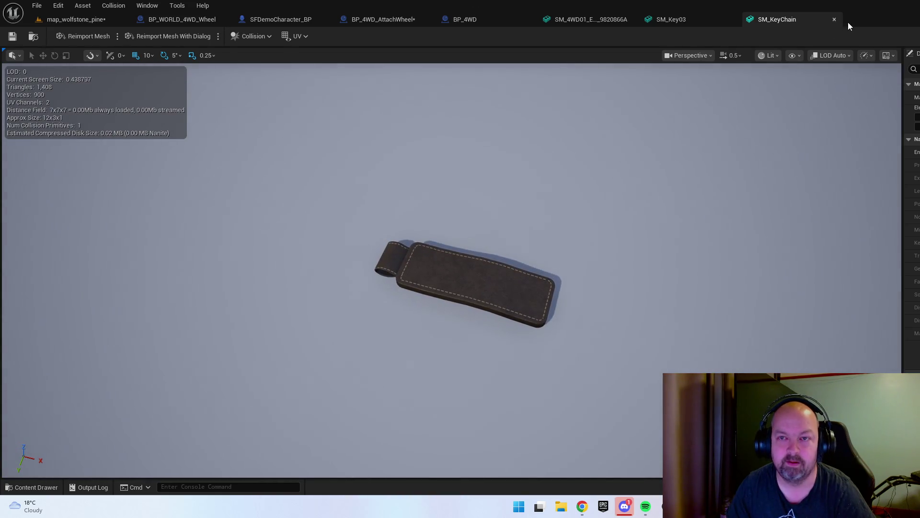
{"action": "left_click", "coordinate": [835, 20]}
{"action": "key", "text": "ctrl+space"}
- Preview SM_KeychainMerged up close, then close it and the SM_Key03 tab
{"action": "scroll", "coordinate": [314, 422], "scroll_direction": "down", "scroll_amount": 5}
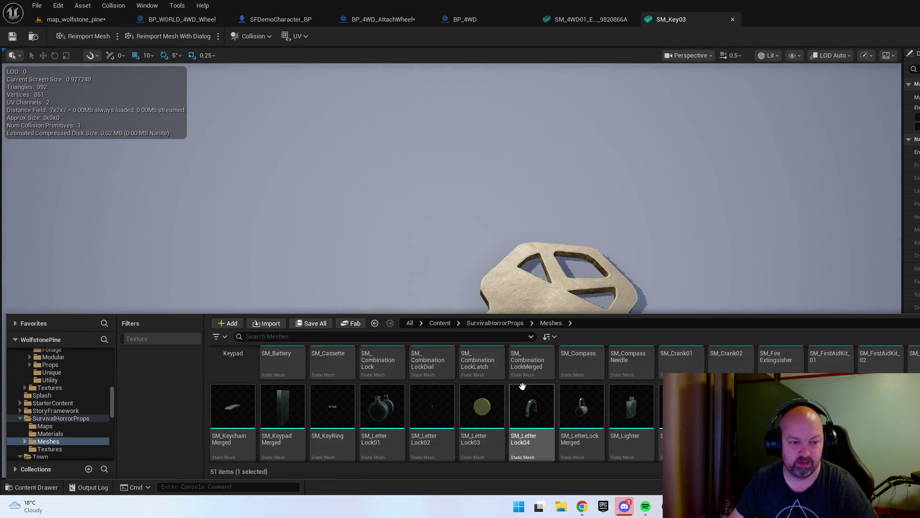
{"action": "double_click", "coordinate": [232, 402]}
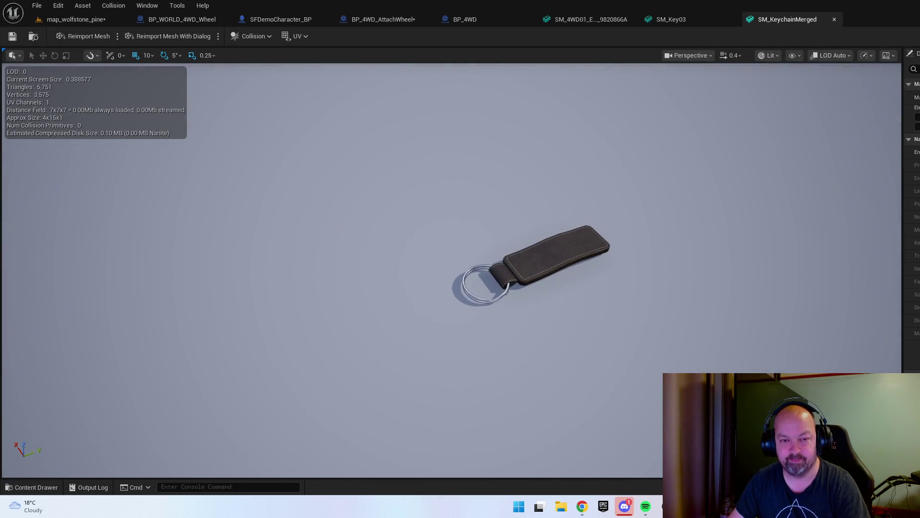
{"action": "left_click_drag", "start_coordinate": [475, 184], "coordinate": [475, 183]}
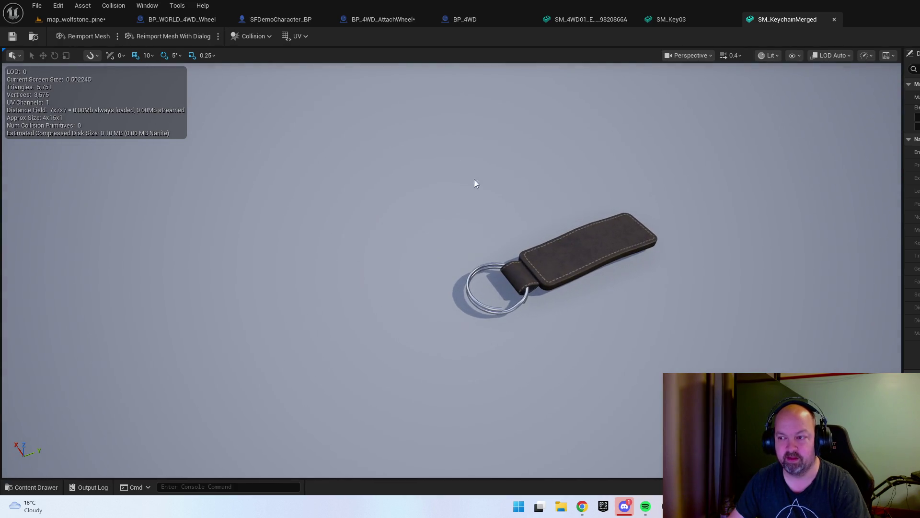
{"action": "left_click", "coordinate": [834, 20]}
{"action": "key", "text": "ctrl+space"}
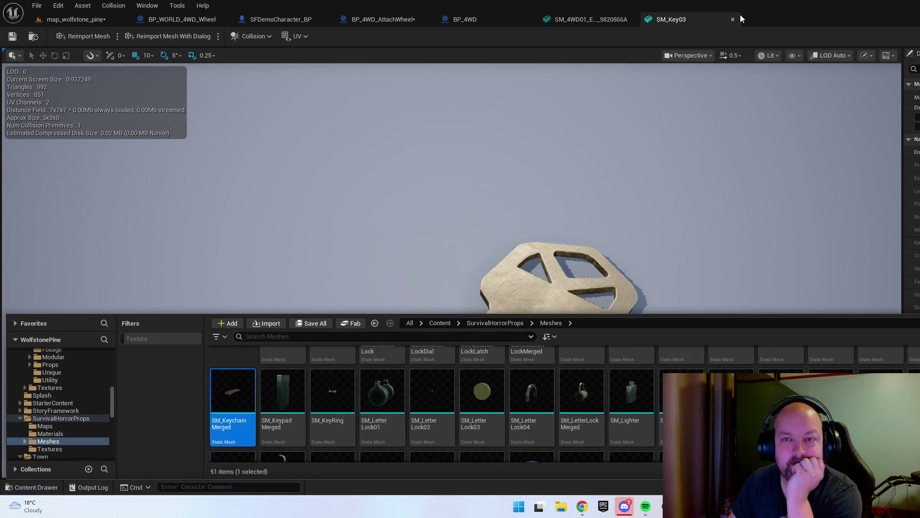
{"action": "left_click", "coordinate": [732, 19]}
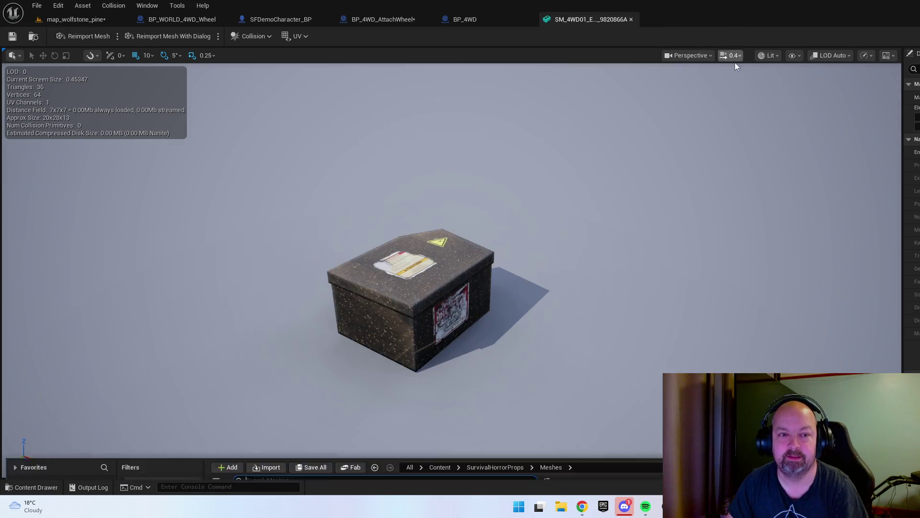
{"action": "key", "text": "ctrl+space"}
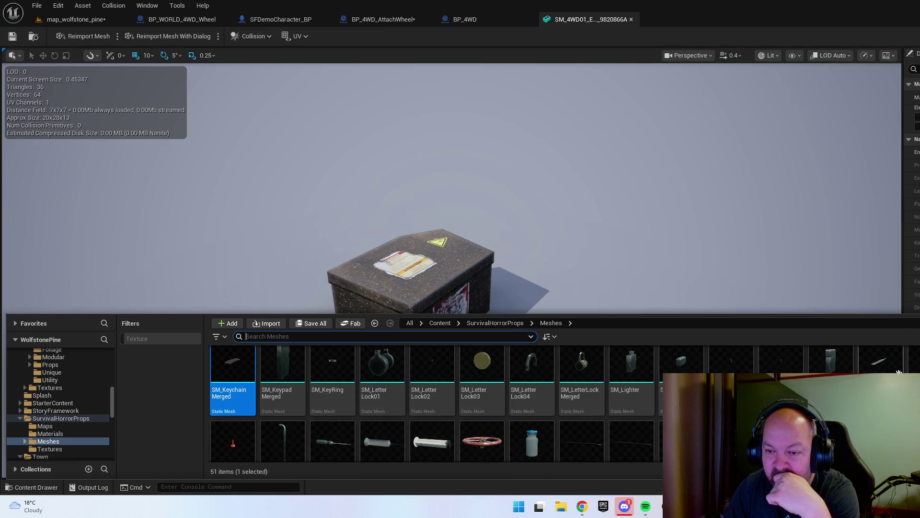
- Inspect SM_Oil02's details, go back up to Content, and return to the forest map
{"action": "scroll", "coordinate": [431, 403], "scroll_direction": "down", "scroll_amount": 1}
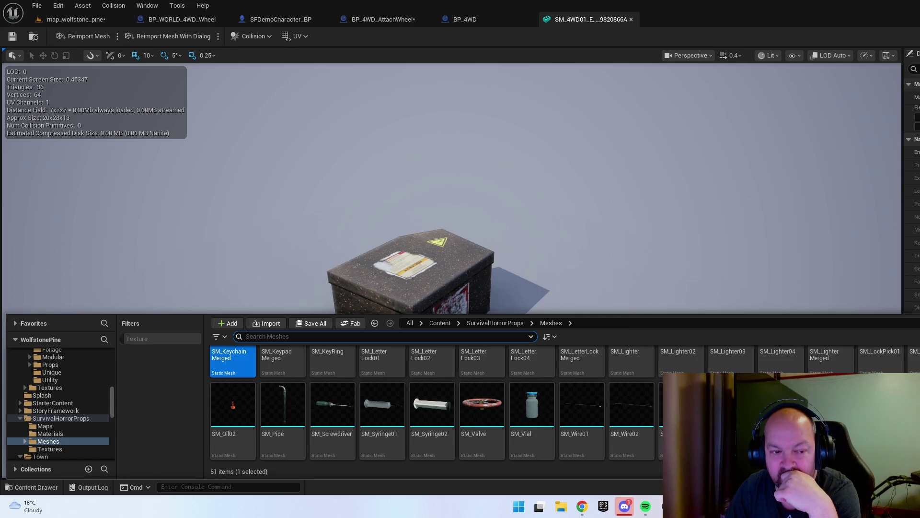
{"action": "left_click", "coordinate": [247, 437]}
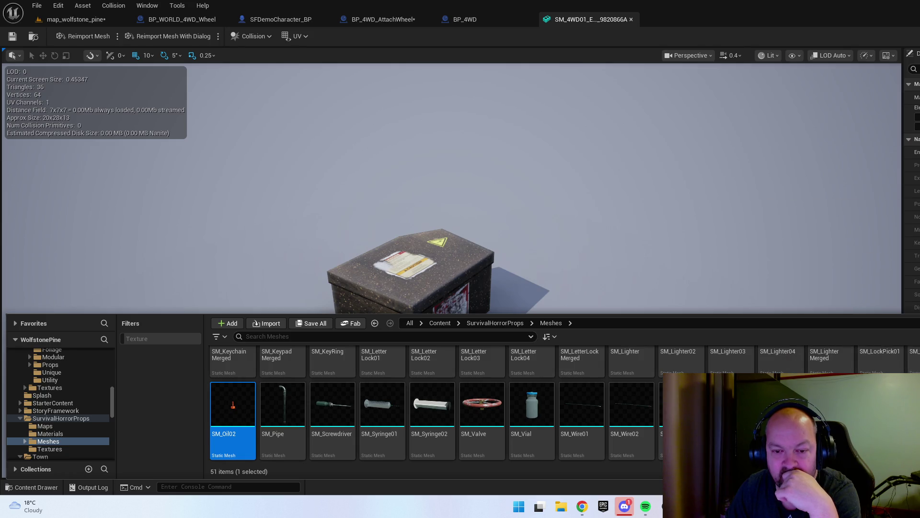
{"action": "scroll", "coordinate": [781, 364], "scroll_direction": "up", "scroll_amount": 5}
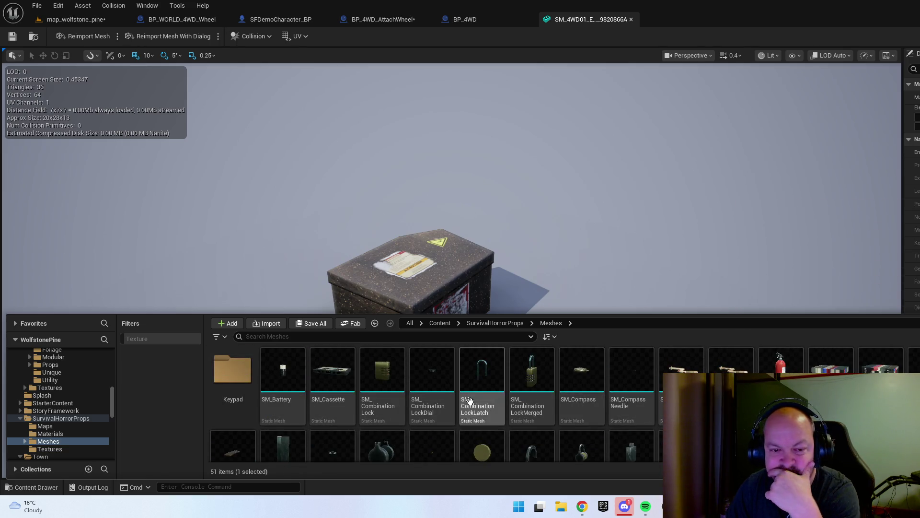
{"action": "left_click", "coordinate": [493, 323]}
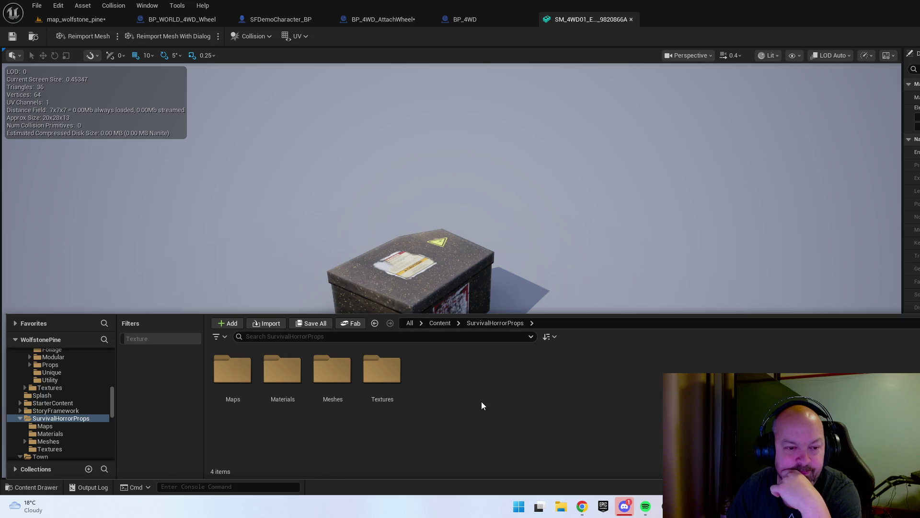
{"action": "left_click", "coordinate": [440, 322]}
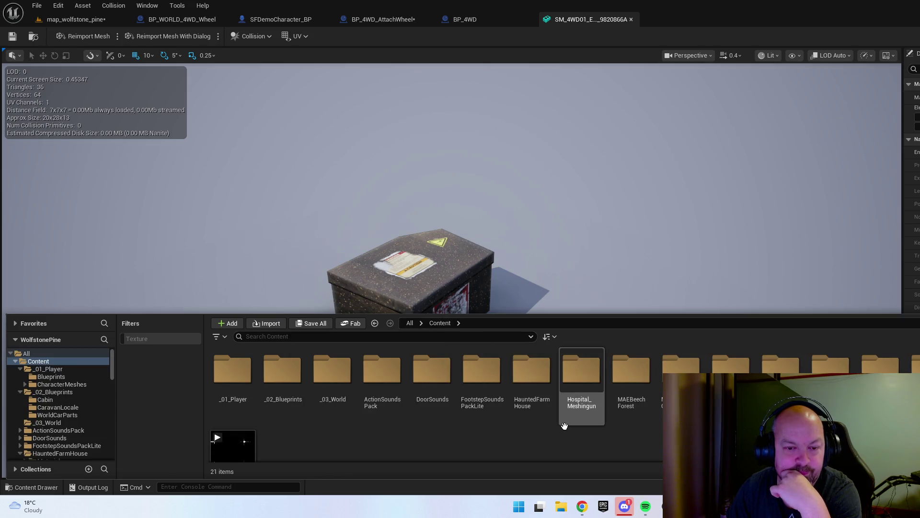
{"action": "left_click", "coordinate": [106, 20]}
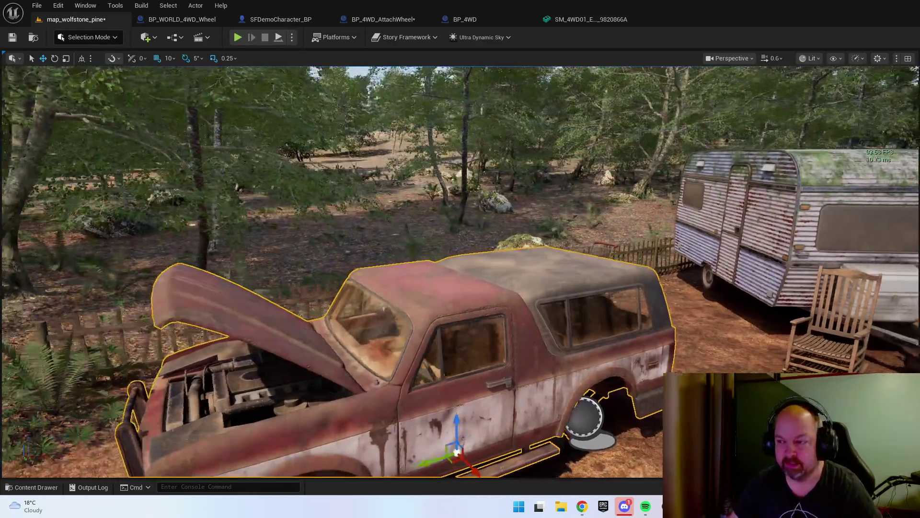
- Pull back to view the truck camp, save the forest map, and frame the three loose wheels
{"action": "mouse_move", "coordinate": [381, 85]}
{"action": "left_mouse_down"}
{"action": "mouse_move", "coordinate": [385, 141]}
{"action": "mouse_move", "coordinate": [284, 86]}
{"action": "mouse_move", "coordinate": [317, 88]}
{"action": "left_mouse_up"}
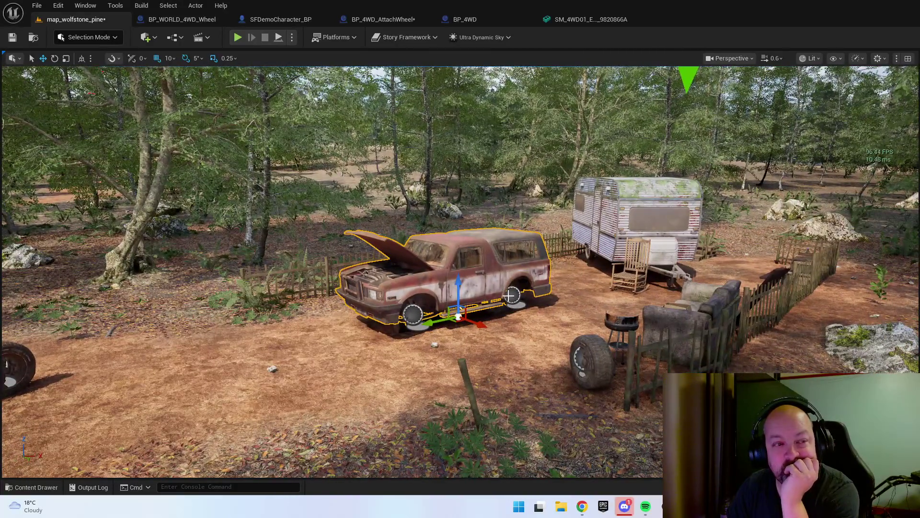
{"action": "key", "text": "ctrl+s"}
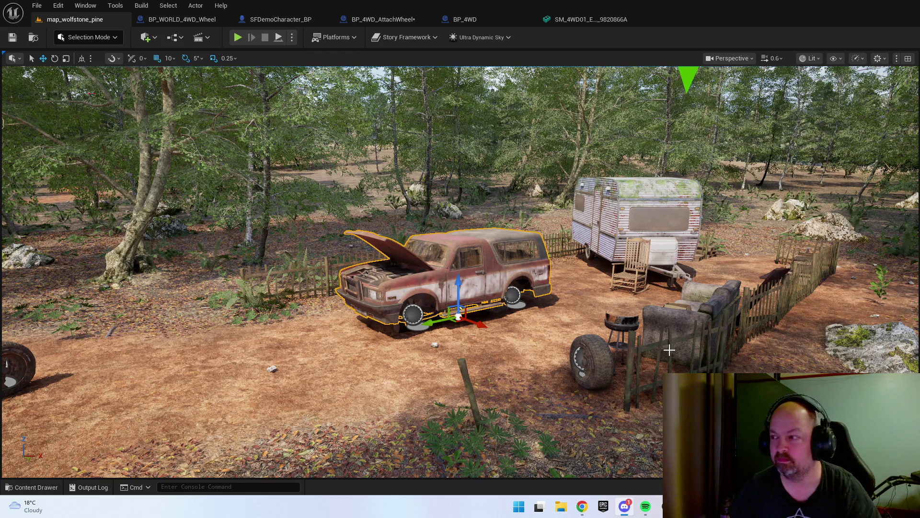
{"action": "left_click_drag", "start_coordinate": [605, 318], "coordinate": [422, 317]}
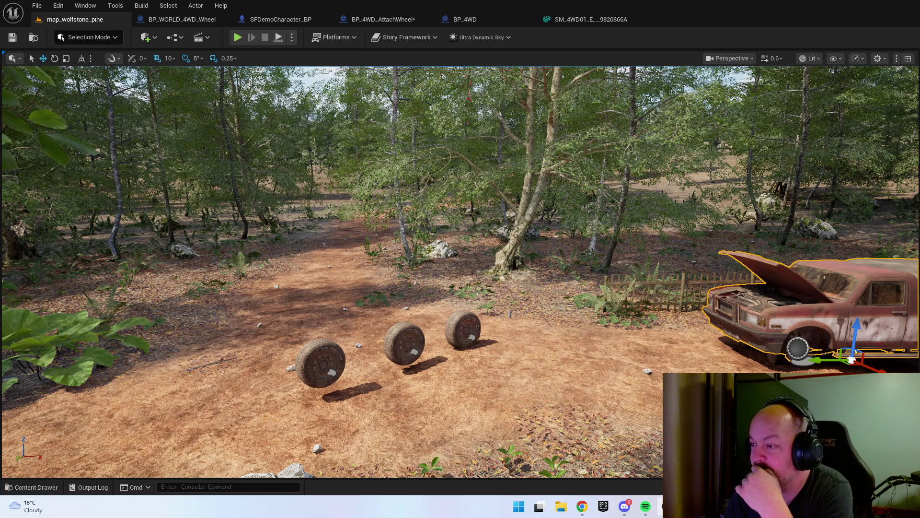
- Fly away from the camp into an open, fern-covered stretch of forest floor
{"action": "mouse_move", "coordinate": [638, 303]}
{"action": "left_mouse_down"}
{"action": "mouse_move", "coordinate": [580, 240]}
{"action": "mouse_move", "coordinate": [576, 280]}
{"action": "mouse_move", "coordinate": [549, 262]}
{"action": "mouse_move", "coordinate": [611, 462]}
{"action": "mouse_move", "coordinate": [430, 475]}
{"action": "left_mouse_up"}
{"action": "scroll", "coordinate": [430, 474], "scroll_direction": "up", "scroll_amount": 3}
{"action": "scroll", "coordinate": [430, 474], "scroll_direction": "down", "scroll_amount": 1}
{"action": "scroll", "coordinate": [430, 474], "scroll_direction": "down", "scroll_amount": 1}
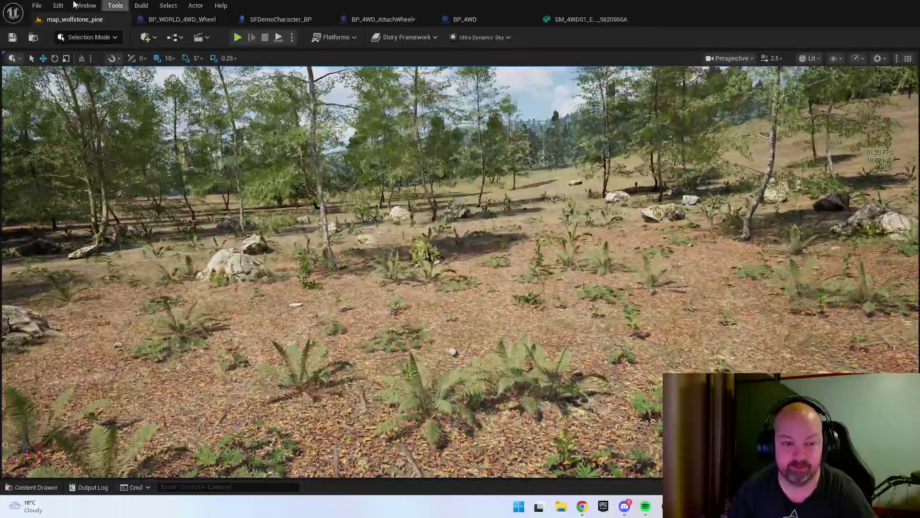
{"action": "left_click", "coordinate": [89, 37]}
- Use the Landscape Sculpt Flatten brush to level three patches of the fern-covered terrain
{"action": "left_click", "coordinate": [113, 63]}
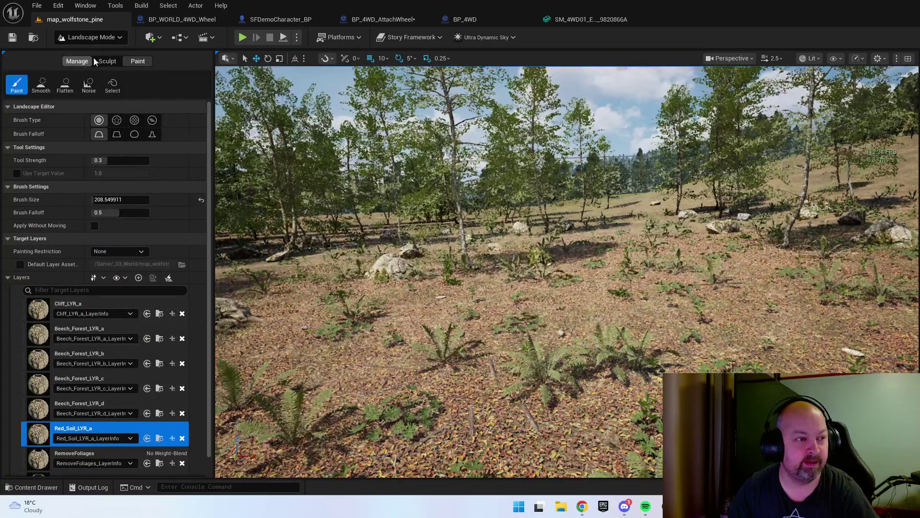
{"action": "left_click", "coordinate": [107, 61]}
{"action": "left_click", "coordinate": [64, 85]}
{"action": "mouse_move", "coordinate": [556, 266]}
{"action": "left_mouse_down"}
{"action": "mouse_move", "coordinate": [575, 288]}
{"action": "mouse_move", "coordinate": [813, 291]}
{"action": "left_mouse_up"}
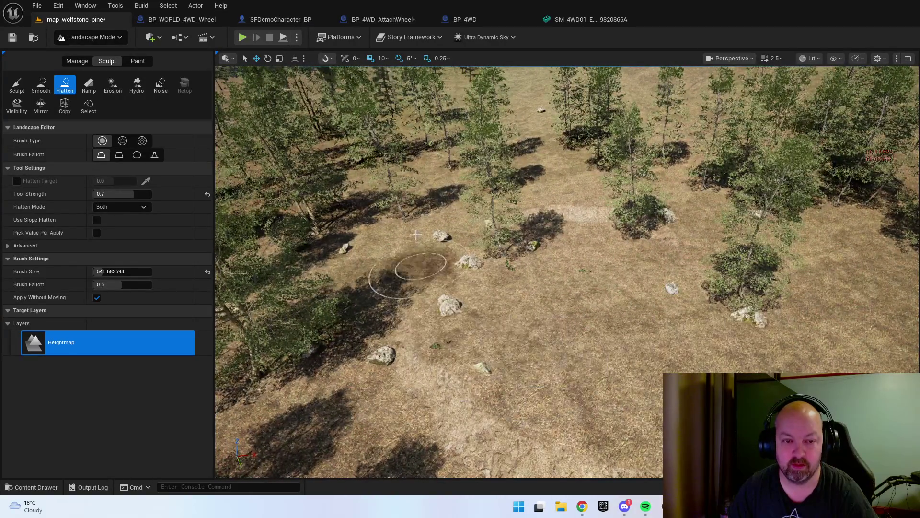
{"action": "left_click_drag", "start_coordinate": [575, 216], "coordinate": [699, 227]}
{"action": "mouse_move", "coordinate": [635, 223]}
{"action": "left_mouse_down"}
{"action": "mouse_move", "coordinate": [566, 199]}
{"action": "mouse_move", "coordinate": [601, 207]}
{"action": "left_mouse_up"}
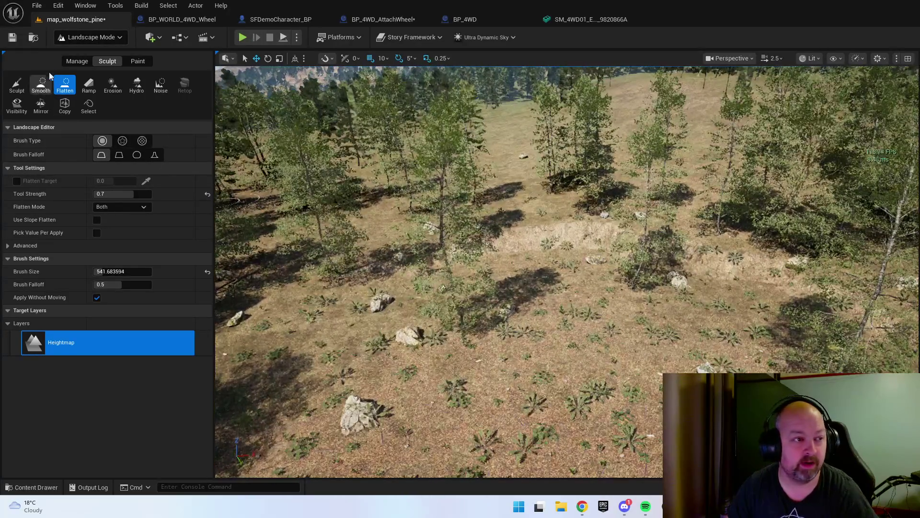
- Go to Selection Mode and back to Landscape Mode, landing on the Paint tools
{"action": "left_click", "coordinate": [76, 61]}
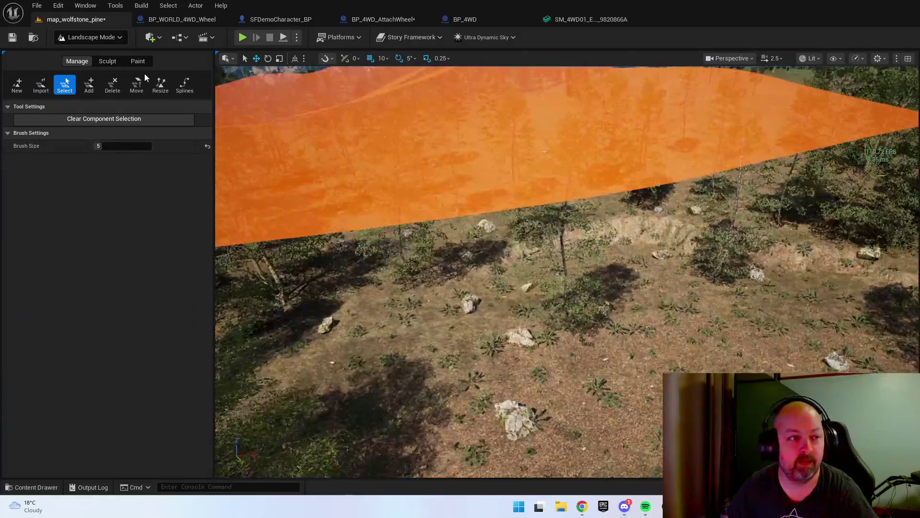
{"action": "left_click", "coordinate": [92, 37]}
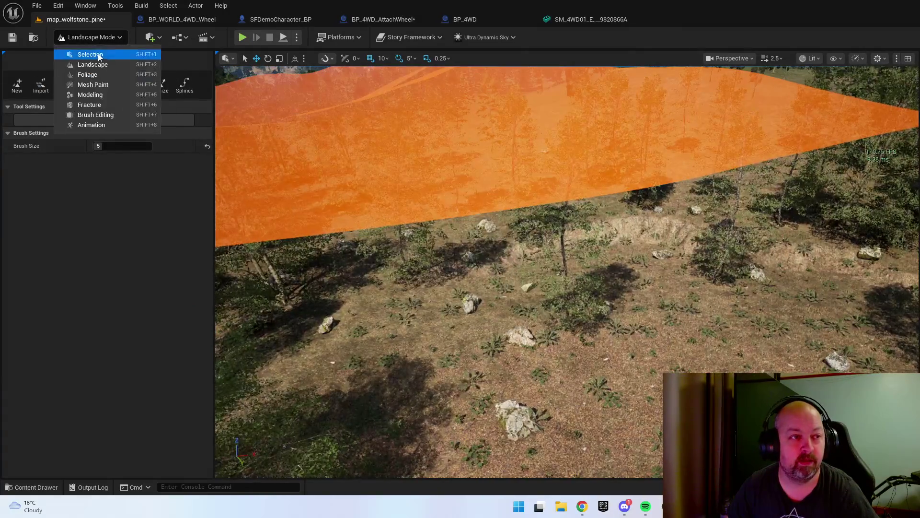
{"action": "left_click", "coordinate": [82, 53]}
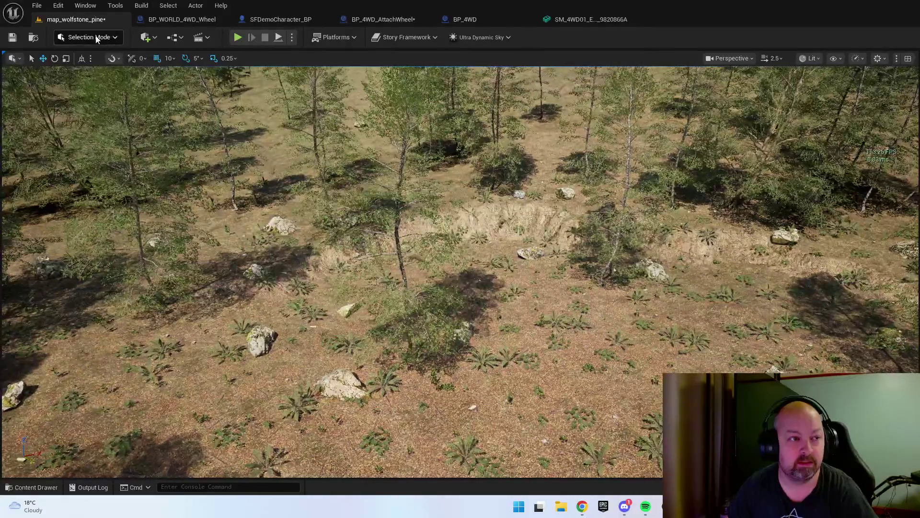
{"action": "left_click", "coordinate": [88, 37]}
{"action": "left_click", "coordinate": [93, 65]}
{"action": "left_click", "coordinate": [138, 61]}
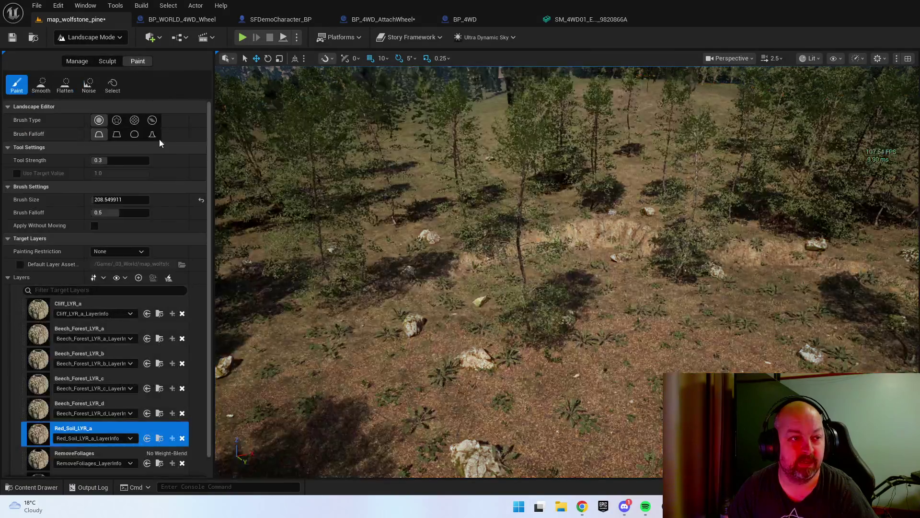
- Pick the RemoveFoliages paint layer, then switch to Foliage Mode with the Erase tool active
{"action": "scroll", "coordinate": [106, 397], "scroll_direction": "down", "scroll_amount": 1}
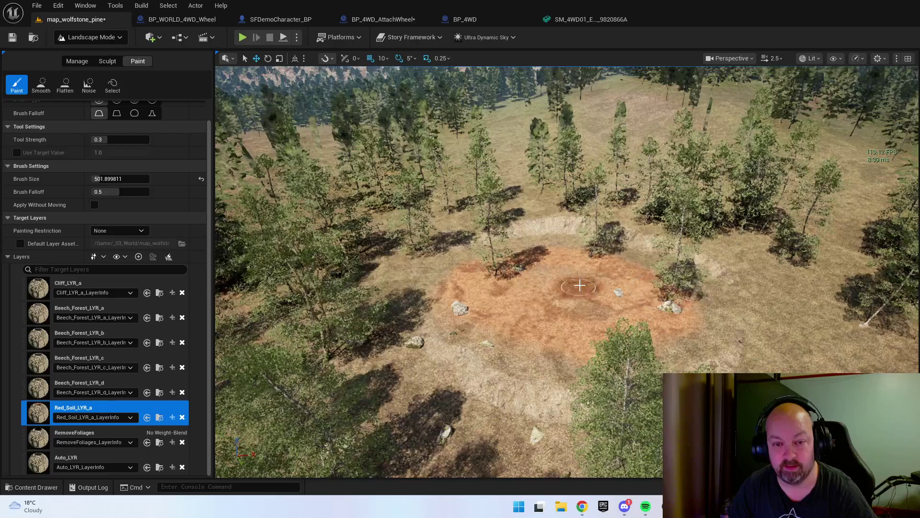
{"action": "scroll", "coordinate": [709, 307], "scroll_direction": "up", "scroll_amount": 5}
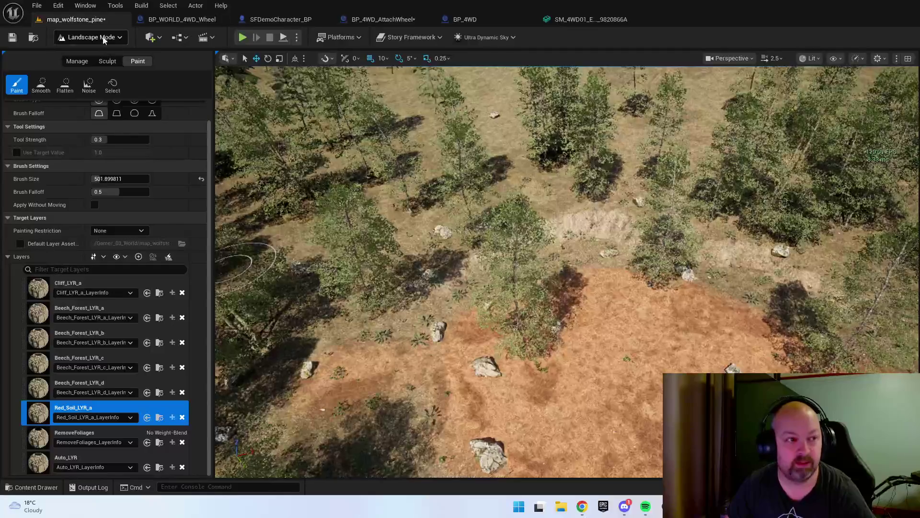
{"action": "left_click", "coordinate": [103, 39]}
{"action": "left_click", "coordinate": [103, 39]}
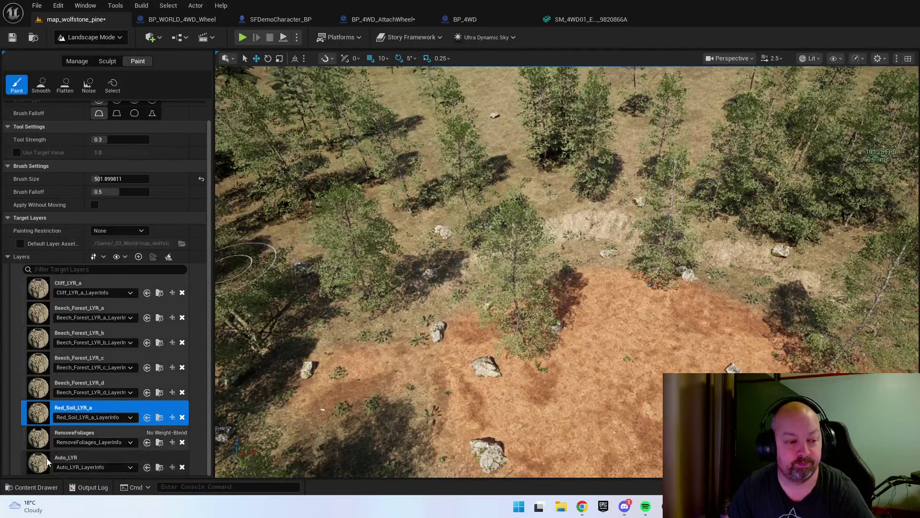
{"action": "left_click", "coordinate": [74, 433]}
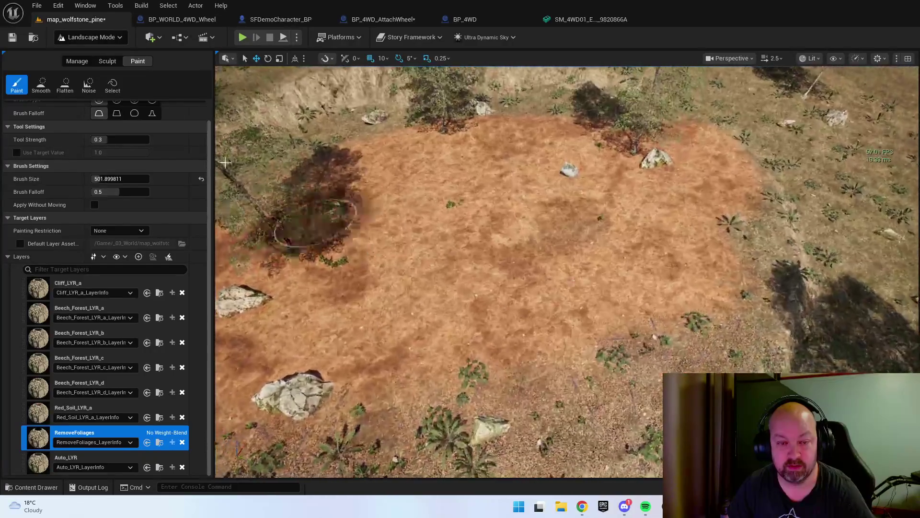
{"action": "left_click", "coordinate": [96, 37]}
{"action": "left_click", "coordinate": [88, 74]}
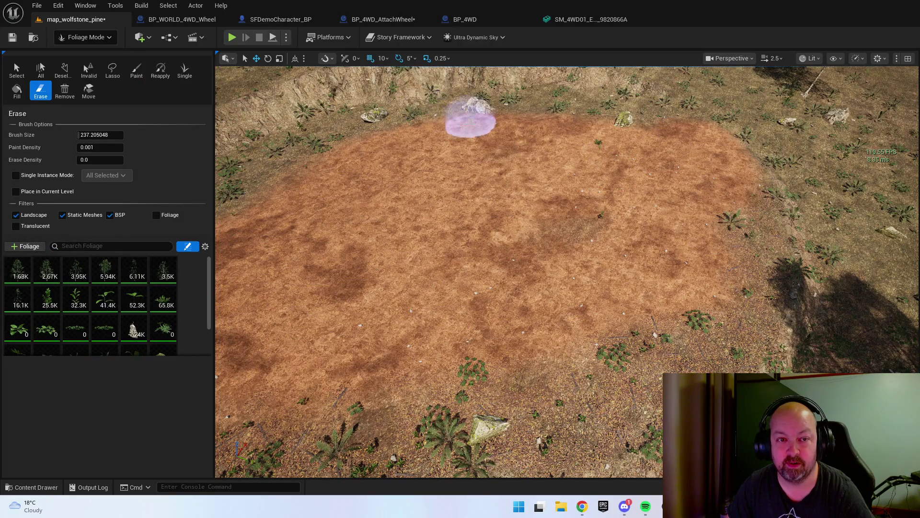
- Switch the foliage brush to Paint and tilt the view up toward the hillside
{"action": "key", "text": "p"}
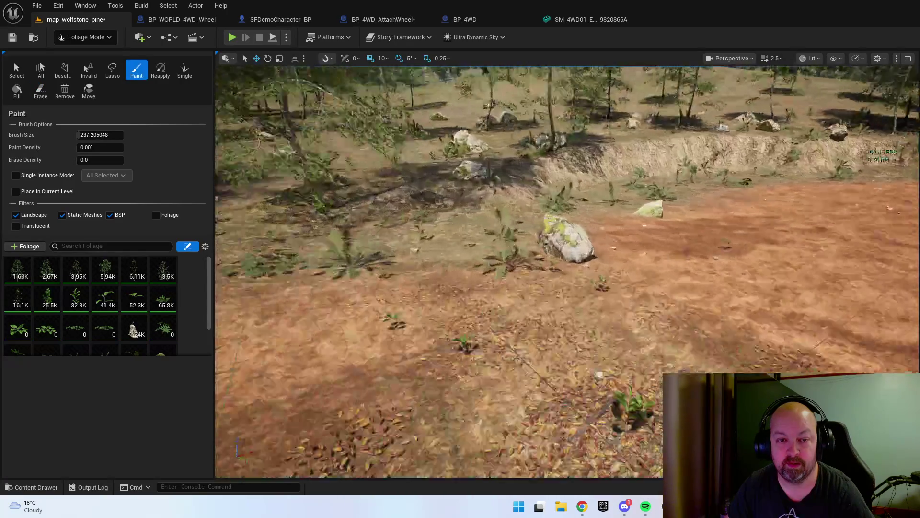
{"action": "scroll", "coordinate": [544, 267], "scroll_direction": "up", "scroll_amount": 5}
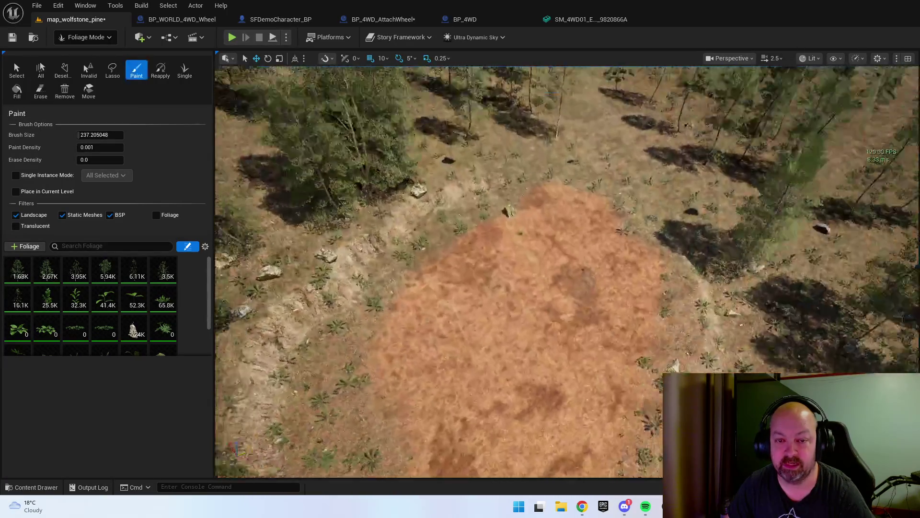
{"action": "scroll", "coordinate": [679, 265], "scroll_direction": "up", "scroll_amount": 5}
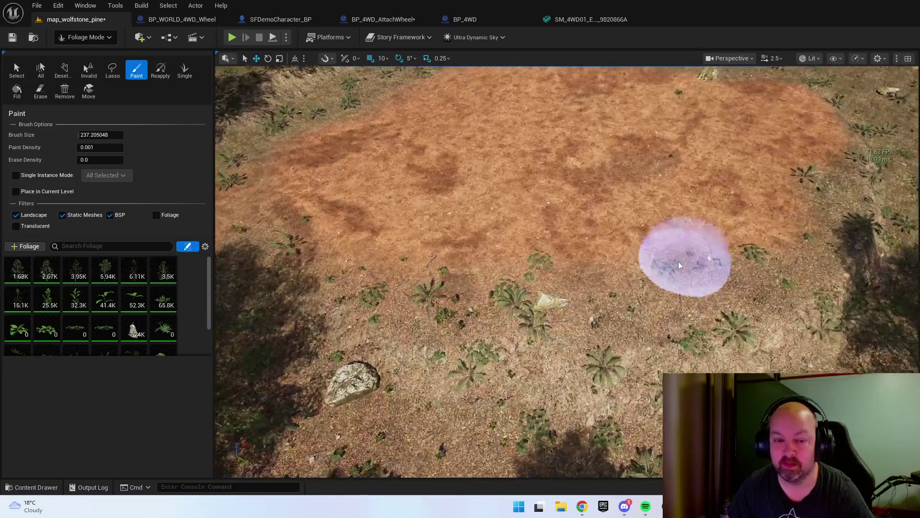
{"action": "mouse_move", "coordinate": [679, 265]}
{"action": "left_mouse_down"}
{"action": "mouse_move", "coordinate": [511, 287]}
{"action": "mouse_move", "coordinate": [235, 91]}
{"action": "left_mouse_up"}
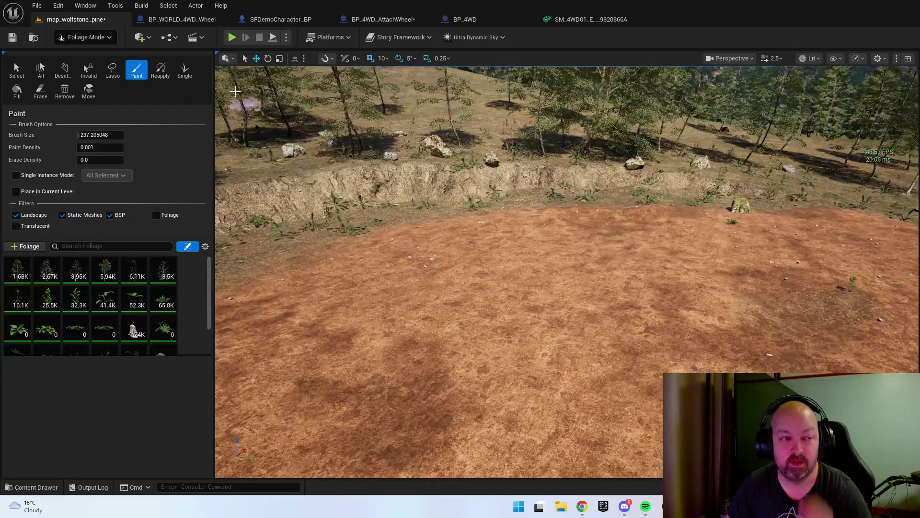
- Return to Selection Mode, then switch over to Landscape Mode
{"action": "left_click", "coordinate": [86, 38]}
{"action": "left_click", "coordinate": [91, 53]}
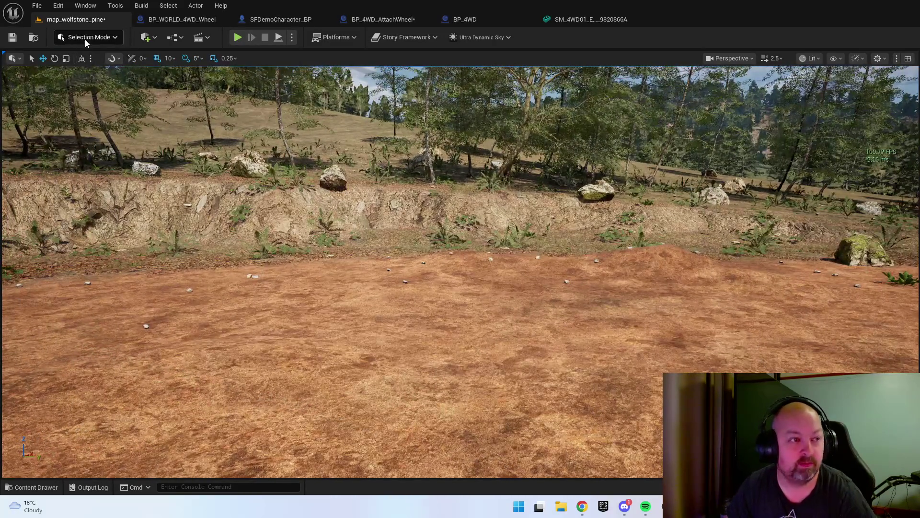
{"action": "left_click", "coordinate": [85, 39]}
{"action": "left_click", "coordinate": [100, 66]}
- Flatten the uneven right rim of the red-soil clearing with the Sculpt tool
{"action": "left_click", "coordinate": [105, 61]}
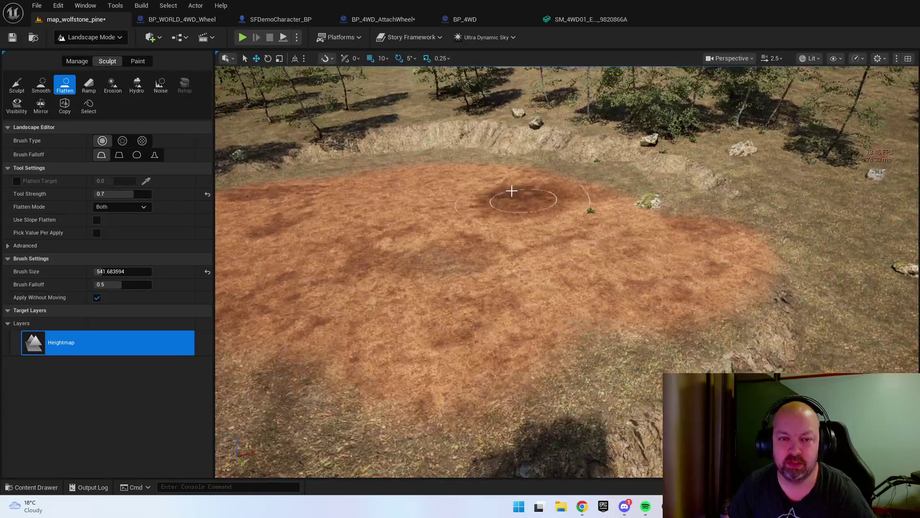
{"action": "left_click_drag", "start_coordinate": [620, 186], "coordinate": [698, 220]}
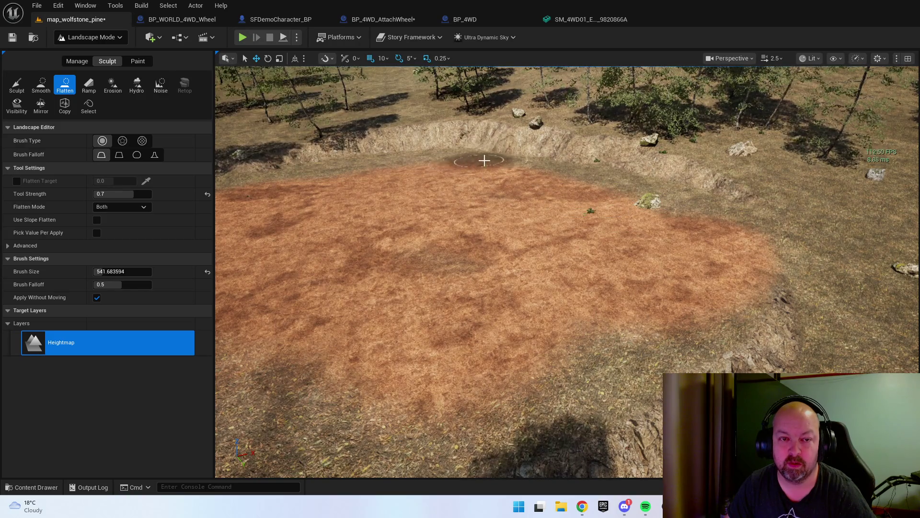
{"action": "mouse_move", "coordinate": [610, 205]}
{"action": "left_mouse_down"}
{"action": "mouse_move", "coordinate": [699, 246]}
{"action": "mouse_move", "coordinate": [698, 263]}
{"action": "mouse_move", "coordinate": [751, 277]}
{"action": "left_mouse_up"}
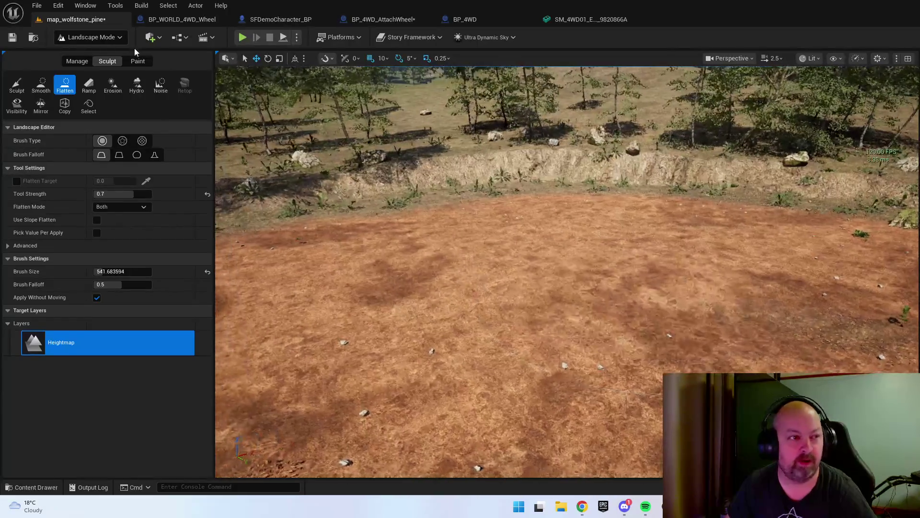
- Return to Selection Mode and bring up the Content Drawer with Ctrl+Space
{"action": "left_click", "coordinate": [91, 37]}
{"action": "left_click", "coordinate": [94, 57]}
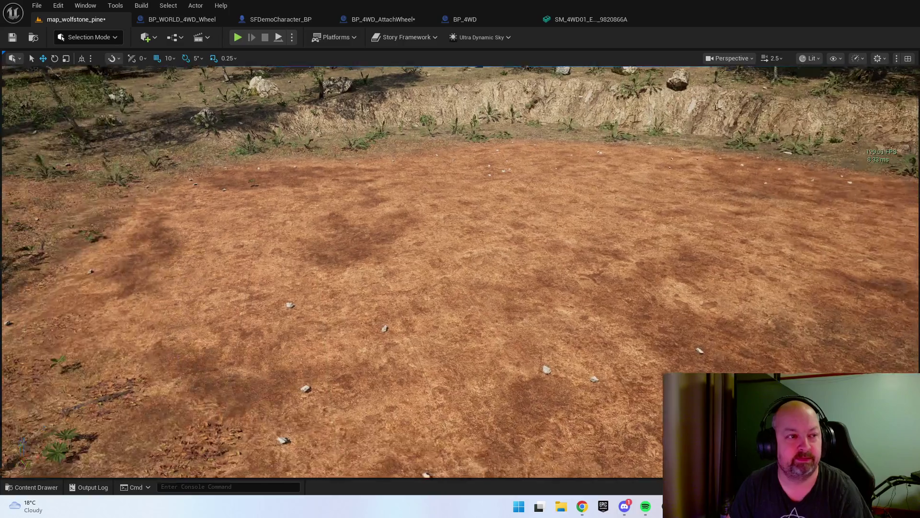
{"action": "key", "text": "ctrl+space"}
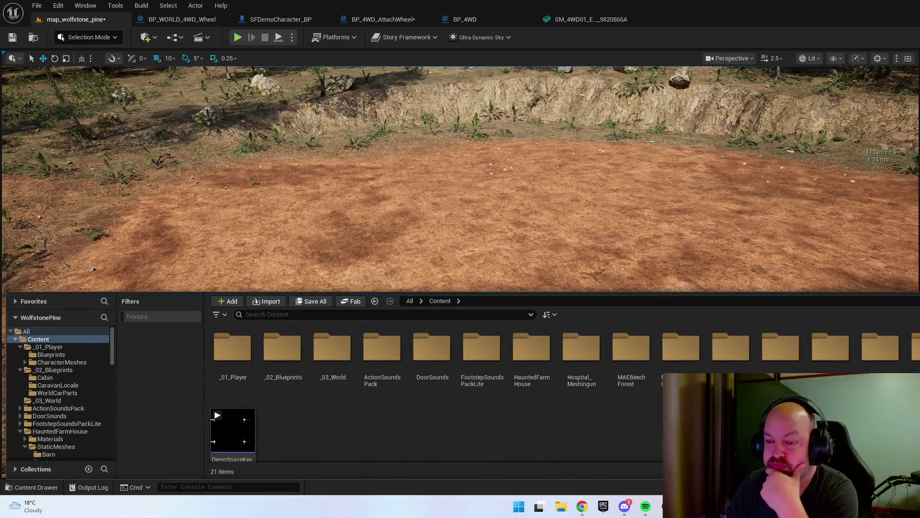
- Browse the Town > Meshes > House static meshes, then save the map_wolfstone_pine level
{"action": "double_click", "coordinate": [913, 346]}
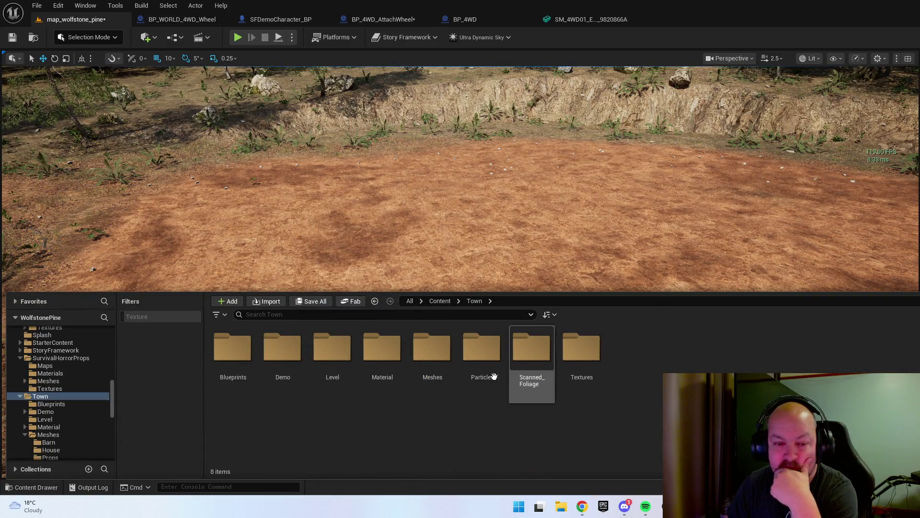
{"action": "double_click", "coordinate": [447, 354]}
{"action": "left_click", "coordinate": [282, 355]}
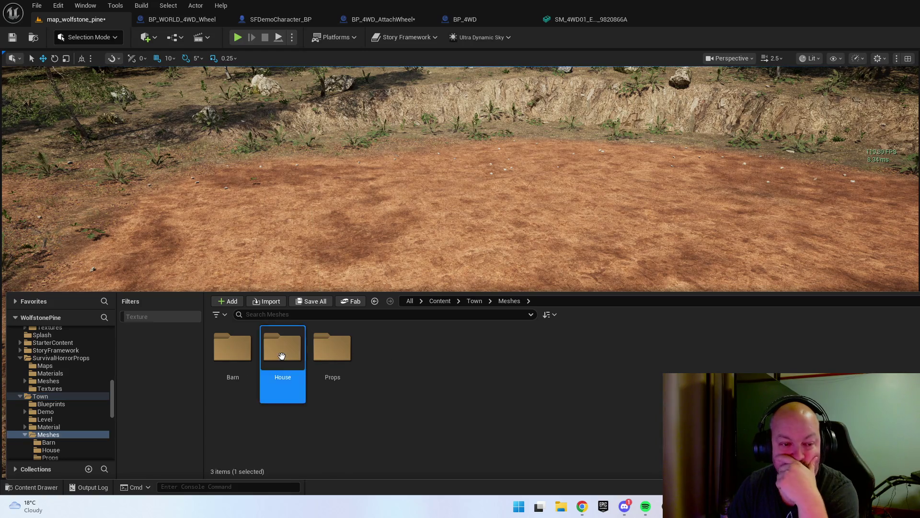
{"action": "double_click", "coordinate": [281, 356]}
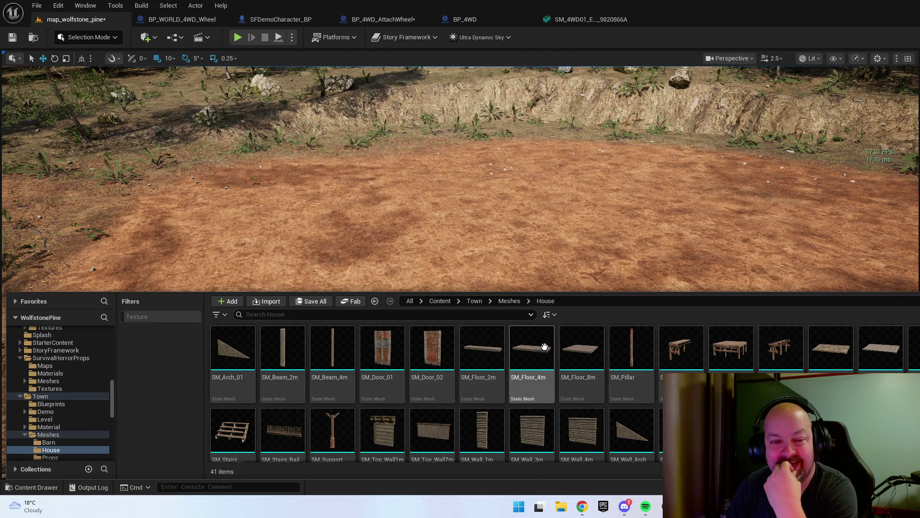
{"action": "scroll", "coordinate": [532, 364], "scroll_direction": "down", "scroll_amount": 3}
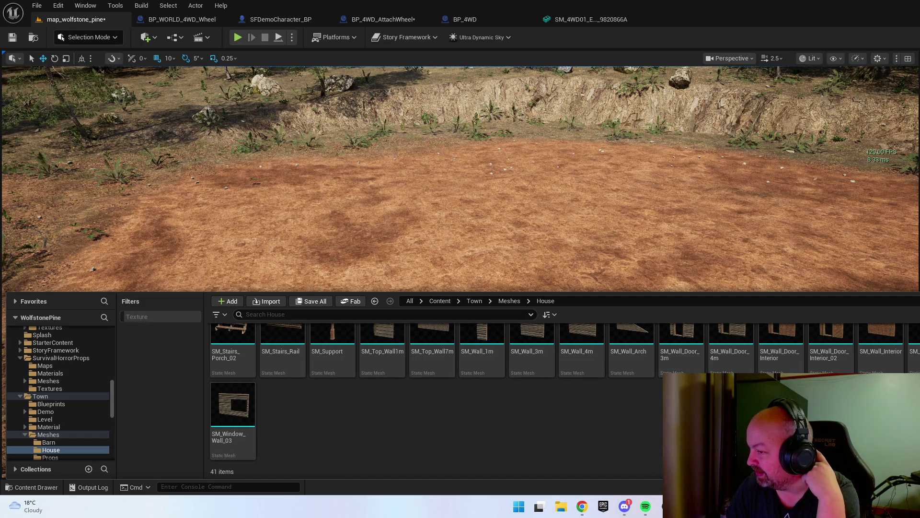
{"action": "scroll", "coordinate": [660, 420], "scroll_direction": "up", "scroll_amount": 2}
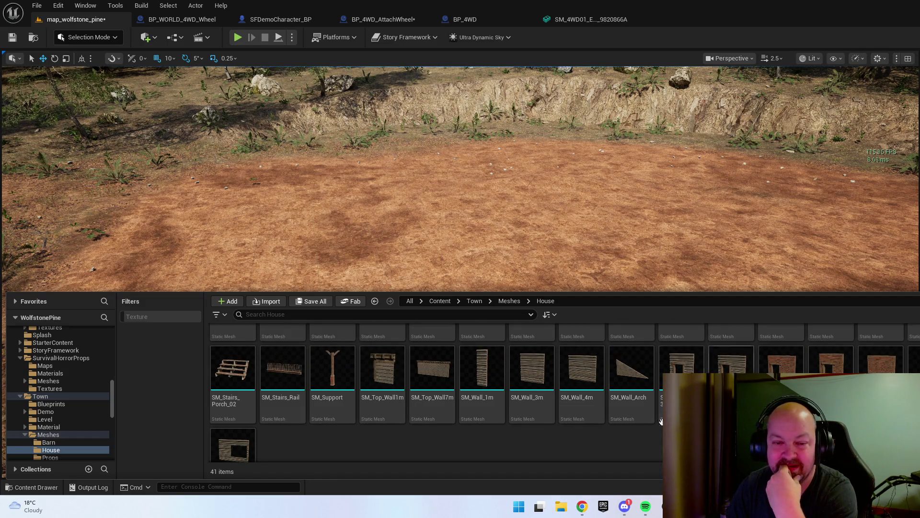
{"action": "scroll", "coordinate": [660, 421], "scroll_direction": "up", "scroll_amount": 2}
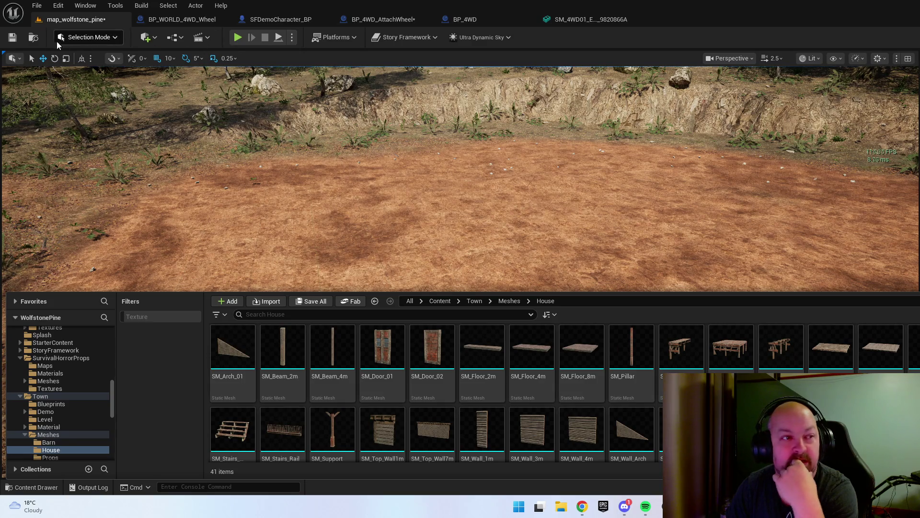
{"action": "left_click", "coordinate": [12, 37]}
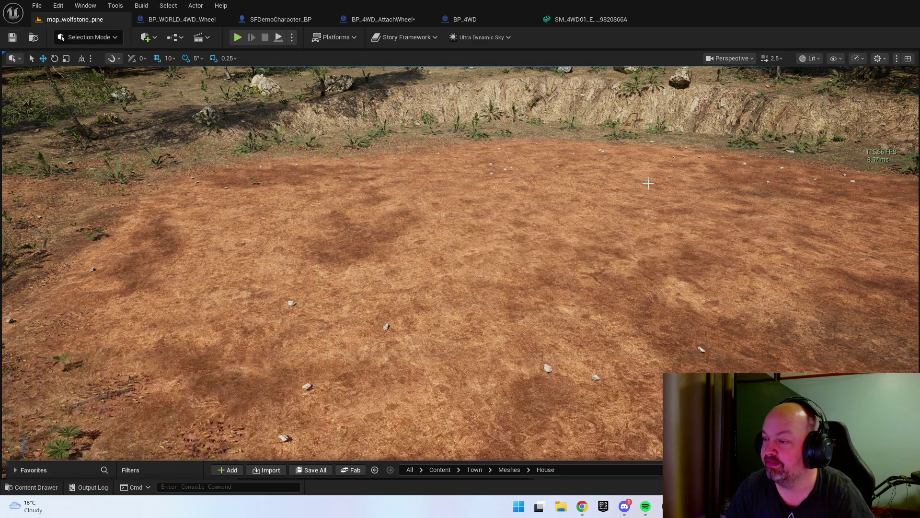
- Fly the viewport in along the rusty truck's side and its trailer
{"action": "scroll", "coordinate": [684, 189], "scroll_direction": "up", "scroll_amount": 1}
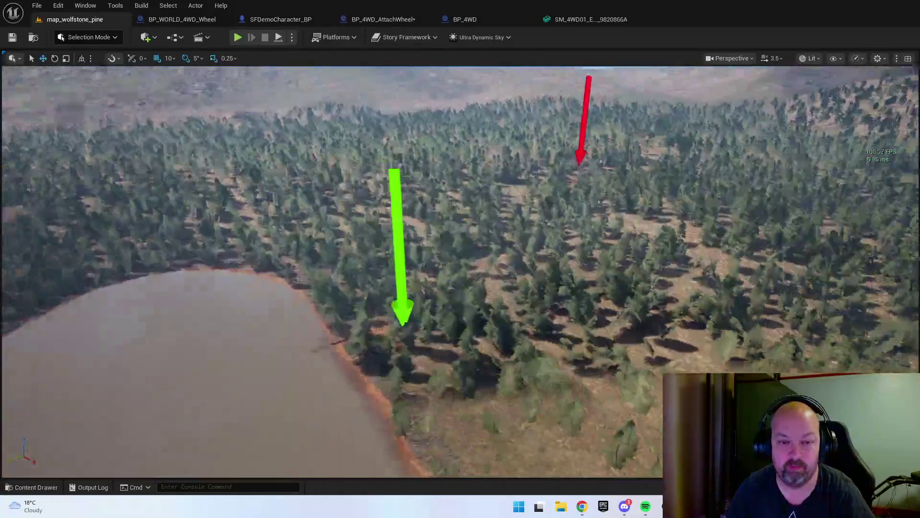
{"action": "scroll", "coordinate": [460, 272], "scroll_direction": "down", "scroll_amount": 4}
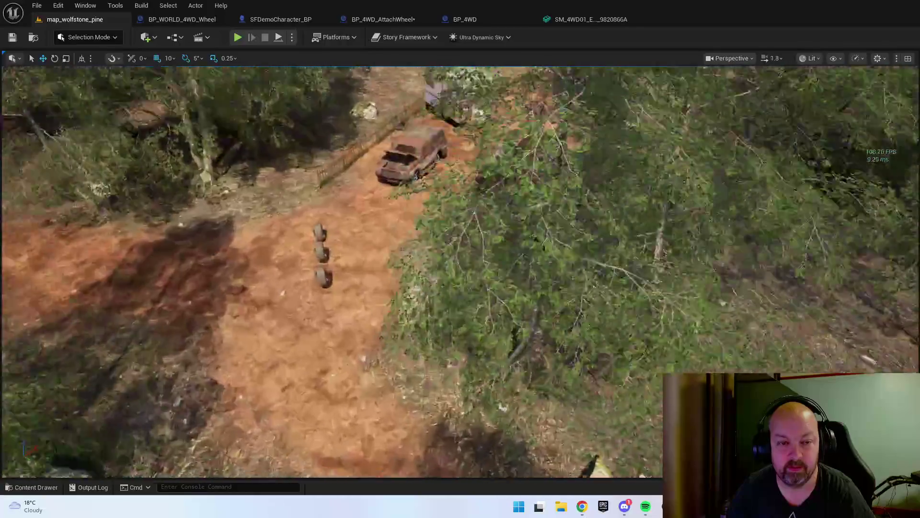
{"action": "key", "text": "w"}
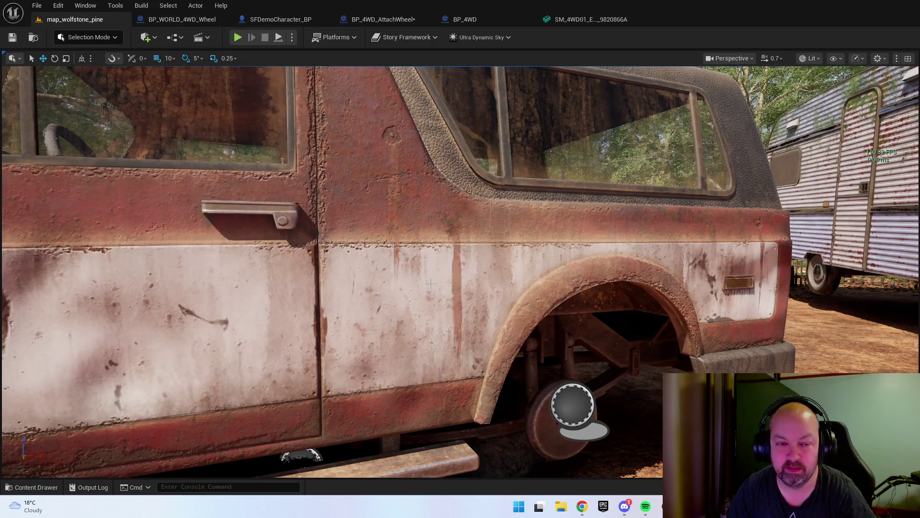
{"action": "key", "text": "a"}
{"action": "key", "text": "d"}
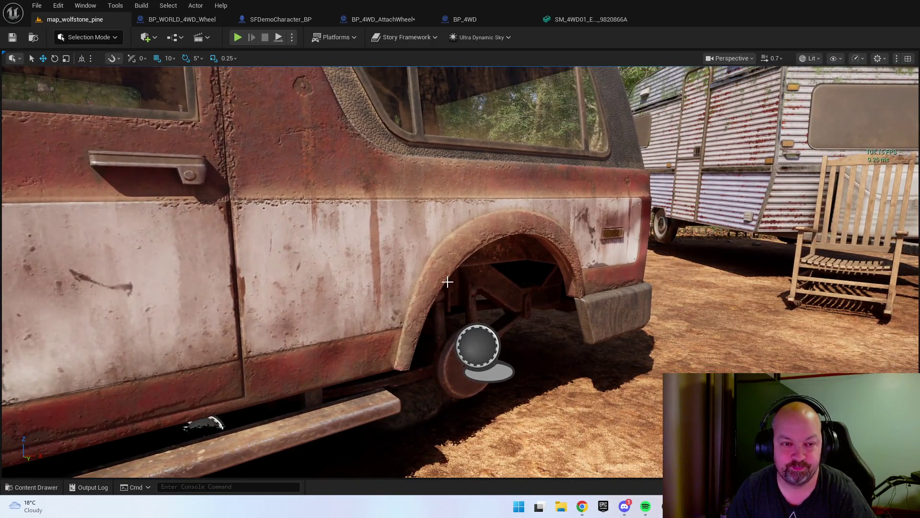
{"action": "left_click_drag", "start_coordinate": [447, 282], "coordinate": [486, 310]}
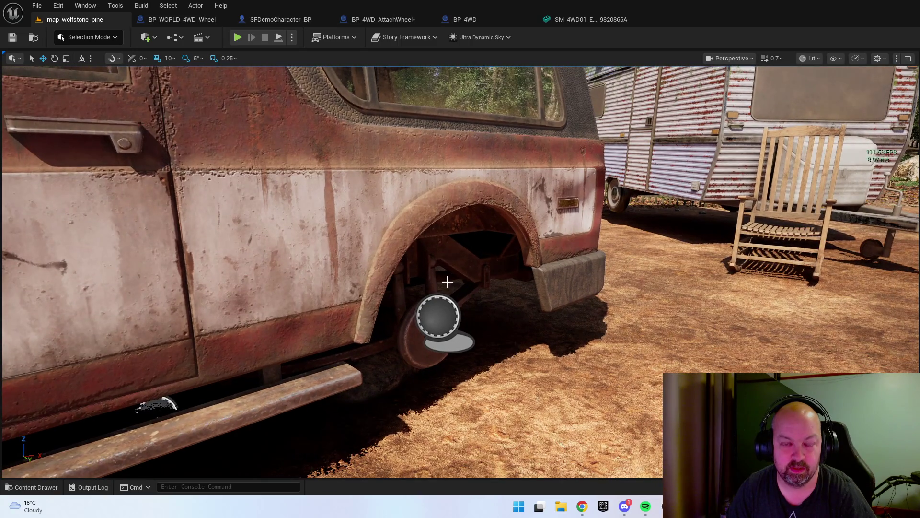
- Select and frame the truck, then close the BP_WORLD_4WD_Wheel and SFDemoCharacter_BP editors
{"action": "key", "text": "ctrl+space"}
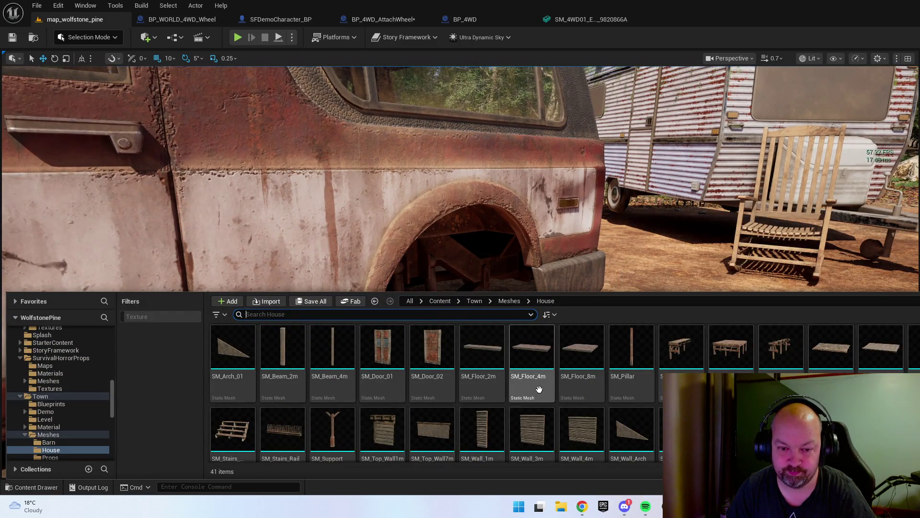
{"action": "left_click", "coordinate": [326, 213]}
{"action": "key", "text": "f"}
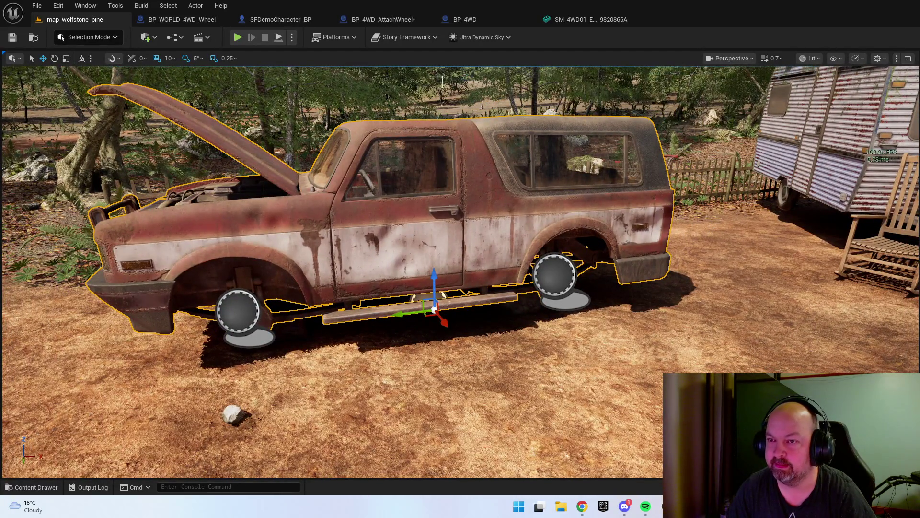
{"action": "left_click", "coordinate": [225, 18]}
{"action": "left_click", "coordinate": [222, 19]}
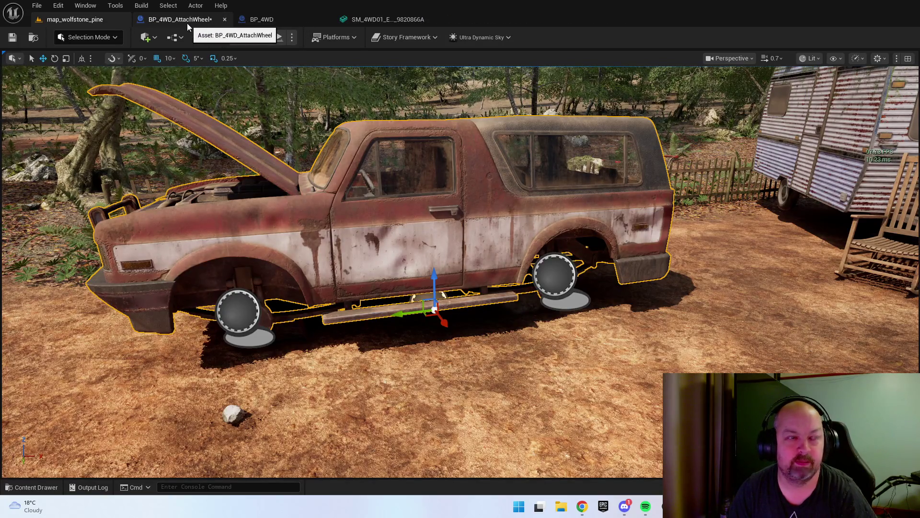
- Close BP_4WD_AttachWheel, select the truck in BP_4WD, and show its Materials/4WD01/Aged assets
{"action": "left_click", "coordinate": [187, 22]}
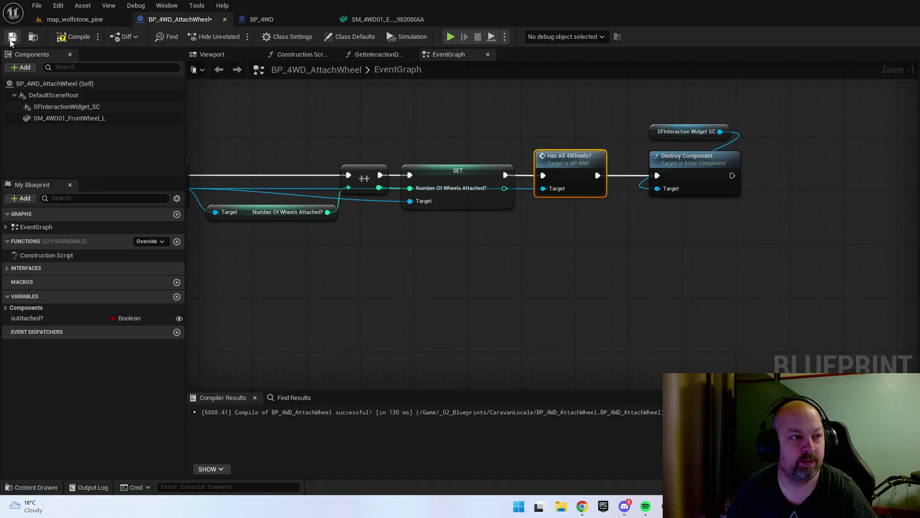
{"action": "left_click", "coordinate": [225, 19]}
{"action": "left_click", "coordinate": [183, 21]}
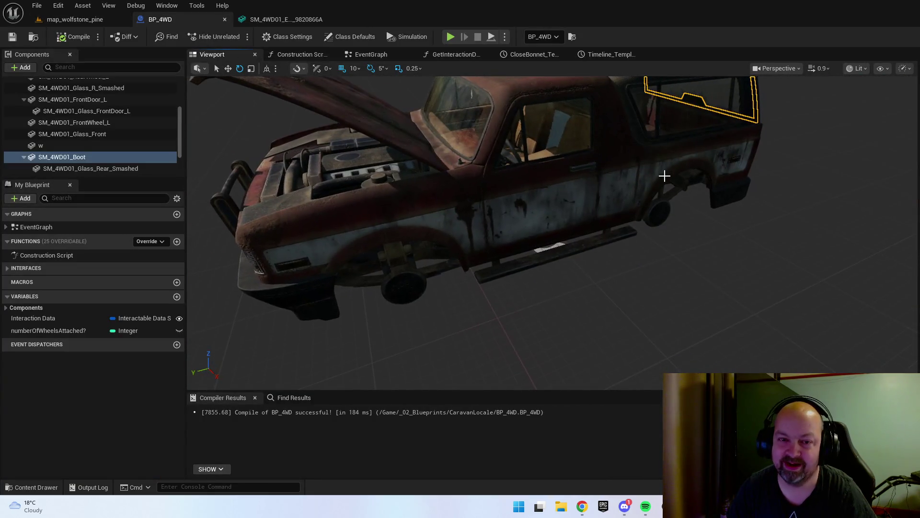
{"action": "left_click", "coordinate": [663, 175]}
{"action": "scroll", "coordinate": [640, 185], "scroll_direction": "up", "scroll_amount": 3}
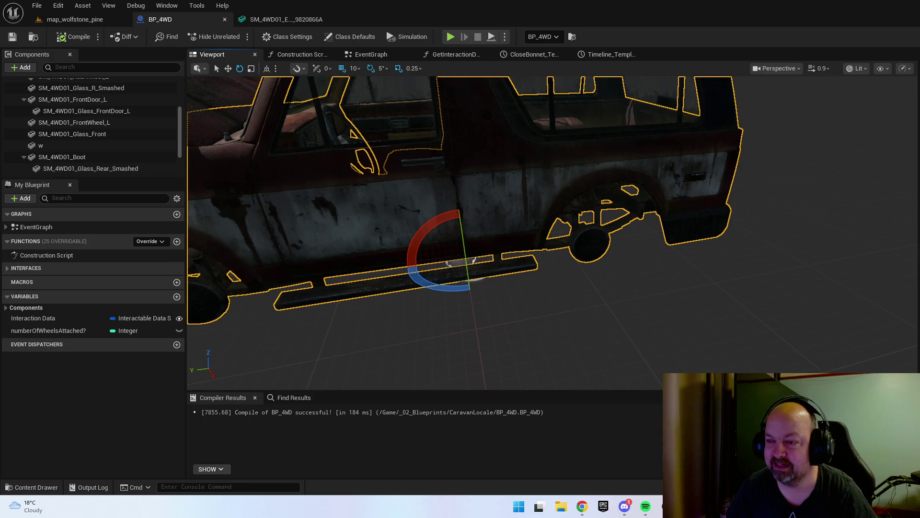
{"action": "key", "text": "ctrl+space"}
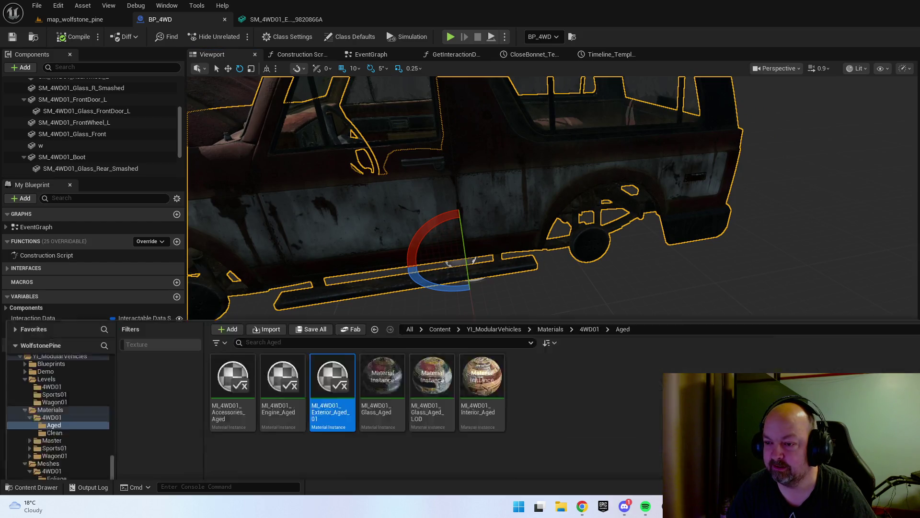
- Open MI_4WD01_Exterior_Aged_01 and, from its Global Texture Parameter Values, the Albedo texture
{"action": "double_click", "coordinate": [345, 324]}
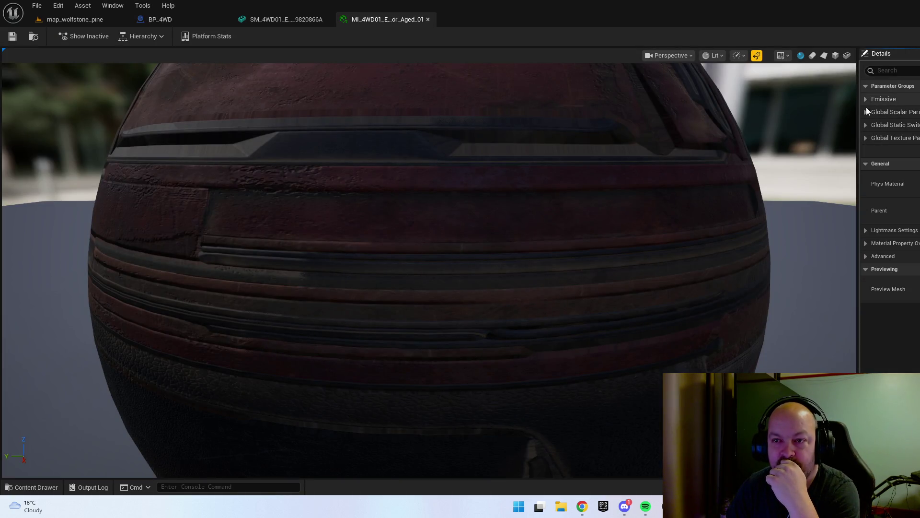
{"action": "left_click", "coordinate": [865, 137]}
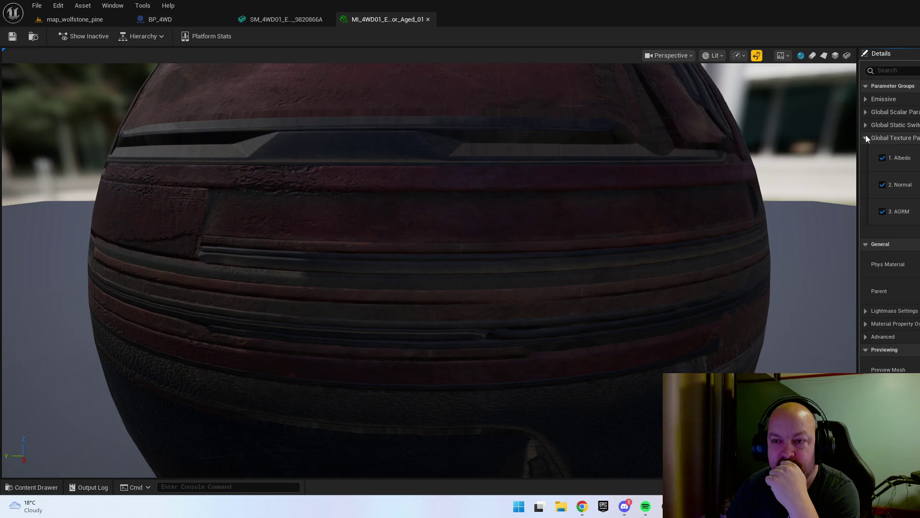
{"action": "double_click", "coordinate": [911, 163]}
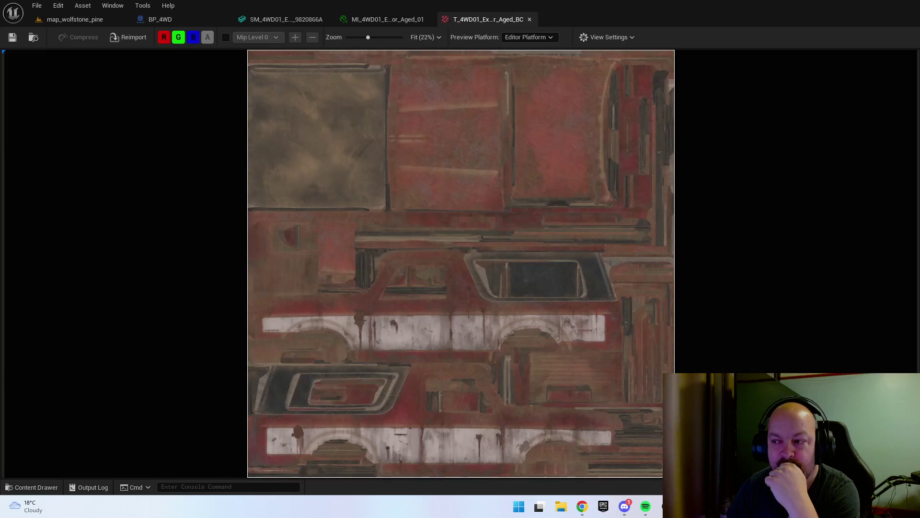
- Zoom the T_4WD01_Exterior_Aged_BC texture from Fit to 74% to inspect stripe and rust
{"action": "scroll", "coordinate": [481, 346], "scroll_direction": "up", "scroll_amount": 1}
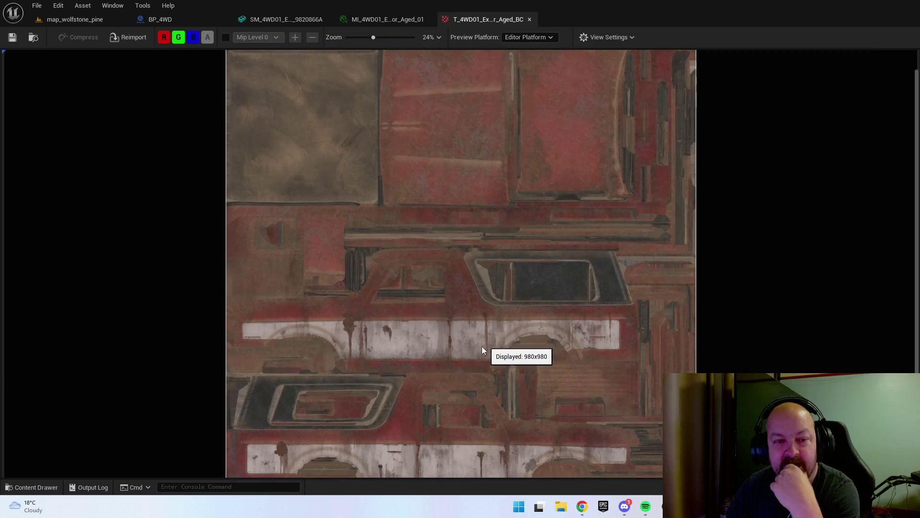
{"action": "scroll", "coordinate": [527, 337], "scroll_direction": "up", "scroll_amount": 4}
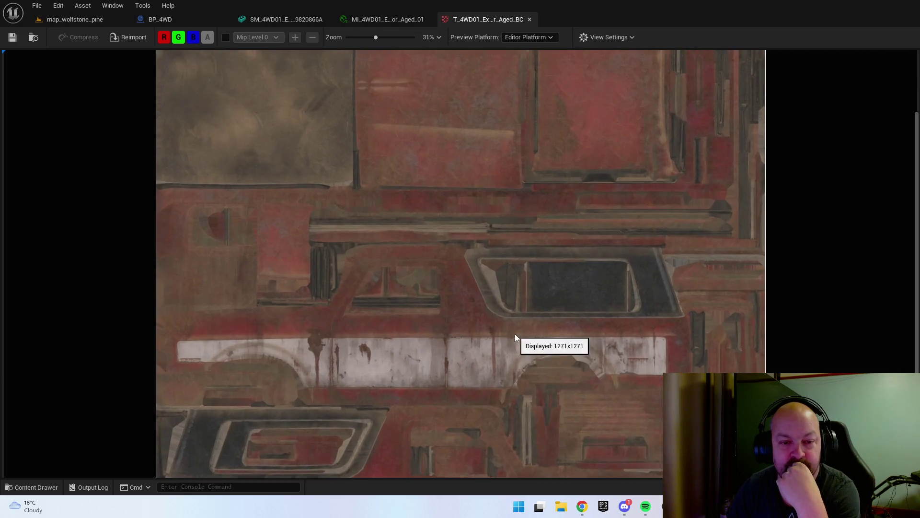
{"action": "scroll", "coordinate": [529, 397], "scroll_direction": "down", "scroll_amount": 2}
{"action": "scroll", "coordinate": [548, 395], "scroll_direction": "up", "scroll_amount": 3}
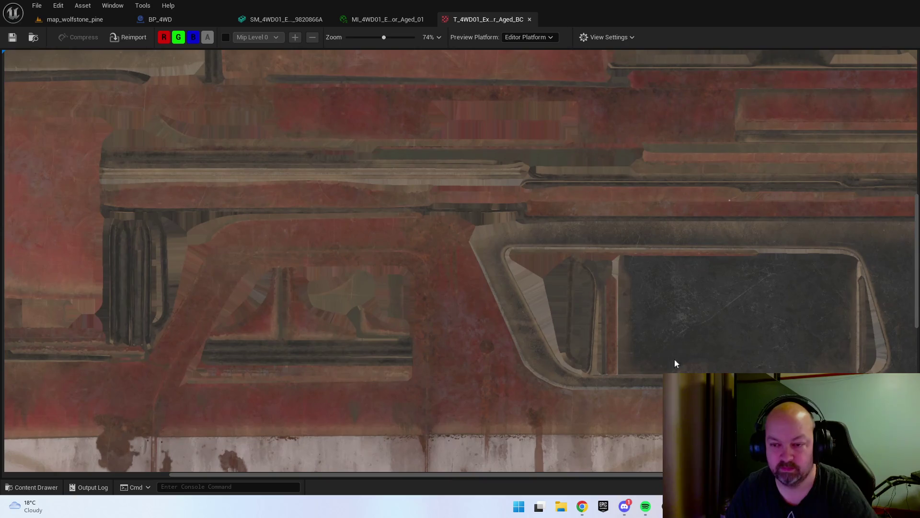
{"action": "scroll", "coordinate": [674, 363], "scroll_direction": "up", "scroll_amount": 2}
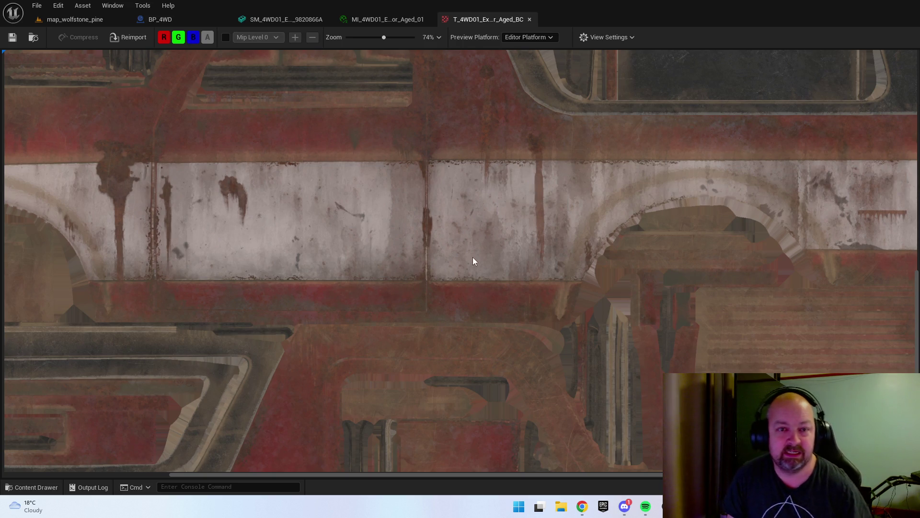
- Zoom out slightly and close the T_4WD01_Exterior_Aged_BC texture editor
{"action": "scroll", "coordinate": [479, 231], "scroll_direction": "down", "scroll_amount": 2}
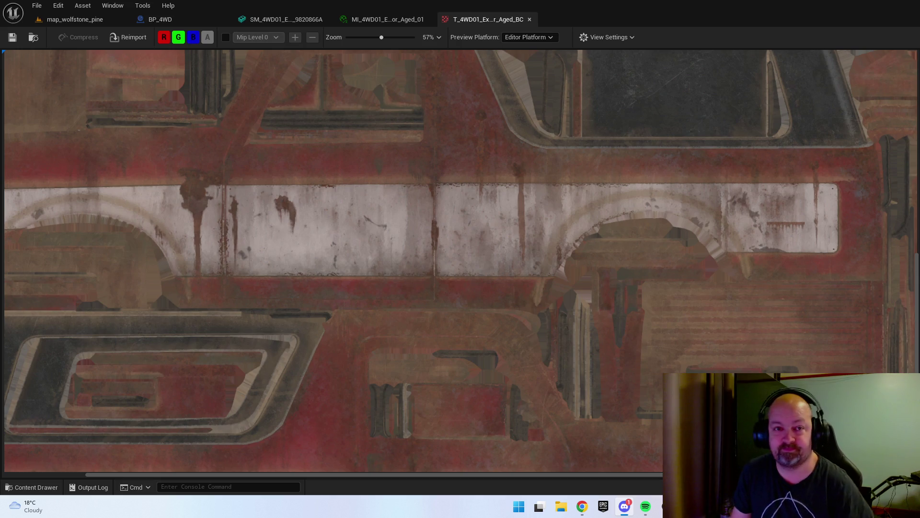
{"action": "left_click", "coordinate": [531, 19]}
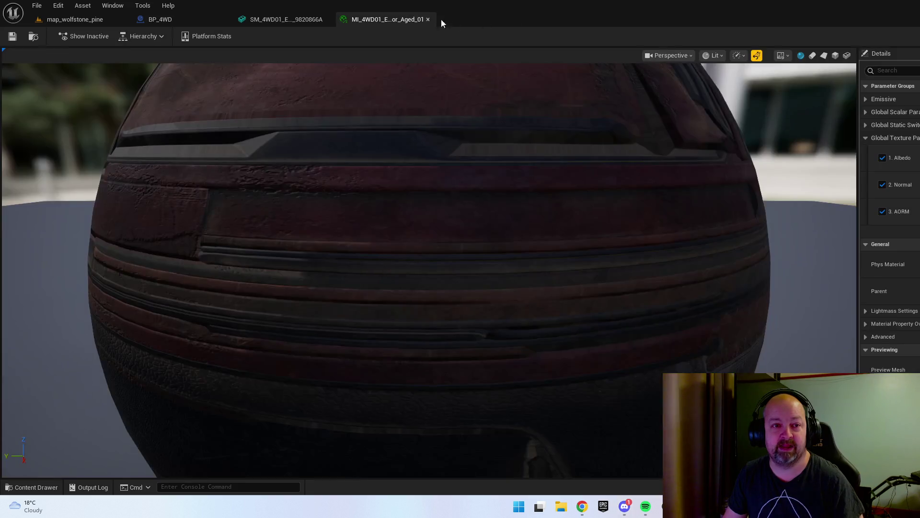
- Close the MI_4WD01_Exterior_Aged_01, SM_4WD01 and BP_4WD editors, leaving only map_wolfstone_pine open
{"action": "left_click", "coordinate": [425, 20]}
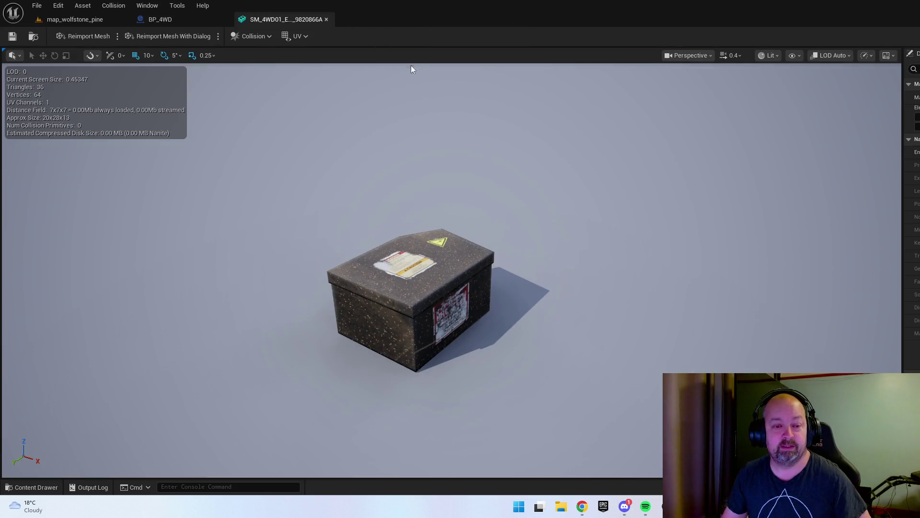
{"action": "left_click", "coordinate": [328, 20]}
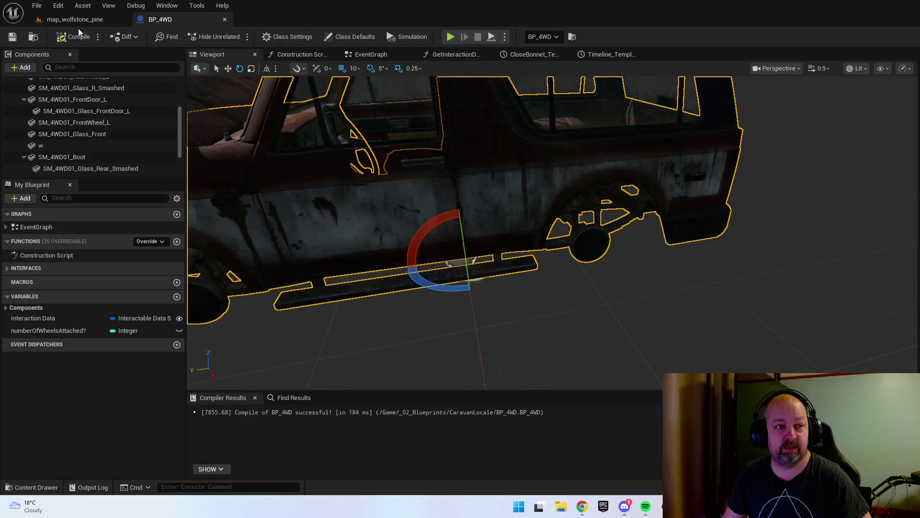
{"action": "left_click", "coordinate": [86, 21]}
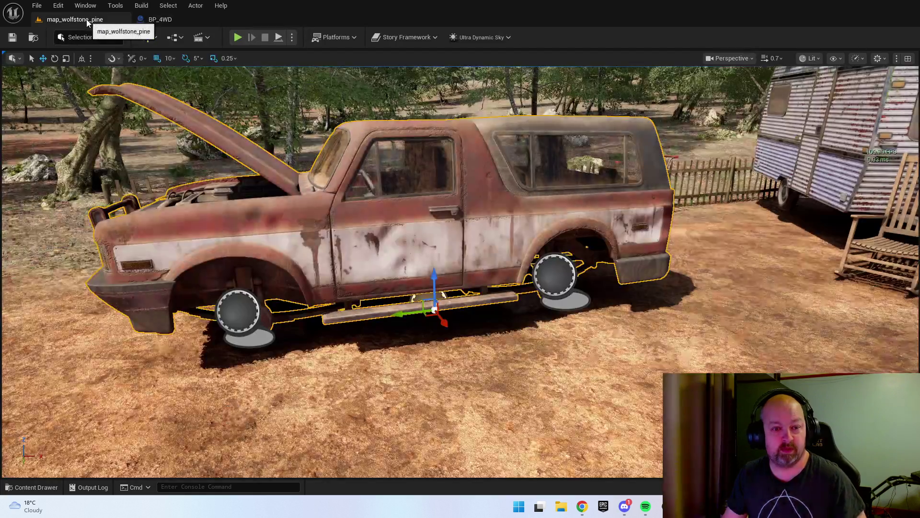
{"action": "mouse_move", "coordinate": [553, 184]}
{"action": "left_mouse_down"}
{"action": "mouse_move", "coordinate": [431, 182]}
{"action": "mouse_move", "coordinate": [553, 184]}
{"action": "left_mouse_up"}
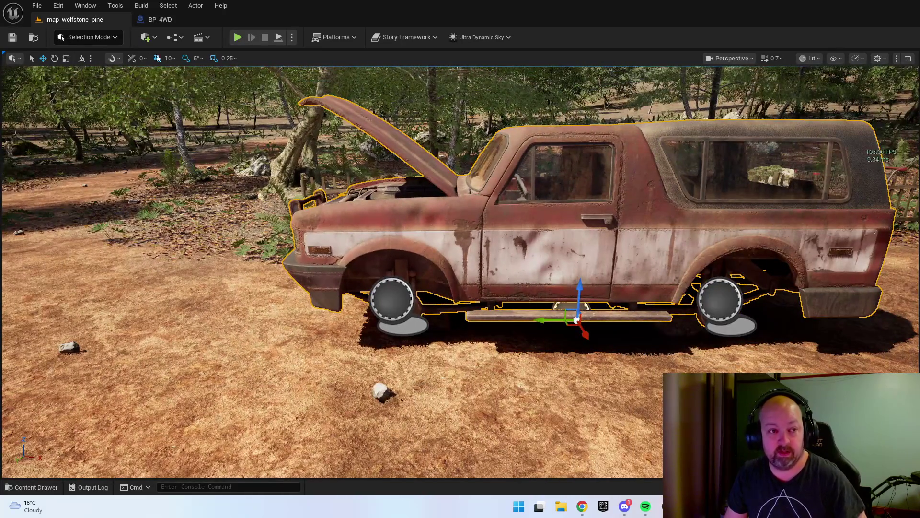
{"action": "left_click", "coordinate": [165, 24]}
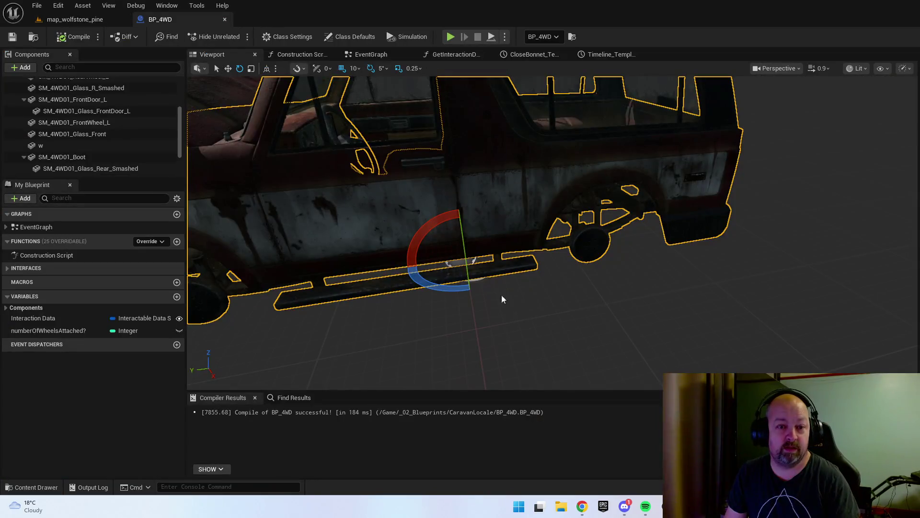
{"action": "left_click", "coordinate": [225, 19]}
{"action": "scroll", "coordinate": [460, 271], "scroll_direction": "up", "scroll_amount": 5}
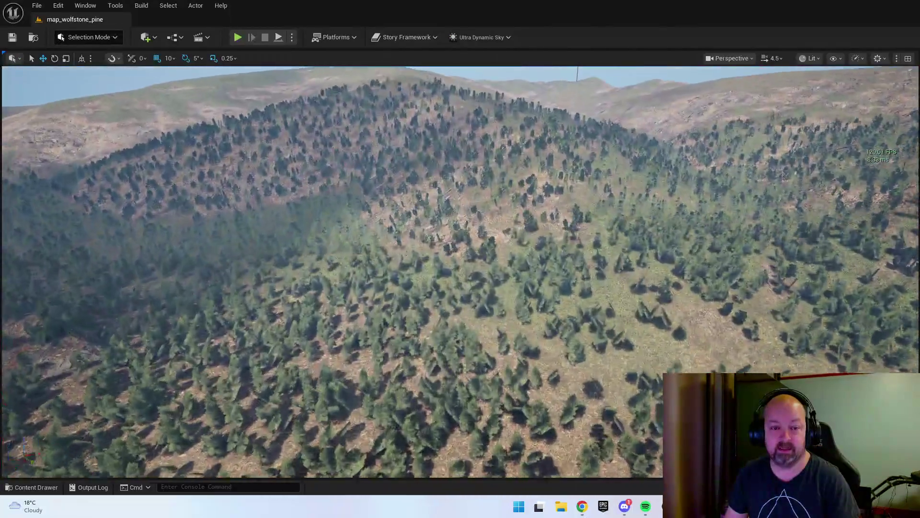
- Fly the camera from overhead down to ground level, facing the red-soil clearing's eroded bank
{"action": "left_click_drag", "start_coordinate": [460, 271], "coordinate": [461, 211]}
{"action": "scroll", "coordinate": [460, 272], "scroll_direction": "down", "scroll_amount": 3}
{"action": "left_click_drag", "start_coordinate": [397, 176], "coordinate": [397, 160]}
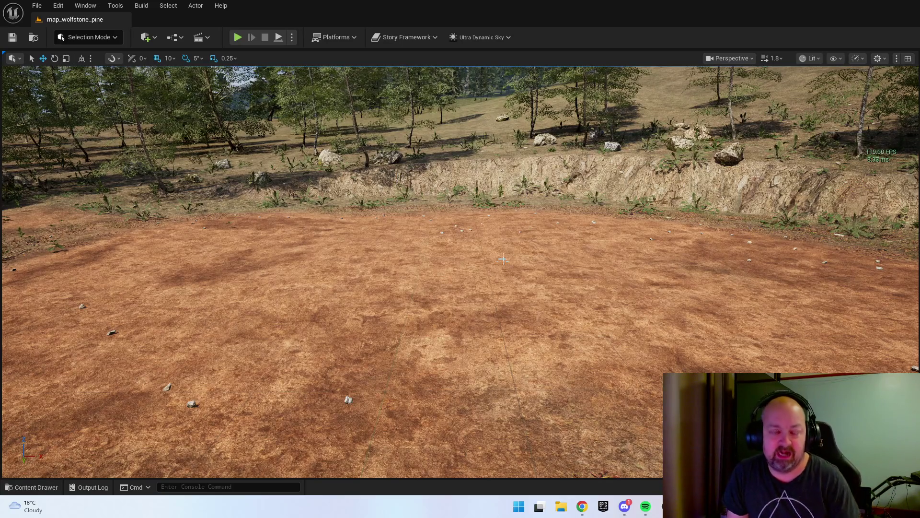
{"action": "scroll", "coordinate": [503, 259], "scroll_direction": "up", "scroll_amount": 4}
{"action": "key", "text": "ctrl+space"}
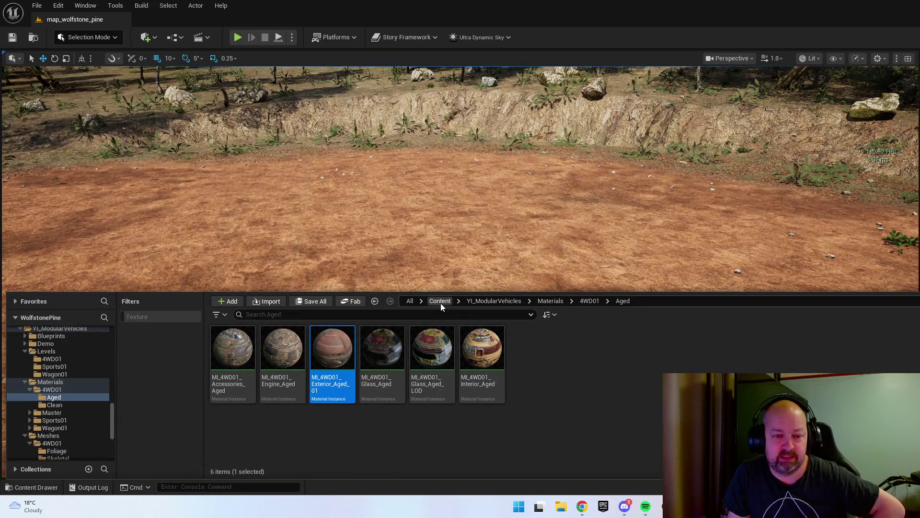
- Browse from Content into Town > Meshes, checking Props briefly before backing out
{"action": "left_click", "coordinate": [431, 301]}
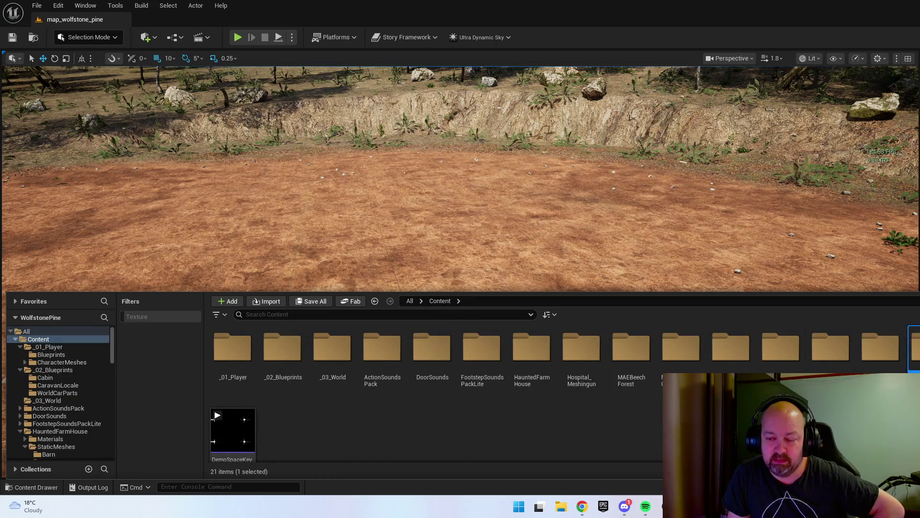
{"action": "double_click", "coordinate": [598, 386]}
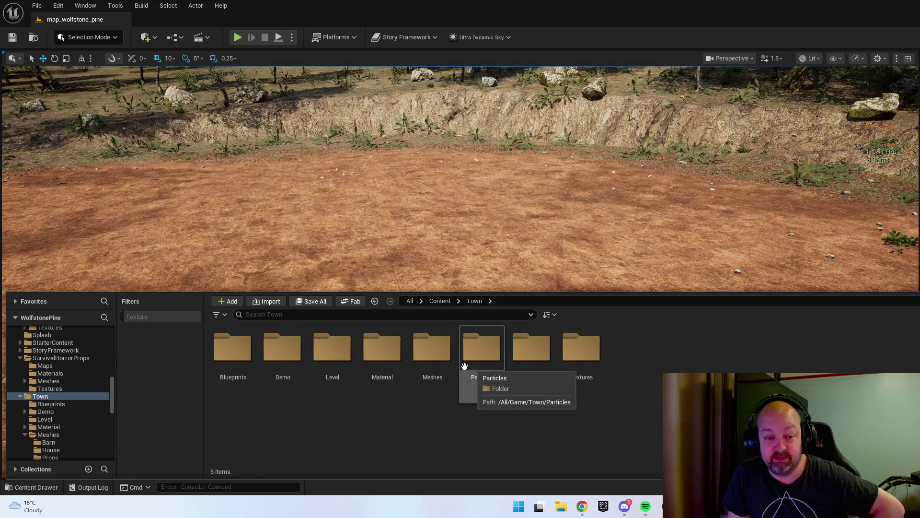
{"action": "double_click", "coordinate": [445, 363]}
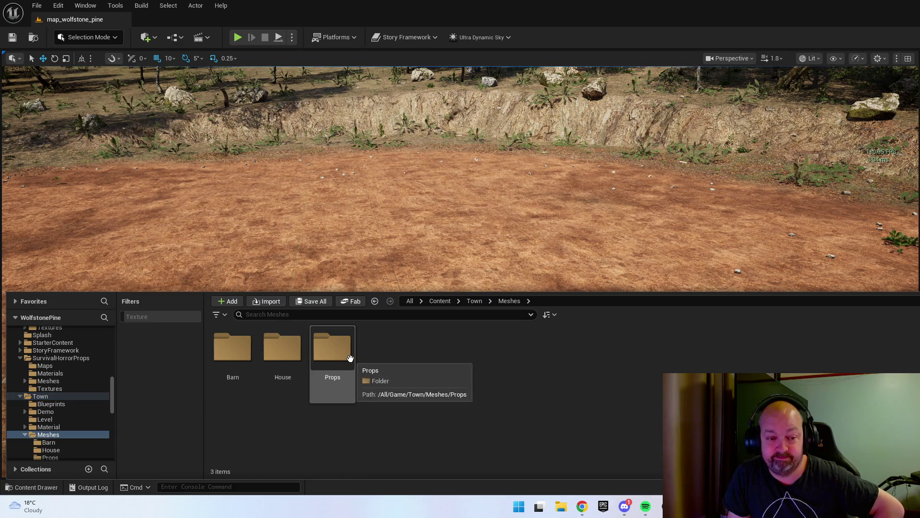
{"action": "double_click", "coordinate": [351, 359]}
{"action": "key", "text": "alt+Left"}
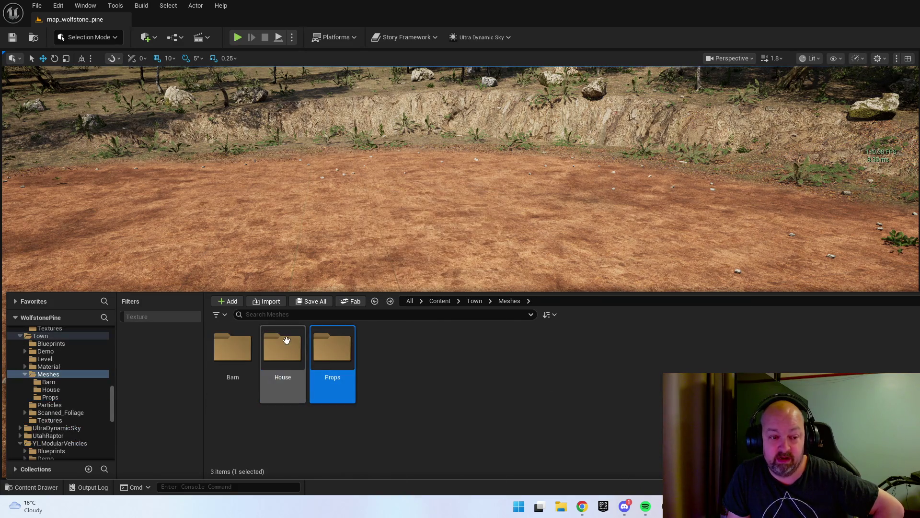
- Open the House mesh folder and place an SM_Floor_4m piece onto the clearing
{"action": "double_click", "coordinate": [283, 364]}
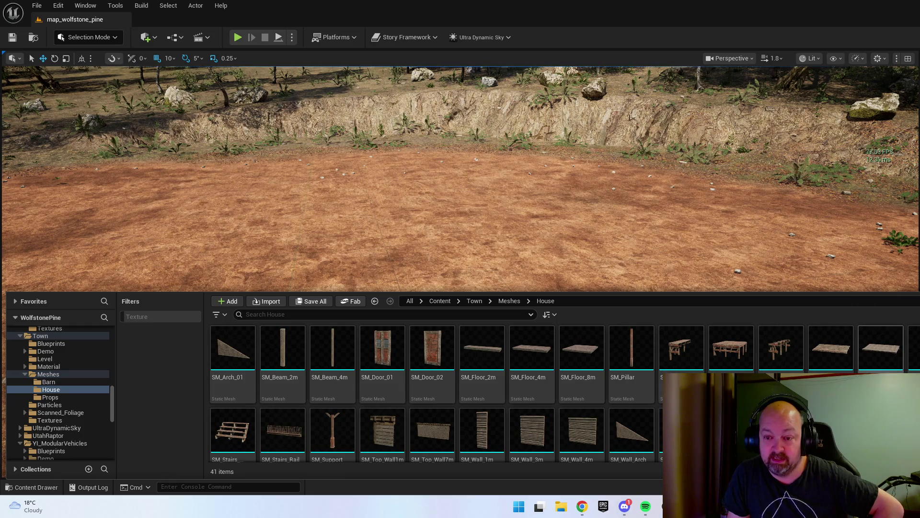
{"action": "scroll", "coordinate": [570, 374], "scroll_direction": "down", "scroll_amount": 2}
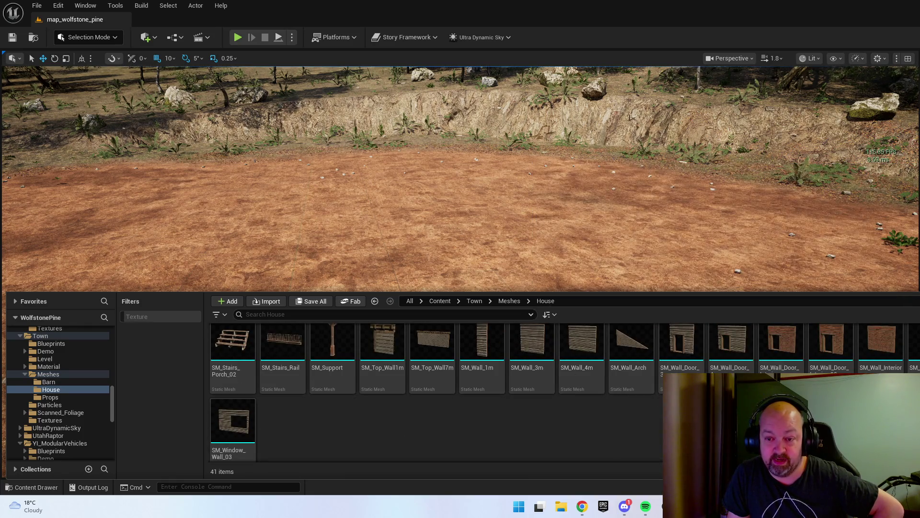
{"action": "scroll", "coordinate": [832, 345], "scroll_direction": "up", "scroll_amount": 2}
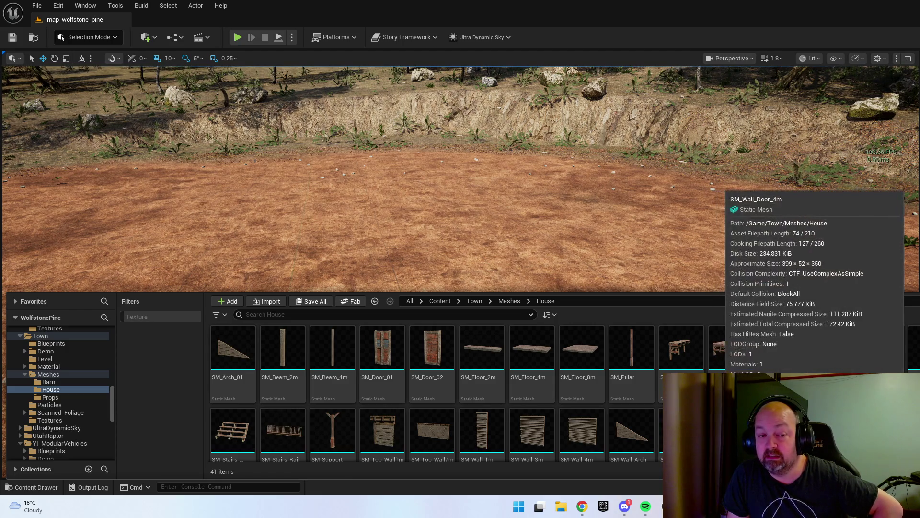
{"action": "mouse_move", "coordinate": [538, 360]}
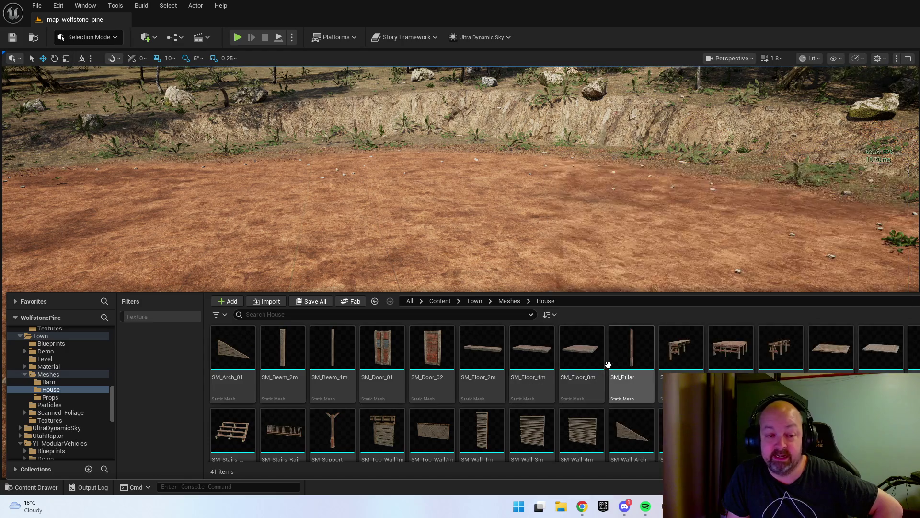
{"action": "mouse_move", "coordinate": [535, 357]}
{"action": "left_mouse_down"}
{"action": "mouse_move", "coordinate": [466, 232]}
{"action": "mouse_move", "coordinate": [291, 228]}
{"action": "mouse_move", "coordinate": [287, 263]}
{"action": "left_mouse_up"}
- Lower SM_Floor_4m into the ground, set grid snapping to 50, and place an SM_Floor_8m piece
{"action": "scroll", "coordinate": [288, 263], "scroll_direction": "up", "scroll_amount": 5}
{"action": "key", "text": "f"}
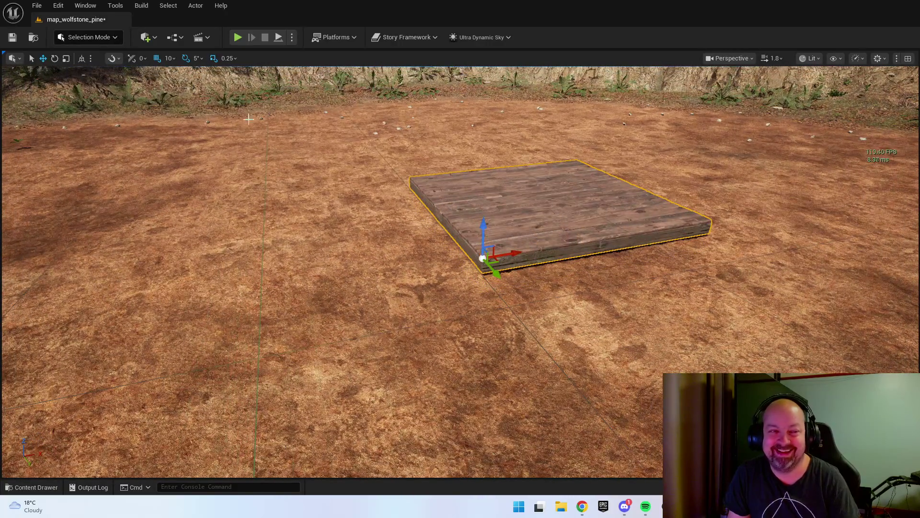
{"action": "left_click_drag", "start_coordinate": [486, 230], "coordinate": [486, 249]}
{"action": "left_click", "coordinate": [169, 58]}
{"action": "left_click", "coordinate": [183, 115]}
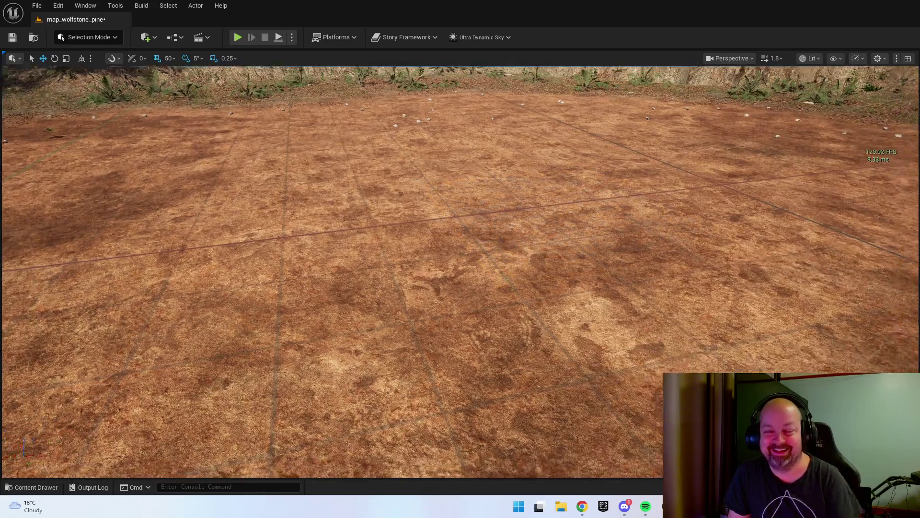
{"action": "key", "text": "ctrl+space"}
{"action": "mouse_move", "coordinate": [580, 353]}
{"action": "left_mouse_down"}
{"action": "mouse_move", "coordinate": [455, 107]}
{"action": "mouse_move", "coordinate": [493, 268]}
{"action": "left_mouse_up"}
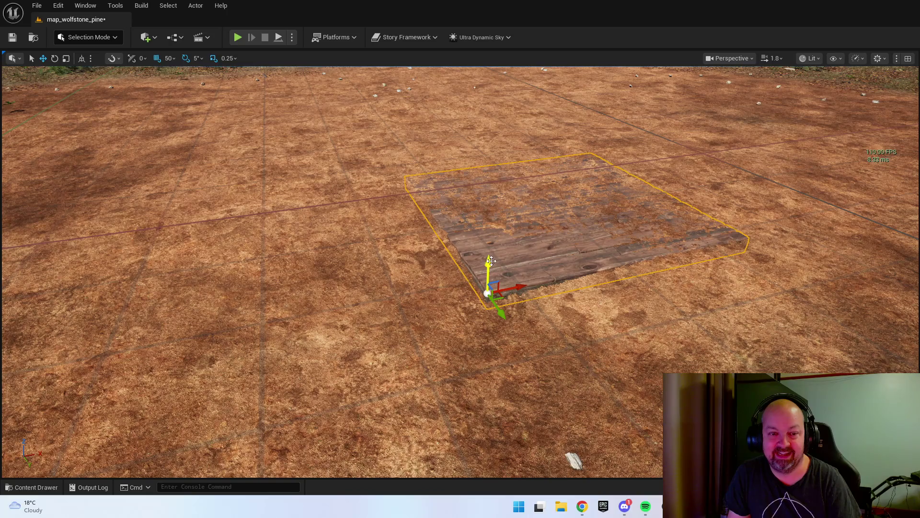
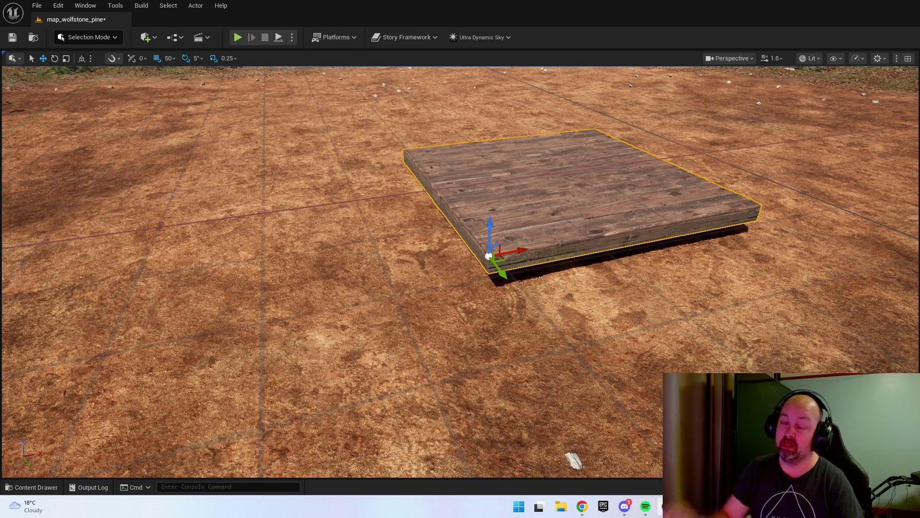
- Alt-drag a copy of the wooden floor panel along Y and butt it against the original
{"action": "mouse_move", "coordinate": [249, 181]}
{"action": "left_mouse_down"}
{"action": "mouse_move", "coordinate": [336, 182]}
{"action": "mouse_move", "coordinate": [206, 182]}
{"action": "mouse_move", "coordinate": [225, 187]}
{"action": "left_mouse_up"}
{"action": "scroll", "coordinate": [215, 182], "scroll_direction": "down", "scroll_amount": 2}
{"action": "left_click_drag", "start_coordinate": [565, 164], "coordinate": [585, 164]}
{"action": "mouse_move", "coordinate": [548, 195]}
{"action": "left_mouse_down"}
{"action": "mouse_move", "coordinate": [588, 198]}
{"action": "mouse_move", "coordinate": [539, 195]}
{"action": "left_mouse_up"}
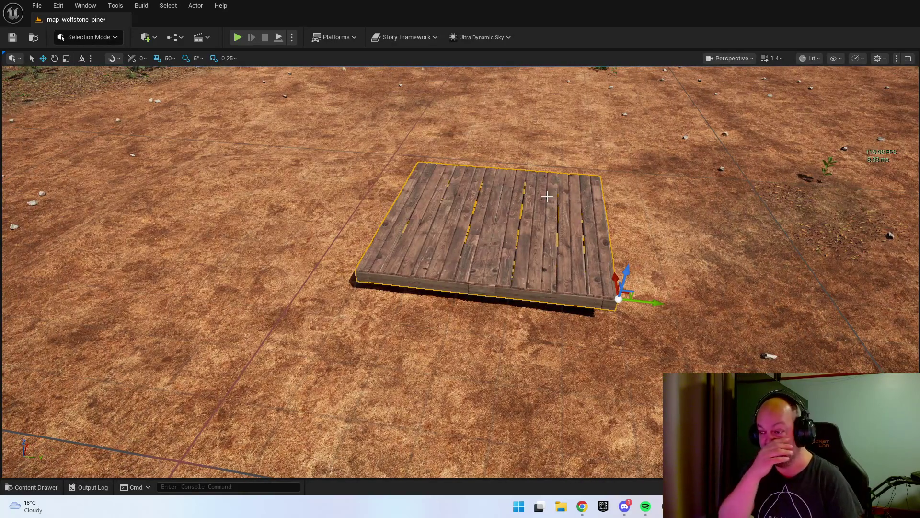
{"action": "mouse_move", "coordinate": [642, 302]}
{"action": "left_mouse_down", "text": "alt"}
{"action": "mouse_move", "coordinate": [336, 261]}
{"action": "mouse_move", "coordinate": [359, 266]}
{"action": "left_mouse_up", "text": "alt"}
{"action": "mouse_move", "coordinate": [504, 247]}
{"action": "left_mouse_down"}
{"action": "mouse_move", "coordinate": [528, 249]}
{"action": "mouse_move", "coordinate": [559, 277]}
{"action": "mouse_move", "coordinate": [445, 264]}
{"action": "mouse_move", "coordinate": [339, 276]}
{"action": "left_mouse_up"}
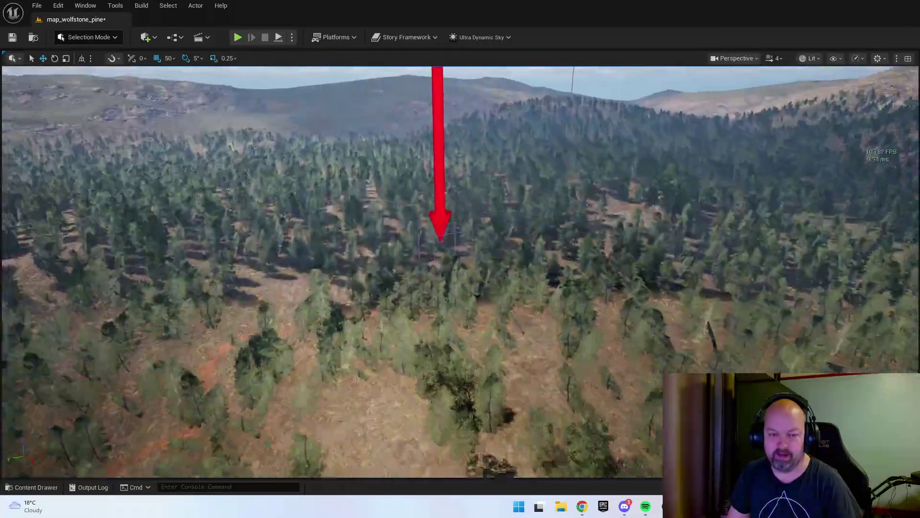
{"action": "key", "text": "f"}
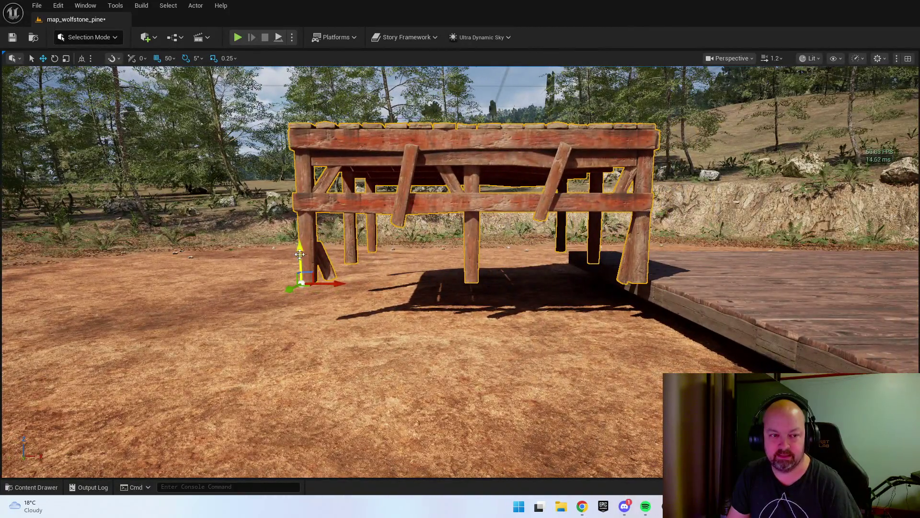
- Lower the porch platform, slide it into place, and rotate it 90°
{"action": "left_click_drag", "start_coordinate": [300, 254], "coordinate": [306, 397]}
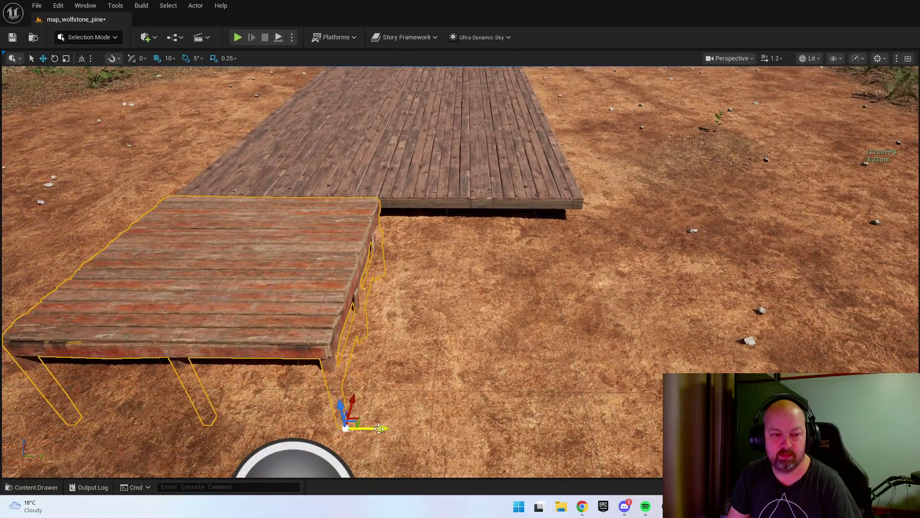
{"action": "mouse_move", "coordinate": [369, 427]}
{"action": "left_mouse_down"}
{"action": "mouse_move", "coordinate": [553, 424]}
{"action": "mouse_move", "coordinate": [340, 402]}
{"action": "mouse_move", "coordinate": [371, 404]}
{"action": "left_mouse_up"}
{"action": "key", "text": "e"}
{"action": "left_click_drag", "start_coordinate": [387, 448], "coordinate": [417, 433]}
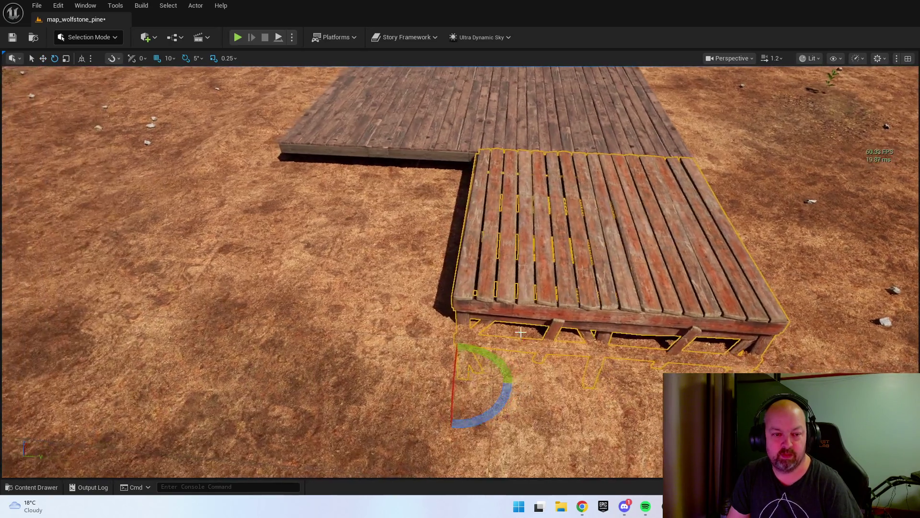
{"action": "key", "text": "w"}
- Duplicate the platform beside the first in front of the deck, checking it with undo/redo
{"action": "left_click_drag", "start_coordinate": [486, 378], "coordinate": [232, 341]}
{"action": "mouse_move", "coordinate": [479, 280]}
{"action": "left_mouse_down"}
{"action": "mouse_move", "coordinate": [468, 267]}
{"action": "mouse_move", "coordinate": [479, 191]}
{"action": "left_mouse_up"}
{"action": "left_click", "coordinate": [493, 273]}
{"action": "key", "text": "ctrl+z"}
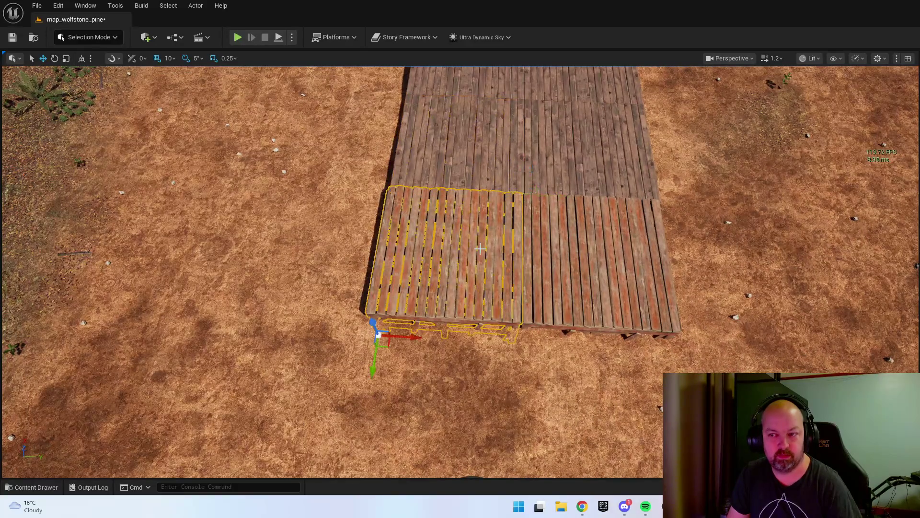
{"action": "key", "text": "ctrl+y"}
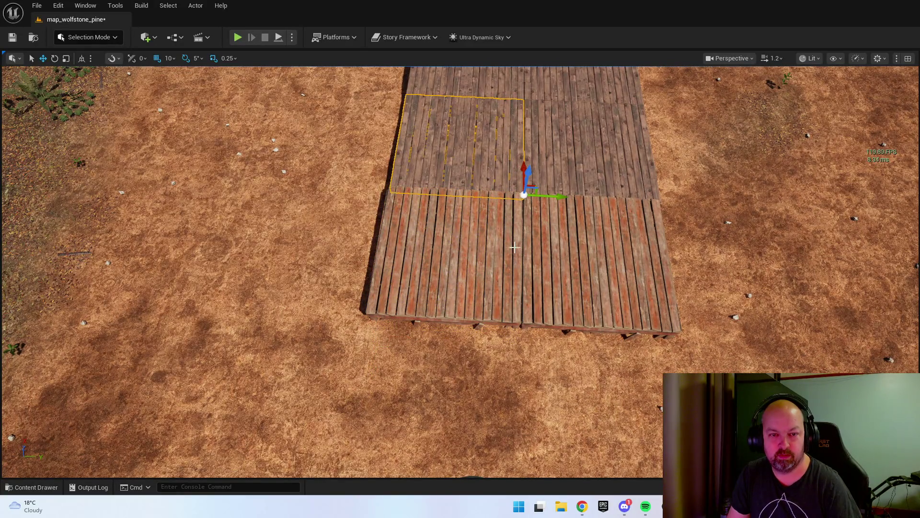
{"action": "left_click", "coordinate": [474, 247]}
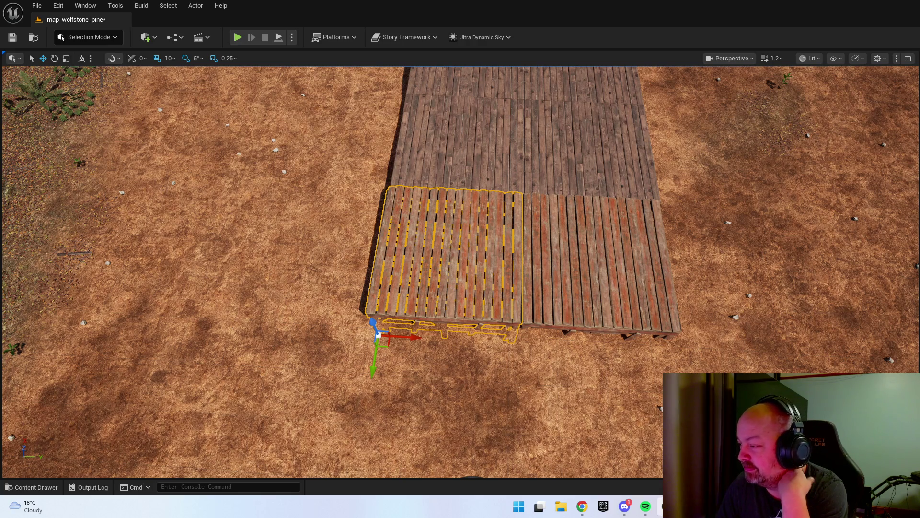
{"action": "mouse_move", "coordinate": [460, 268]}
{"action": "left_mouse_down"}
{"action": "mouse_move", "coordinate": [460, 215]}
{"action": "mouse_move", "coordinate": [455, 261]}
{"action": "mouse_move", "coordinate": [444, 247]}
{"action": "mouse_move", "coordinate": [727, 229]}
{"action": "left_mouse_up"}
- Place an SM_Wall_Door_3m log wall in the scene and rotate it about 85°
{"action": "key", "text": "ctrl+space"}
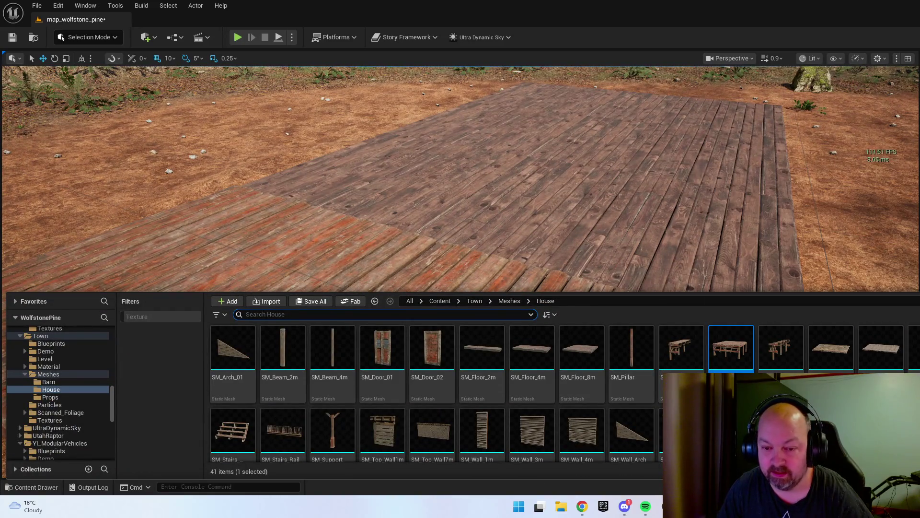
{"action": "left_click_drag", "start_coordinate": [681, 432], "coordinate": [651, 330]}
{"action": "left_click", "coordinate": [612, 270]}
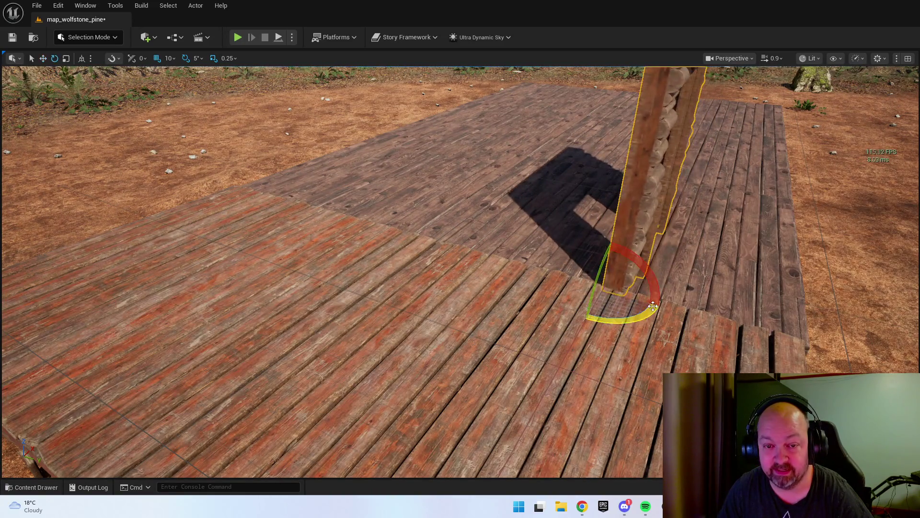
{"action": "mouse_move", "coordinate": [618, 317]}
{"action": "left_mouse_down"}
{"action": "mouse_move", "coordinate": [668, 302]}
{"action": "mouse_move", "coordinate": [545, 267]}
{"action": "mouse_move", "coordinate": [531, 265]}
{"action": "mouse_move", "coordinate": [525, 278]}
{"action": "mouse_move", "coordinate": [515, 205]}
{"action": "mouse_move", "coordinate": [469, 223]}
{"action": "mouse_move", "coordinate": [499, 223]}
{"action": "left_mouse_up"}
{"action": "key", "text": "w"}
- Select the wooden deck and set the grid snap to 50
{"action": "left_click", "coordinate": [589, 278]}
{"action": "mouse_move", "coordinate": [589, 278]}
{"action": "left_mouse_down"}
{"action": "mouse_move", "coordinate": [378, 242]}
{"action": "mouse_move", "coordinate": [551, 286]}
{"action": "left_mouse_up"}
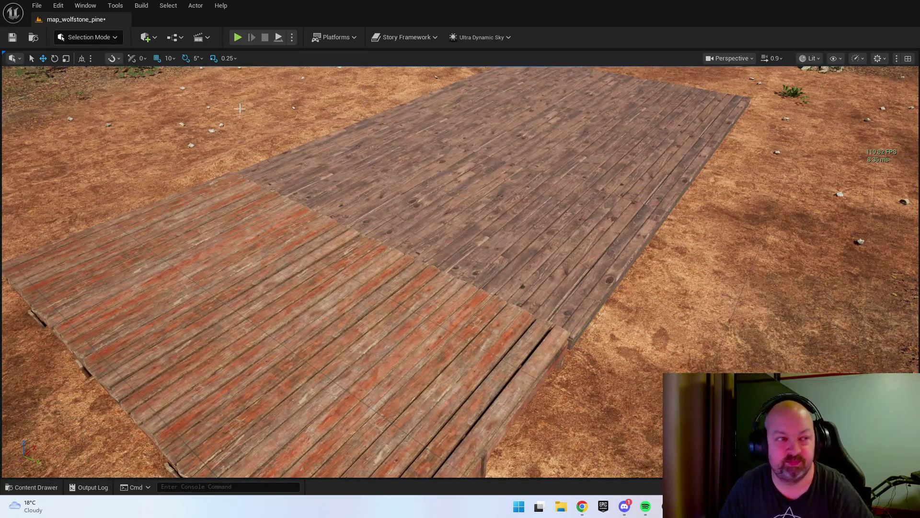
{"action": "left_click", "coordinate": [169, 58]}
{"action": "left_click", "coordinate": [184, 114]}
- Bring another log wall onto the deck and turn it about 85°
{"action": "key", "text": "ctrl+space"}
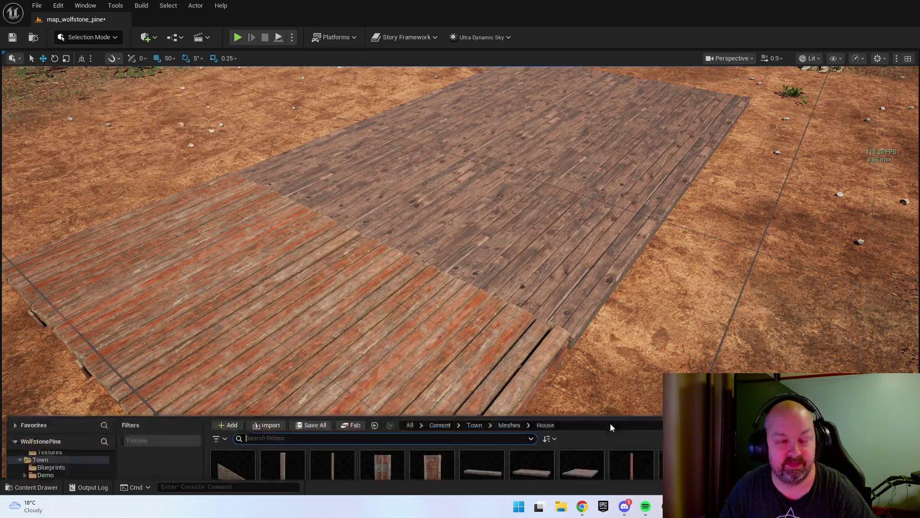
{"action": "mouse_move", "coordinate": [434, 355]}
{"action": "left_mouse_down"}
{"action": "mouse_move", "coordinate": [471, 281]}
{"action": "mouse_move", "coordinate": [479, 286]}
{"action": "left_mouse_up"}
{"action": "key", "text": "e"}
{"action": "mouse_move", "coordinate": [454, 325]}
{"action": "left_mouse_down"}
{"action": "mouse_move", "coordinate": [493, 333]}
{"action": "mouse_move", "coordinate": [533, 312]}
{"action": "mouse_move", "coordinate": [411, 270]}
{"action": "left_mouse_up"}
{"action": "key", "text": "w"}
- Slide the doorway log wall left along the deck edge
{"action": "left_click_drag", "start_coordinate": [510, 325], "coordinate": [604, 314]}
{"action": "left_click", "coordinate": [456, 316]}
{"action": "left_click", "coordinate": [497, 302]}
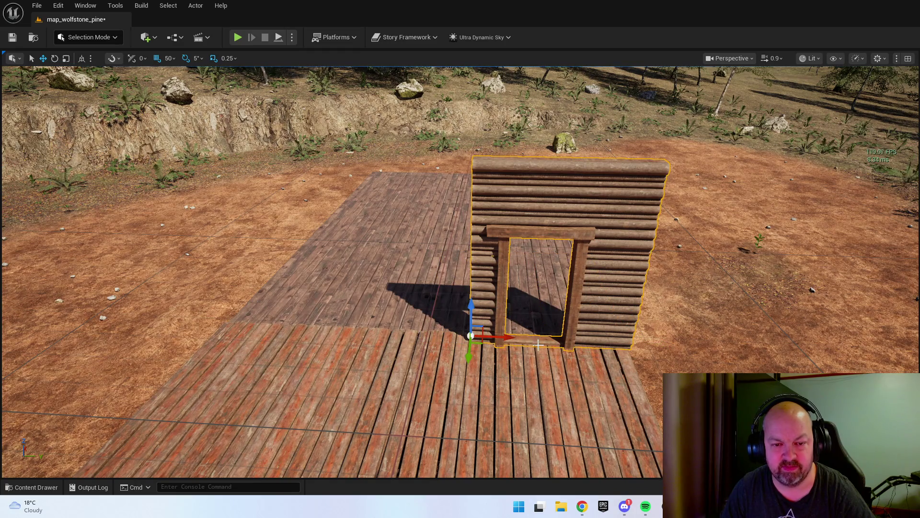
{"action": "key", "text": "ctrl+space"}
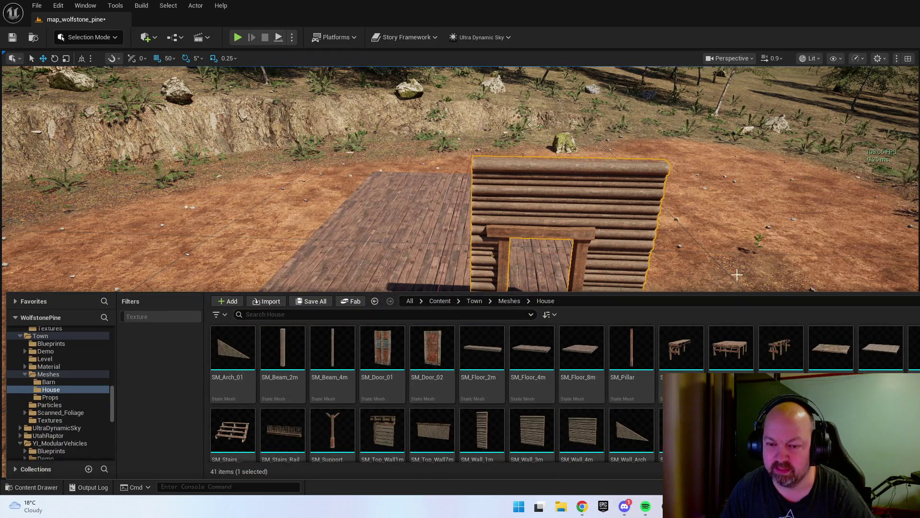
{"action": "left_click_drag", "start_coordinate": [737, 273], "coordinate": [719, 306]}
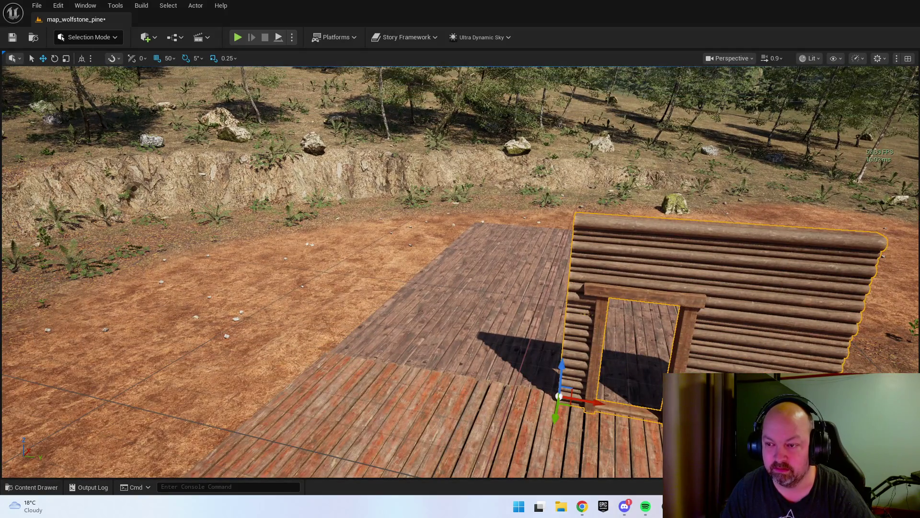
{"action": "scroll", "coordinate": [460, 268], "scroll_direction": "down", "scroll_amount": 2}
{"action": "mouse_move", "coordinate": [574, 326]}
{"action": "left_mouse_down"}
{"action": "mouse_move", "coordinate": [508, 314]}
{"action": "mouse_move", "coordinate": [301, 307]}
{"action": "mouse_move", "coordinate": [338, 309]}
{"action": "left_mouse_up"}
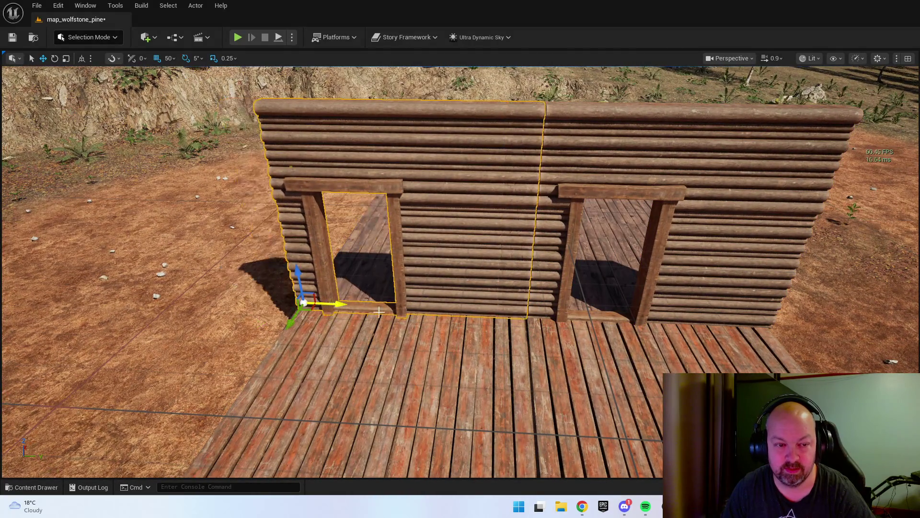
- Browse the house mesh library and frame the selected wall up close
{"action": "key", "text": "ctrl+space"}
{"action": "scroll", "coordinate": [632, 413], "scroll_direction": "down", "scroll_amount": 2}
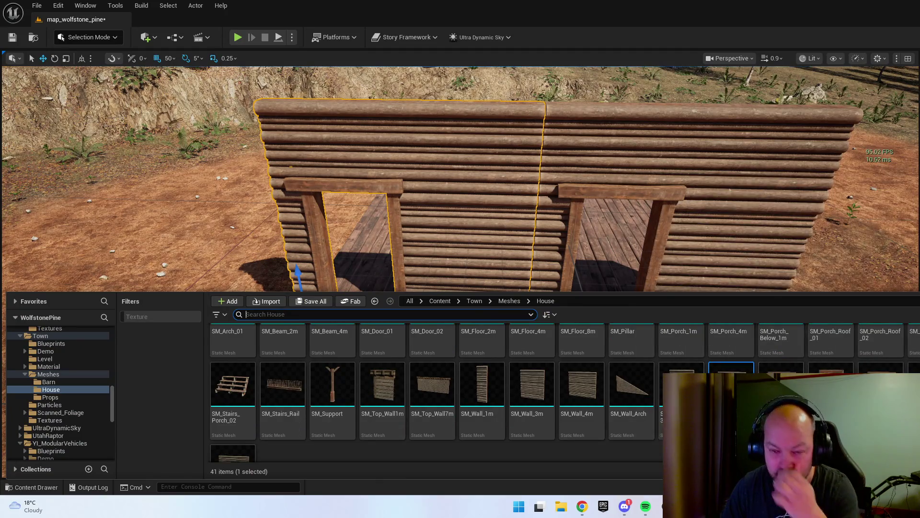
{"action": "scroll", "coordinate": [603, 388], "scroll_direction": "down", "scroll_amount": 2}
{"action": "scroll", "coordinate": [560, 427], "scroll_direction": "up", "scroll_amount": 2}
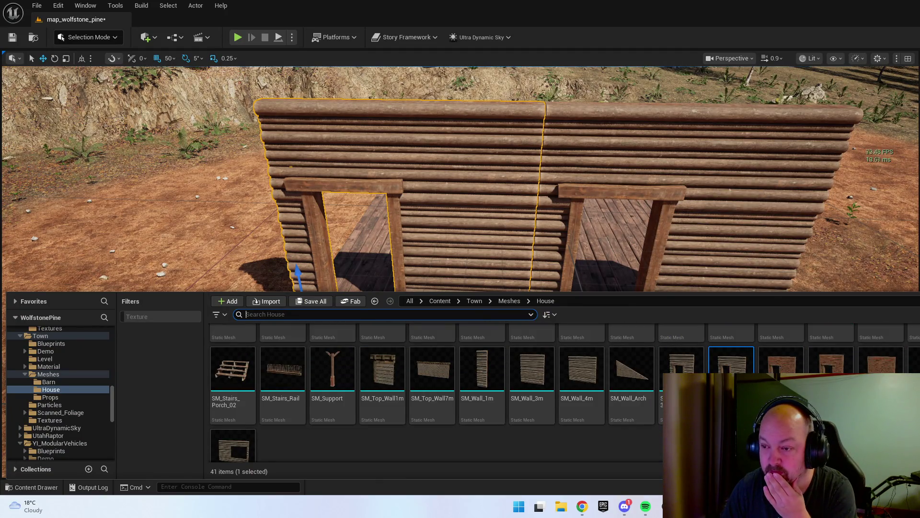
{"action": "key", "text": "f"}
{"action": "mouse_move", "coordinate": [460, 268]}
{"action": "left_mouse_down"}
{"action": "mouse_move", "coordinate": [364, 259]}
{"action": "mouse_move", "coordinate": [364, 297]}
{"action": "mouse_move", "coordinate": [374, 306]}
{"action": "mouse_move", "coordinate": [283, 251]}
{"action": "left_mouse_up"}
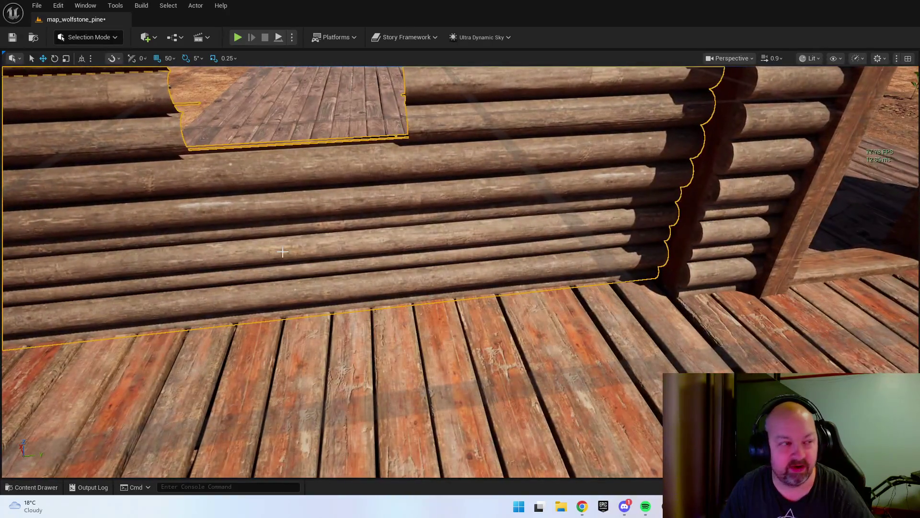
- With grid snap at 1, nudge the log wall left flush with the deck edge
{"action": "left_click", "coordinate": [168, 58]}
{"action": "left_click", "coordinate": [192, 81]}
{"action": "left_click_drag", "start_coordinate": [336, 240], "coordinate": [287, 230]}
{"action": "left_click_drag", "start_coordinate": [335, 268], "coordinate": [311, 273]}
{"action": "scroll", "coordinate": [316, 271], "scroll_direction": "down", "scroll_amount": 4}
{"action": "scroll", "coordinate": [311, 273], "scroll_direction": "down", "scroll_amount": 3}
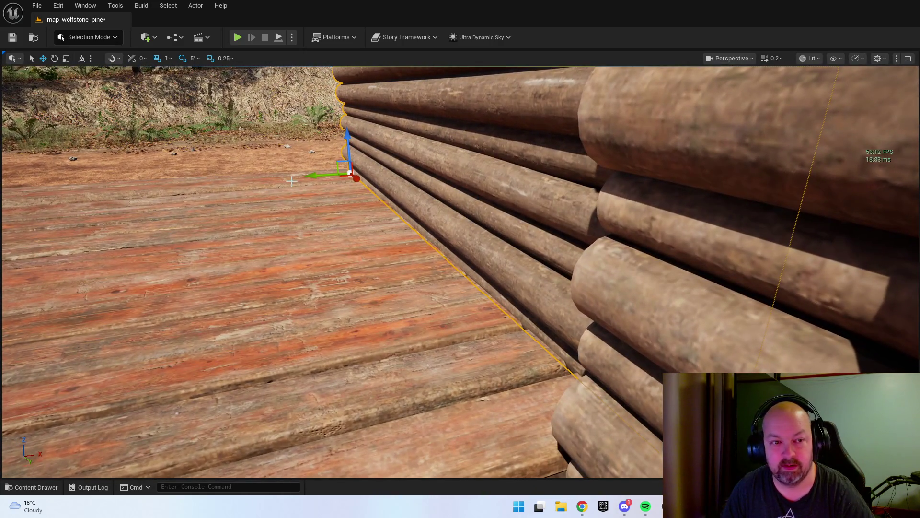
{"action": "left_click_drag", "start_coordinate": [310, 175], "coordinate": [284, 176]}
{"action": "scroll", "coordinate": [283, 176], "scroll_direction": "up", "scroll_amount": 4}
- Duplicate the windowed log wall onto the left deck at grid snap 50
{"action": "left_click_drag", "start_coordinate": [506, 287], "coordinate": [506, 287]}
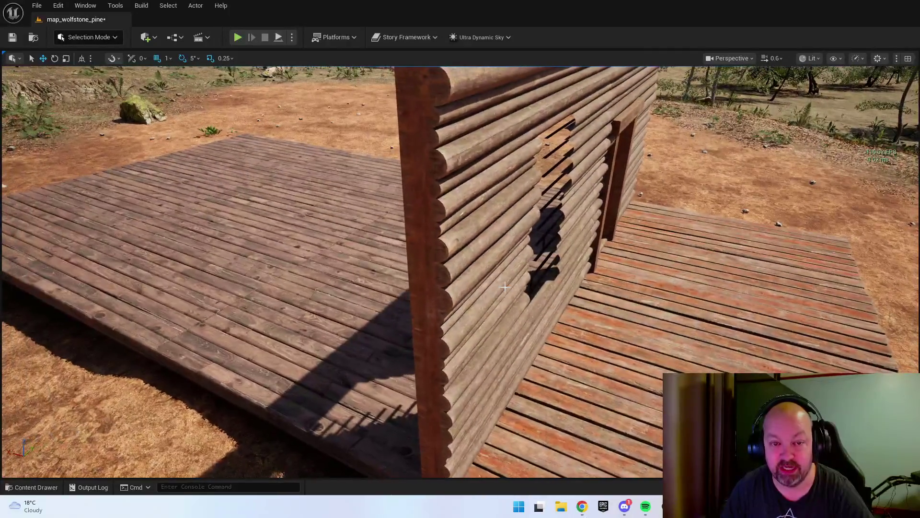
{"action": "right_click", "coordinate": [506, 287]}
{"action": "left_click_drag", "start_coordinate": [528, 350], "coordinate": [528, 350]}
{"action": "left_click_drag", "start_coordinate": [553, 395], "coordinate": [554, 395]}
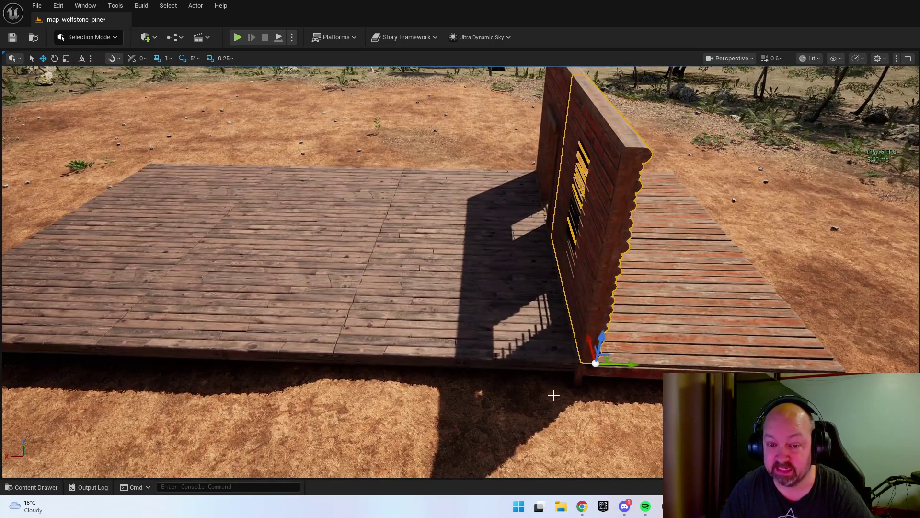
{"action": "left_click_drag", "start_coordinate": [632, 364], "coordinate": [364, 347]}
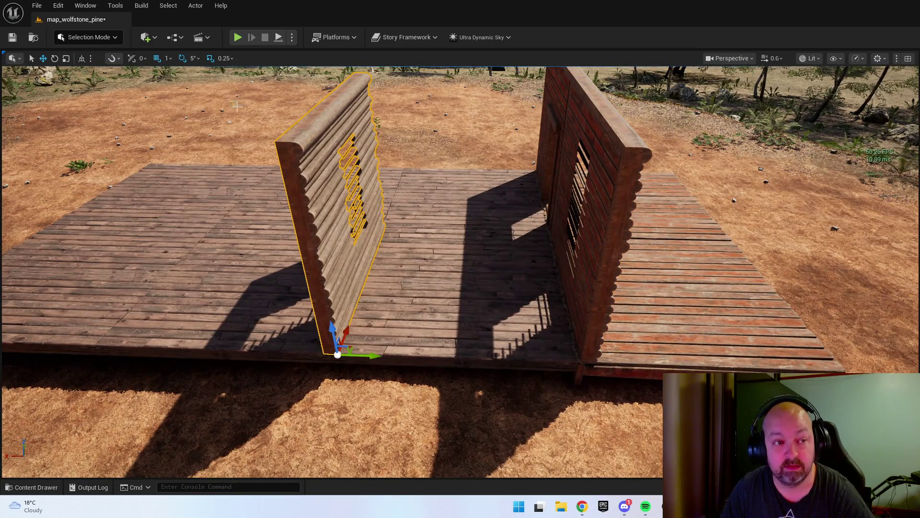
{"action": "key", "text": "ctrl+z"}
{"action": "left_click", "coordinate": [173, 58]}
{"action": "left_click", "coordinate": [182, 115]}
{"action": "mouse_move", "coordinate": [632, 363]}
{"action": "left_mouse_down"}
{"action": "mouse_move", "coordinate": [382, 353]}
{"action": "mouse_move", "coordinate": [398, 364]}
{"action": "mouse_move", "coordinate": [390, 365]}
{"action": "mouse_move", "coordinate": [422, 338]}
{"action": "left_mouse_up"}
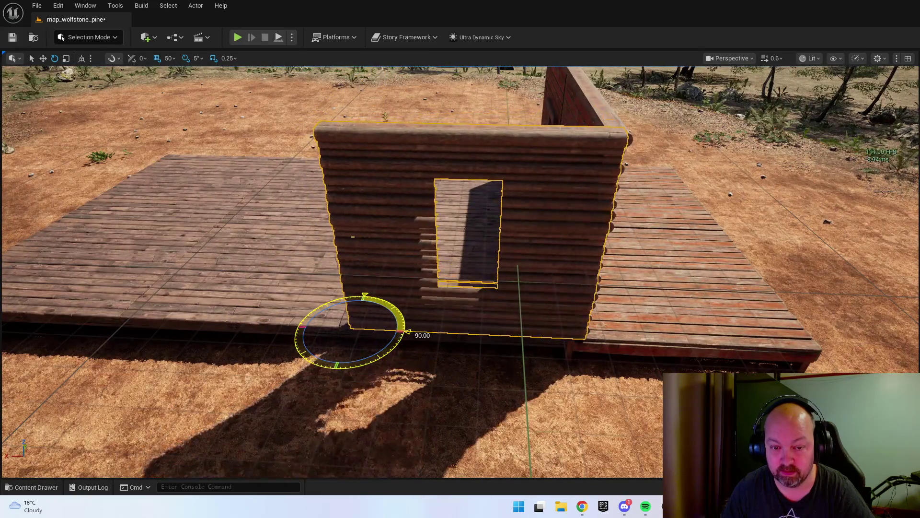
{"action": "left_click_drag", "start_coordinate": [577, 312], "coordinate": [576, 331]}
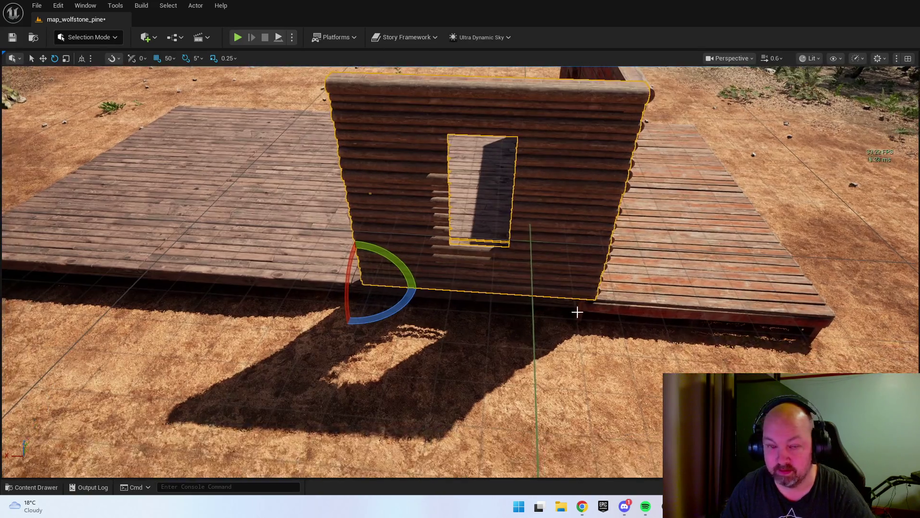
{"action": "mouse_move", "coordinate": [501, 300]}
{"action": "left_mouse_down"}
{"action": "mouse_move", "coordinate": [479, 282]}
{"action": "mouse_move", "coordinate": [411, 294]}
{"action": "left_mouse_up"}
{"action": "key", "text": "w"}
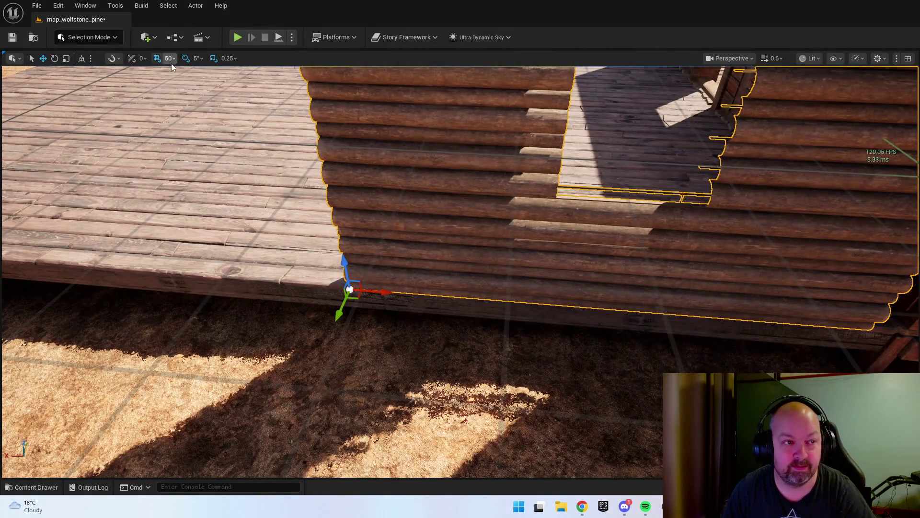
- Align the copied wall along the deck using grid snap 10, then 50
{"action": "left_click", "coordinate": [183, 104]}
{"action": "scroll", "coordinate": [416, 249], "scroll_direction": "up", "scroll_amount": 5}
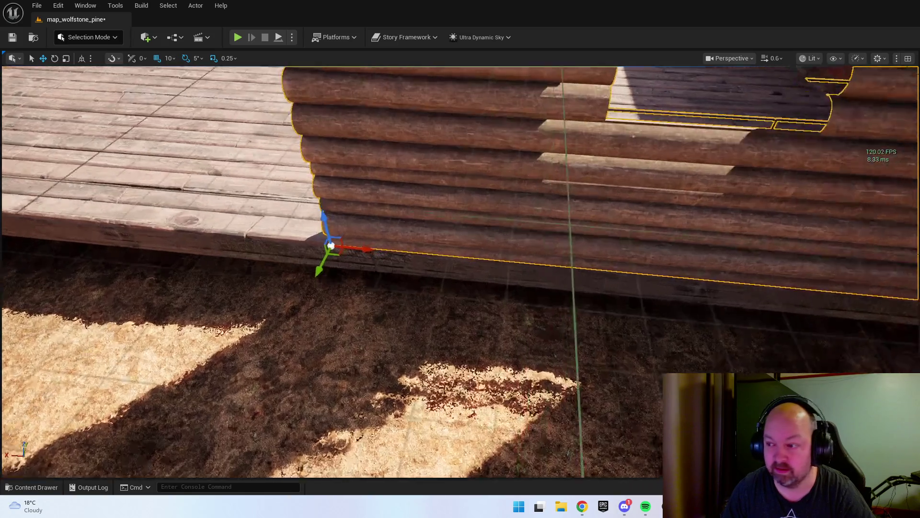
{"action": "left_click_drag", "start_coordinate": [415, 250], "coordinate": [480, 262]}
{"action": "scroll", "coordinate": [460, 269], "scroll_direction": "down", "scroll_amount": 5}
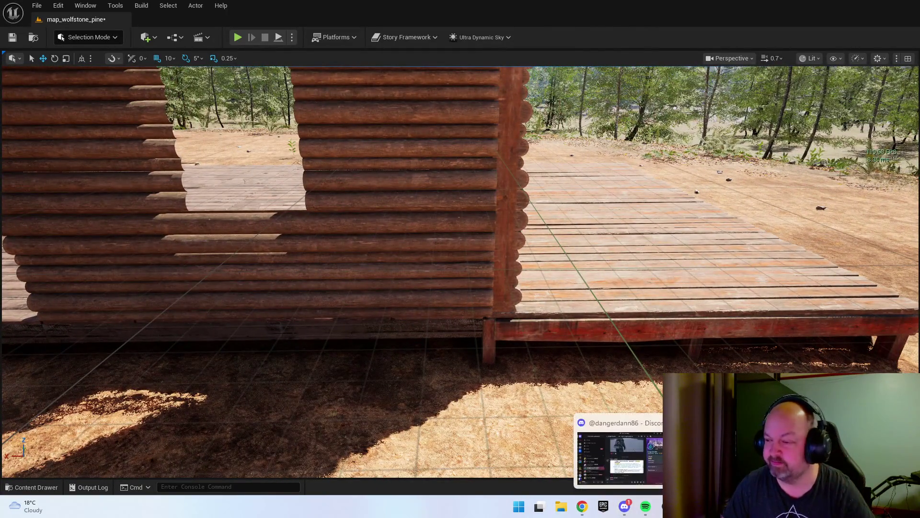
{"action": "mouse_move", "coordinate": [335, 268]}
{"action": "left_mouse_down"}
{"action": "mouse_move", "coordinate": [335, 216]}
{"action": "mouse_move", "coordinate": [350, 278]}
{"action": "mouse_move", "coordinate": [364, 288]}
{"action": "mouse_move", "coordinate": [527, 336]}
{"action": "mouse_move", "coordinate": [634, 385]}
{"action": "left_mouse_up"}
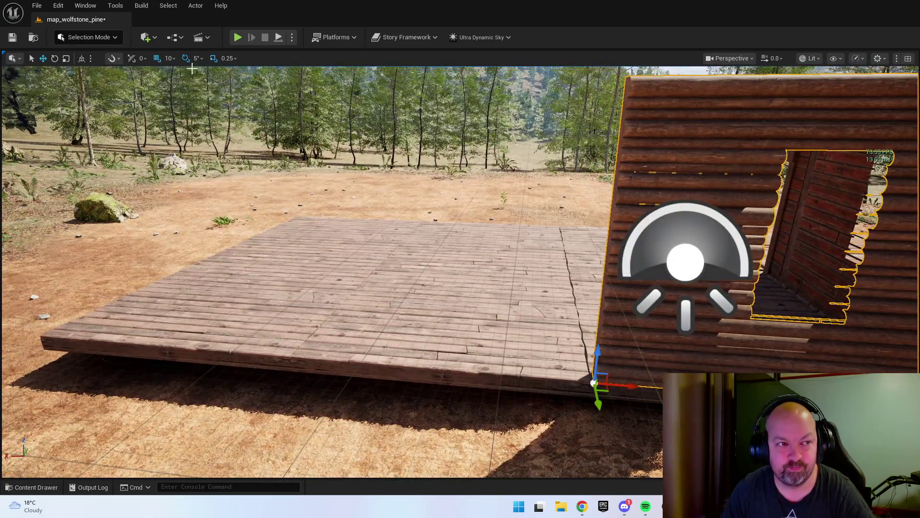
{"action": "left_click", "coordinate": [183, 114]}
{"action": "left_click_drag", "start_coordinate": [631, 384], "coordinate": [308, 339]}
- Select the SM_Wall_4m wall asset in the house mesh library
{"action": "key", "text": "ctrl+space"}
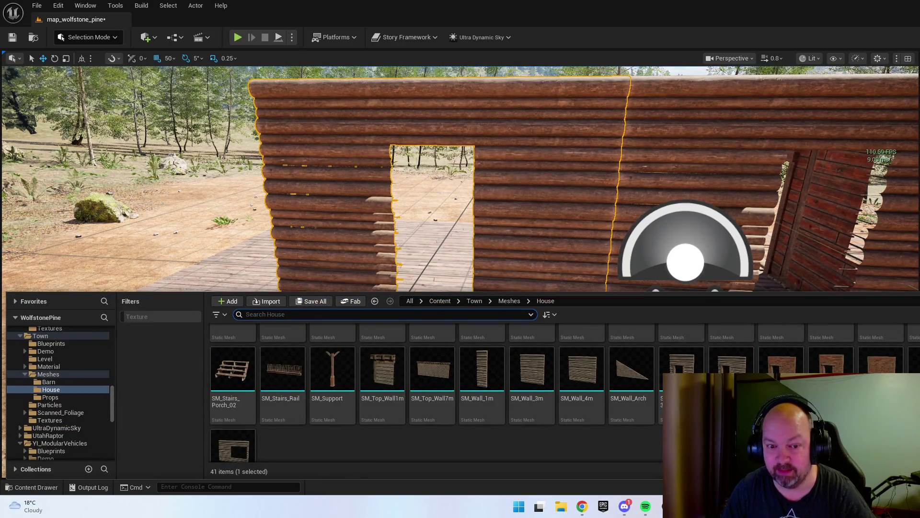
{"action": "left_click", "coordinate": [582, 369]}
{"action": "key", "text": "ctrl+space"}
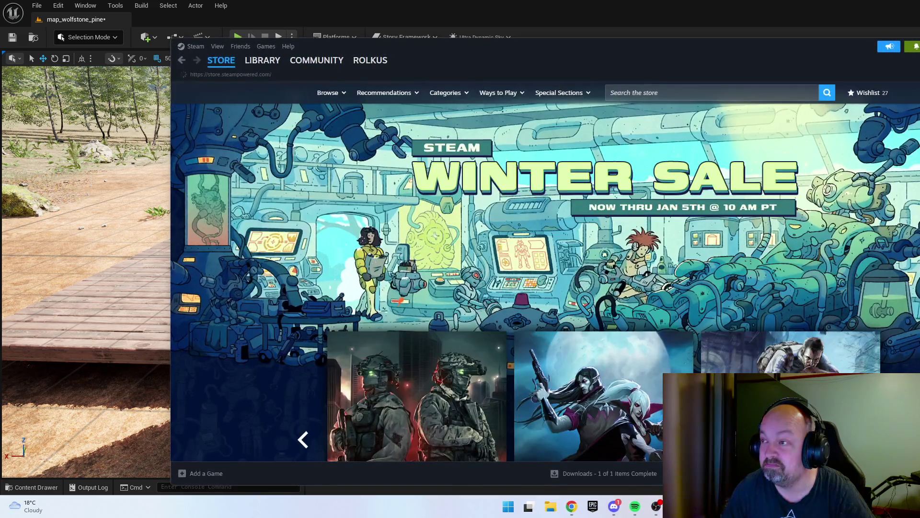
- Search the Steam store for 'Arc' and review ARC Raiders' editions and prices
{"action": "left_click", "coordinate": [674, 93]}
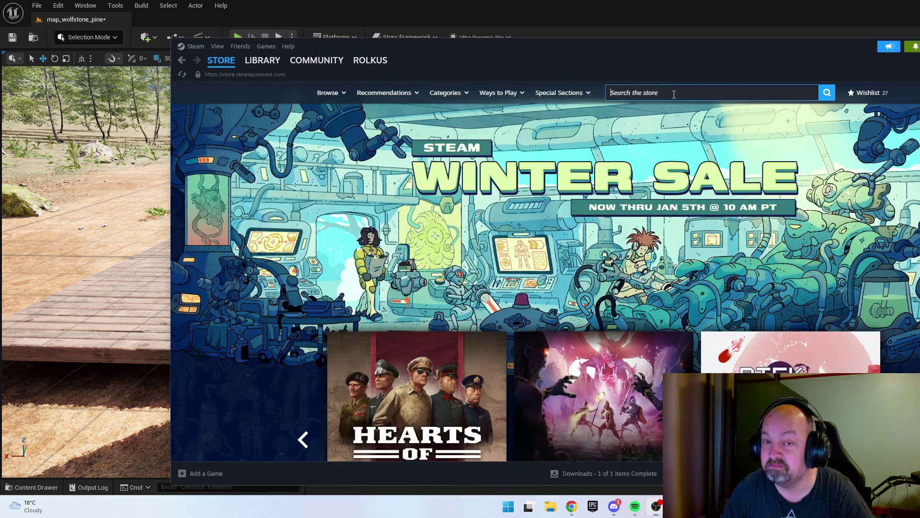
{"action": "type", "text": "Arc"}
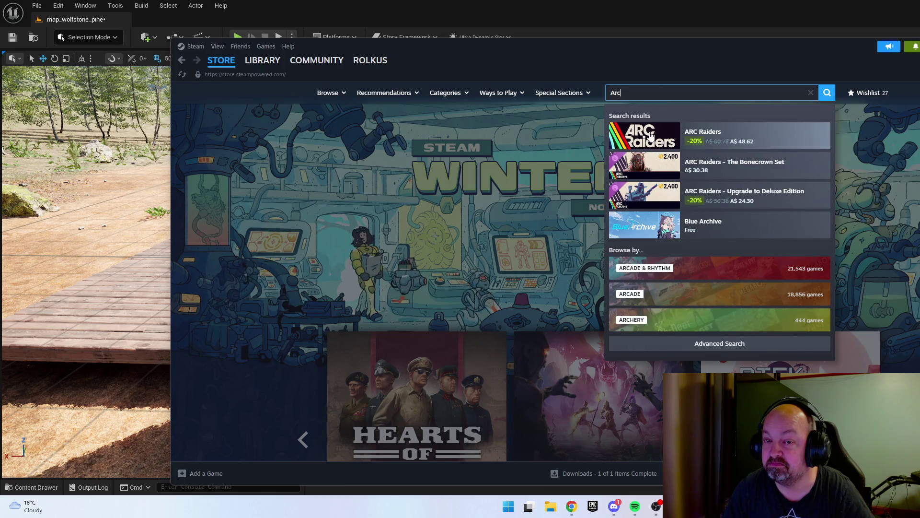
{"action": "left_click", "coordinate": [651, 136]}
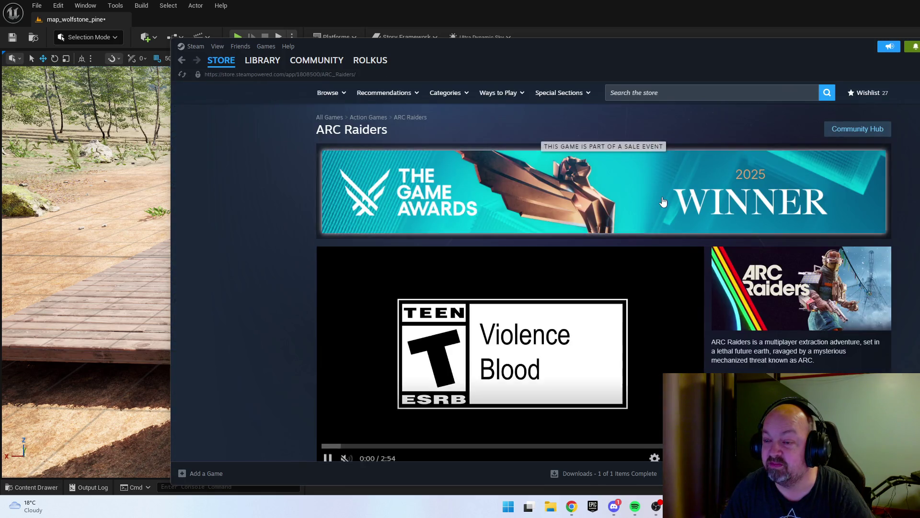
{"action": "scroll", "coordinate": [761, 261], "scroll_direction": "down", "scroll_amount": 5}
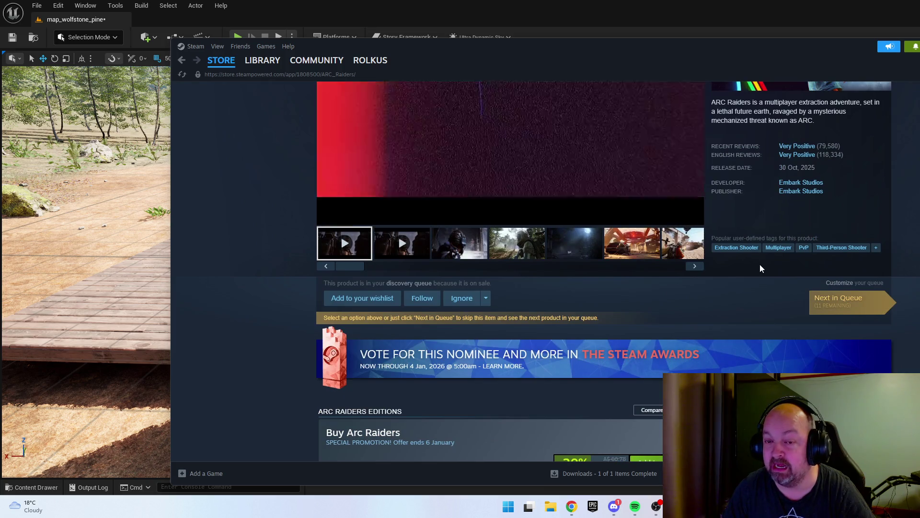
{"action": "scroll", "coordinate": [737, 267], "scroll_direction": "down", "scroll_amount": 4}
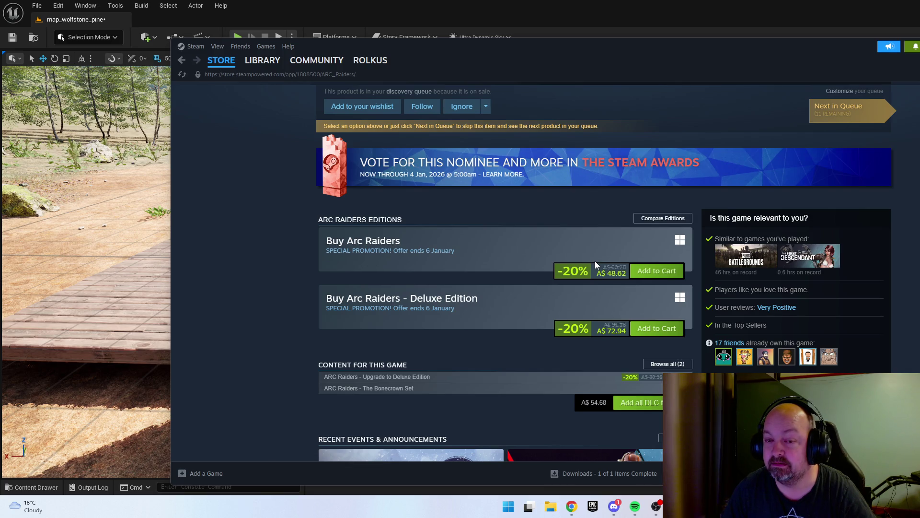
{"action": "left_click_drag", "start_coordinate": [731, 290], "coordinate": [815, 292]}
{"action": "left_click", "coordinate": [815, 289]}
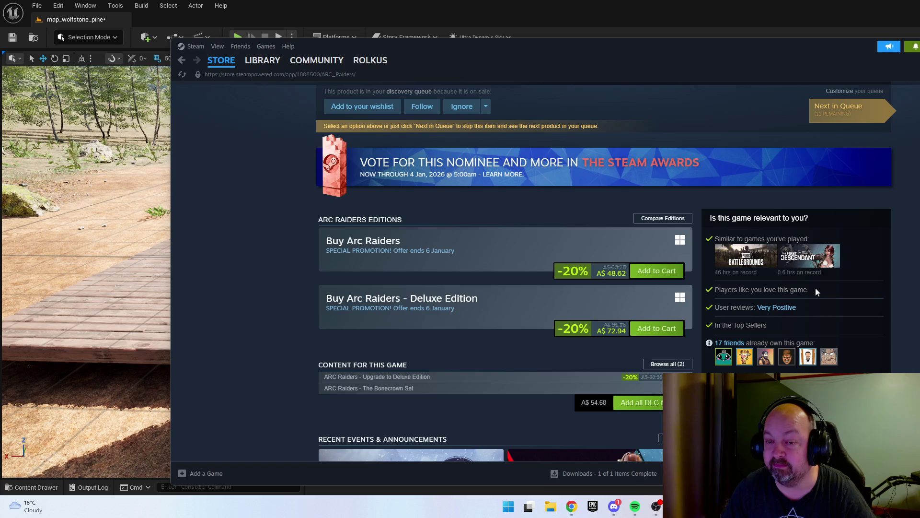
{"action": "scroll", "coordinate": [602, 290], "scroll_direction": "down", "scroll_amount": 15}
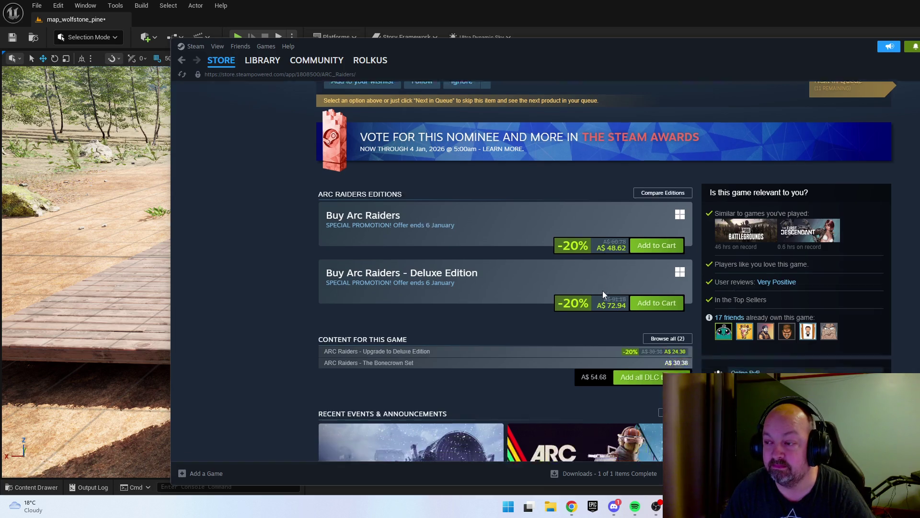
{"action": "scroll", "coordinate": [602, 285], "scroll_direction": "up", "scroll_amount": 15}
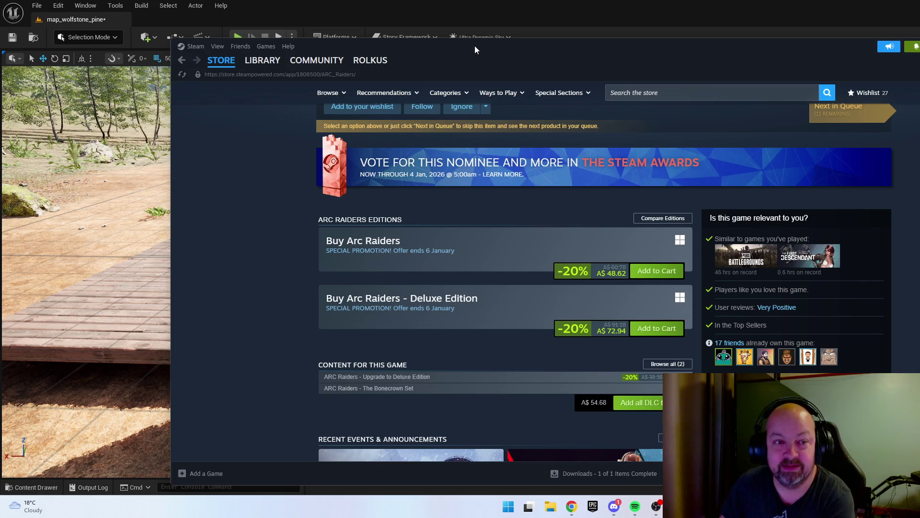
- Move and minimize the Steam window to return to the cabin in the editor
{"action": "mouse_move", "coordinate": [477, 45]}
{"action": "left_mouse_down"}
{"action": "mouse_move", "coordinate": [919, 48]}
{"action": "mouse_move", "coordinate": [743, 19]}
{"action": "mouse_move", "coordinate": [364, 38]}
{"action": "left_mouse_up"}
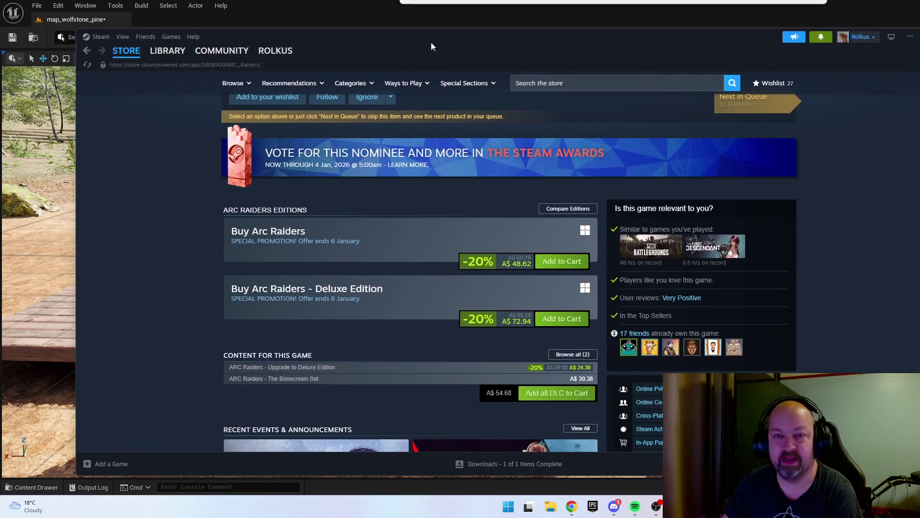
{"action": "left_click", "coordinate": [908, 39]}
{"action": "mouse_move", "coordinate": [460, 269]}
{"action": "left_mouse_down"}
{"action": "mouse_move", "coordinate": [451, 297]}
{"action": "mouse_move", "coordinate": [383, 297]}
{"action": "left_mouse_up"}
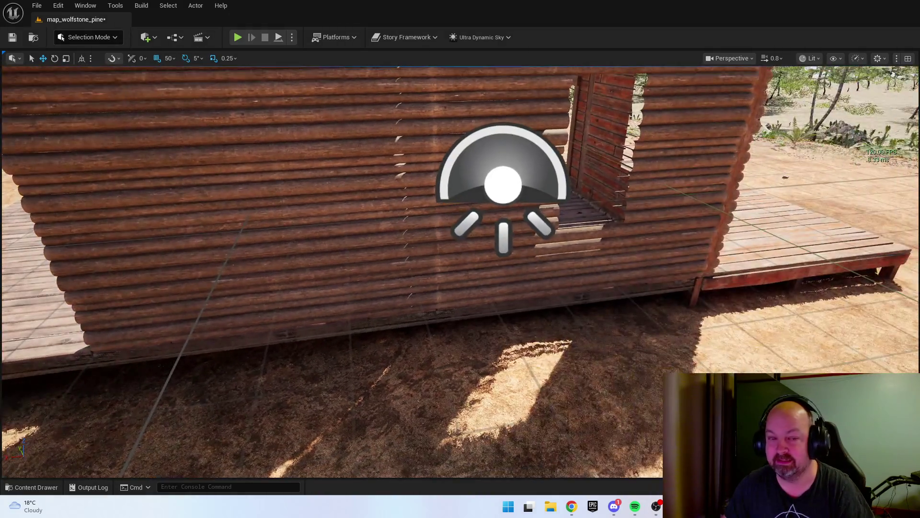
- Nudge the log wall slightly along X with snapping set to 1 unit
{"action": "left_click_drag", "start_coordinate": [707, 308], "coordinate": [659, 308]}
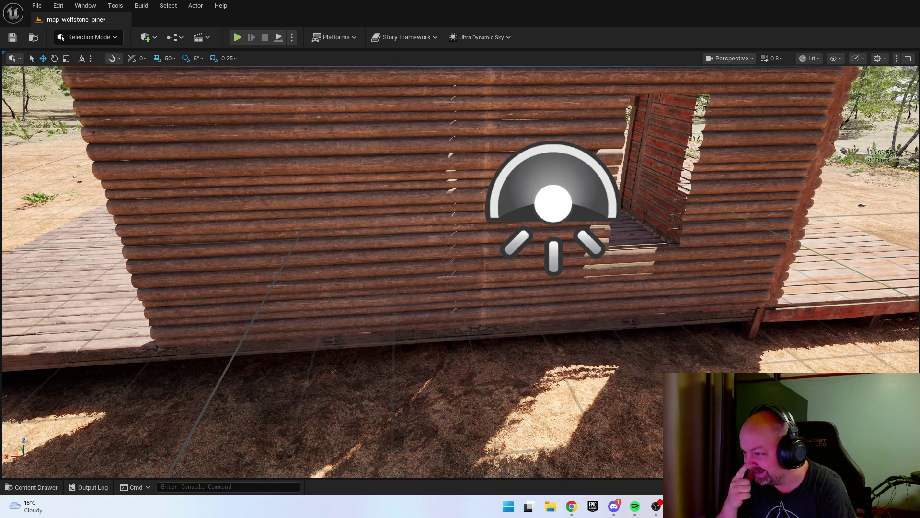
{"action": "mouse_move", "coordinate": [772, 278]}
{"action": "left_mouse_down"}
{"action": "mouse_move", "coordinate": [452, 297]}
{"action": "mouse_move", "coordinate": [499, 313]}
{"action": "mouse_move", "coordinate": [507, 329]}
{"action": "left_mouse_up"}
{"action": "left_click", "coordinate": [453, 297]}
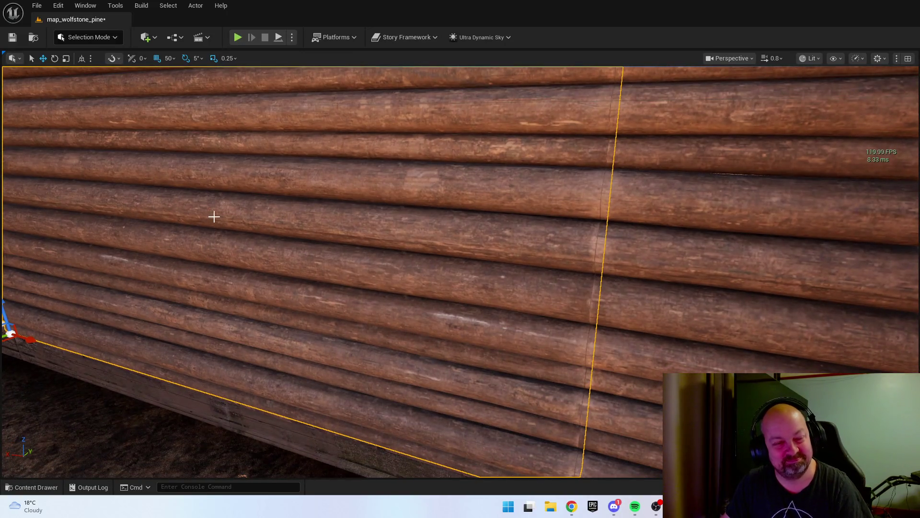
{"action": "left_click", "coordinate": [175, 60]}
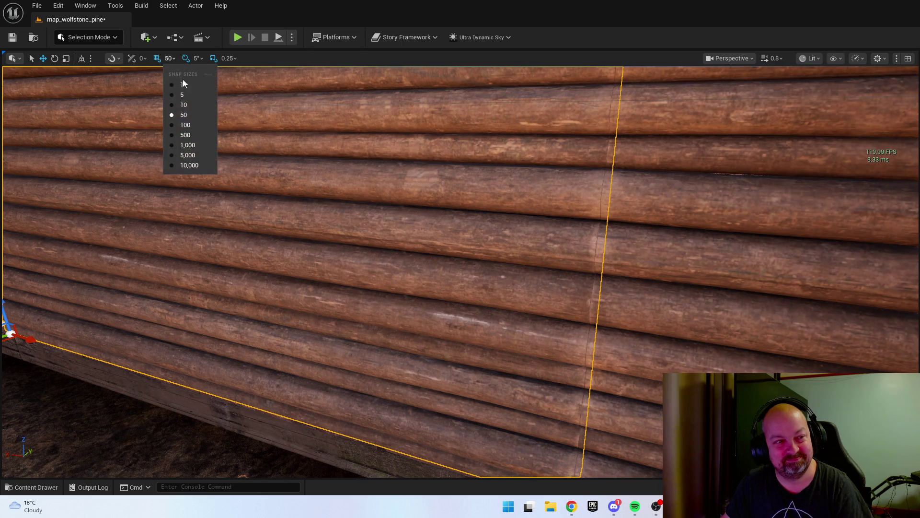
{"action": "left_click", "coordinate": [183, 79]}
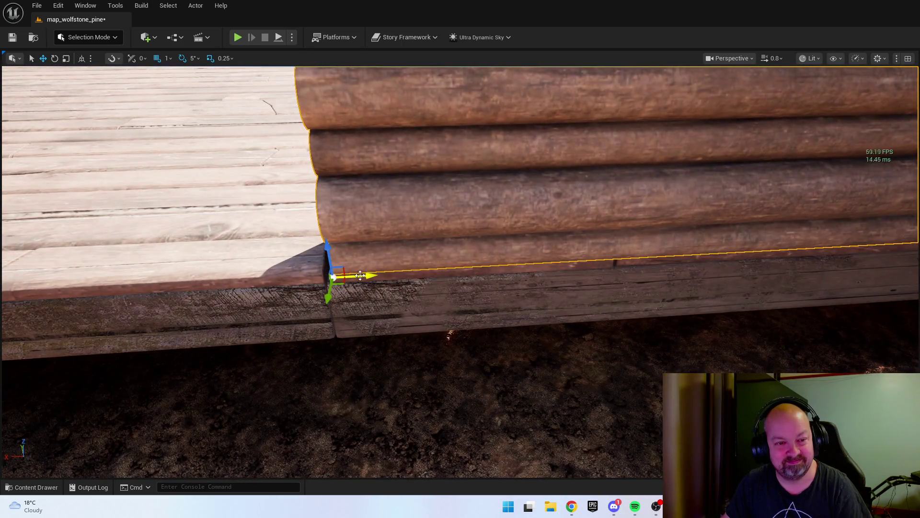
{"action": "left_click_drag", "start_coordinate": [349, 274], "coordinate": [357, 273]}
{"action": "key", "text": "f"}
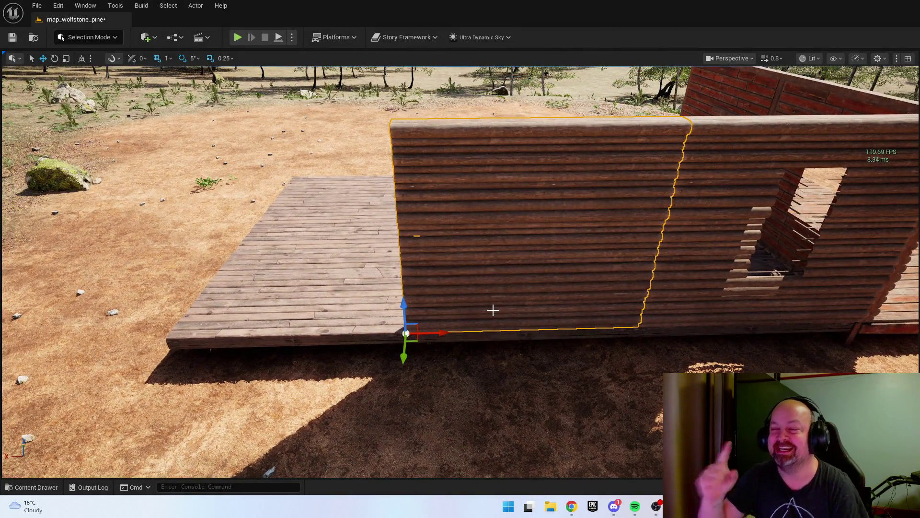
- At 50-unit snap, Alt-drag a copy of the window wall beside the first
{"action": "left_click", "coordinate": [168, 59]}
{"action": "left_click", "coordinate": [200, 115]}
{"action": "left_click", "coordinate": [717, 313]}
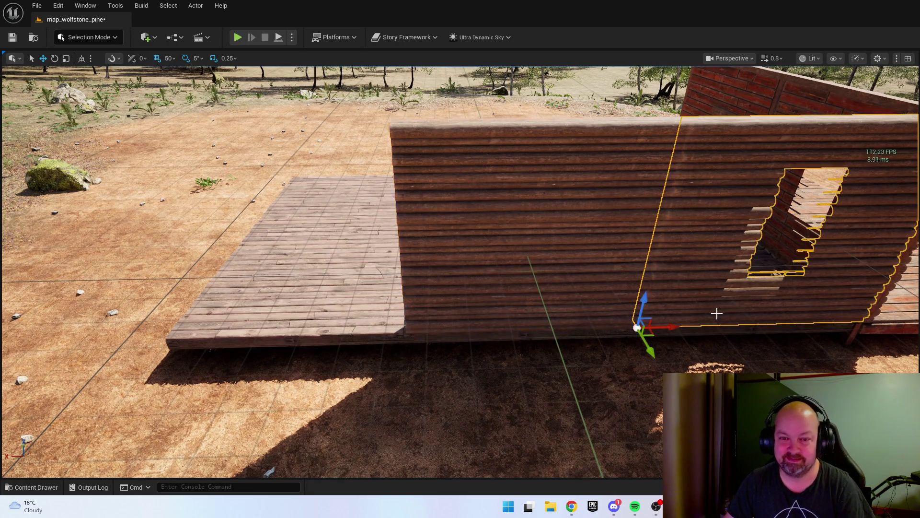
{"action": "mouse_move", "coordinate": [680, 323]}
{"action": "left_mouse_down"}
{"action": "mouse_move", "coordinate": [139, 298]}
{"action": "mouse_move", "coordinate": [181, 297]}
{"action": "left_mouse_up"}
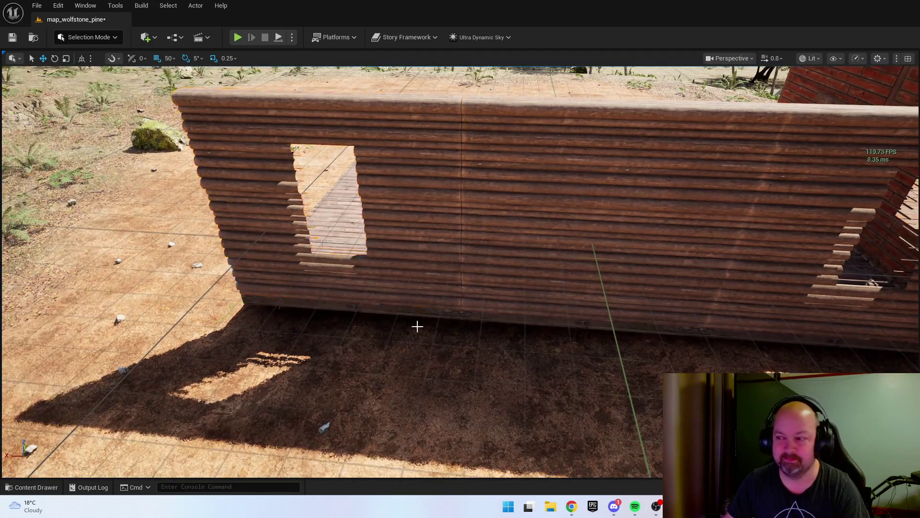
{"action": "mouse_move", "coordinate": [417, 326]}
{"action": "left_mouse_down"}
{"action": "mouse_move", "coordinate": [398, 302]}
{"action": "mouse_move", "coordinate": [524, 292]}
{"action": "left_mouse_up"}
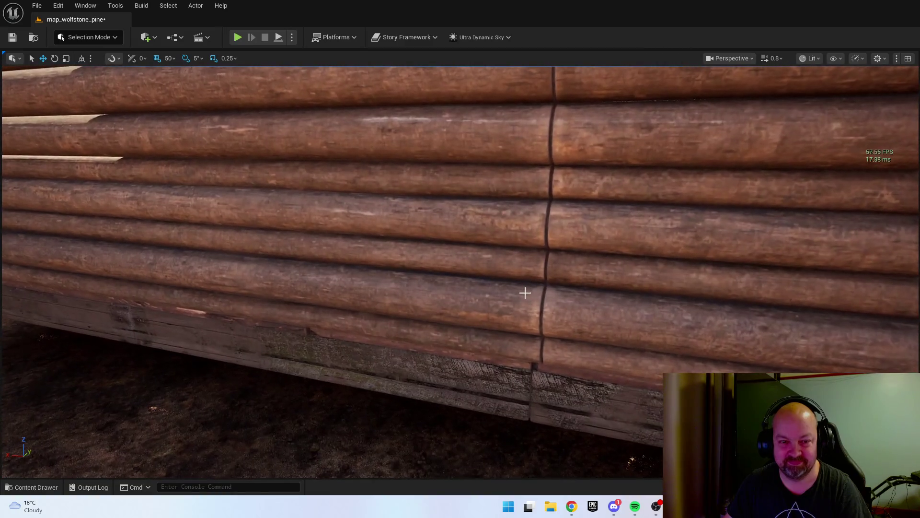
- Switch to 1-unit snap and nudge the copy right to close the log seam
{"action": "left_click", "coordinate": [168, 58]}
{"action": "left_click", "coordinate": [178, 86]}
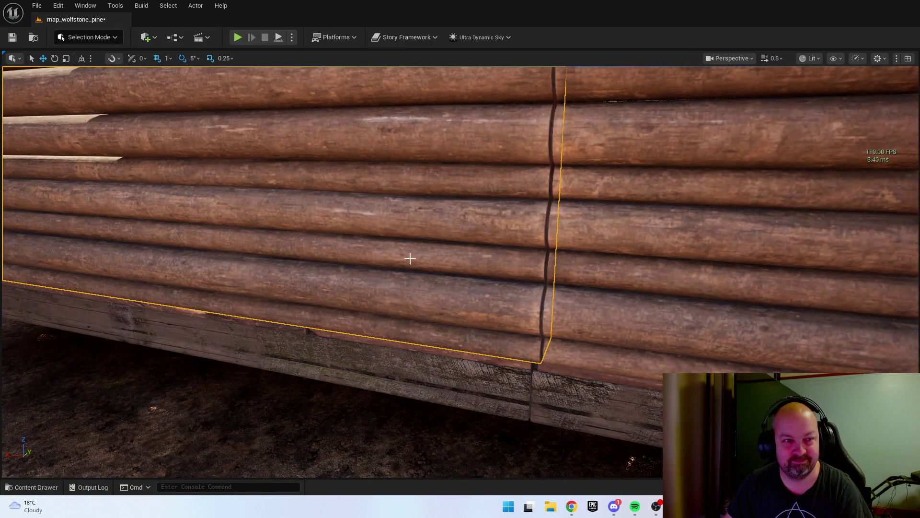
{"action": "left_click_drag", "start_coordinate": [411, 257], "coordinate": [147, 288]}
{"action": "left_click_drag", "start_coordinate": [21, 260], "coordinate": [330, 193]}
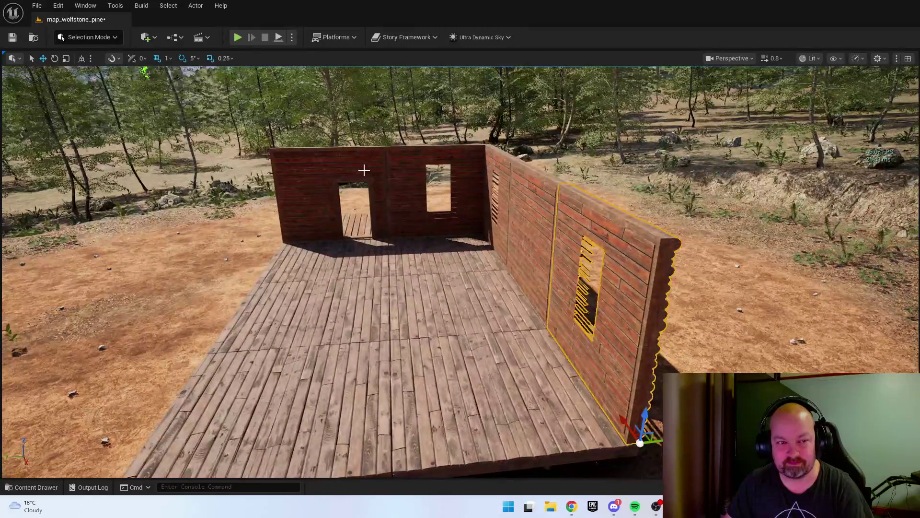
- Copy the two-opening back wall to the cabin front with 50-unit snapping
{"action": "left_click", "coordinate": [403, 160]}
{"action": "mouse_move", "coordinate": [403, 160]}
{"action": "left_mouse_down"}
{"action": "mouse_move", "coordinate": [335, 168]}
{"action": "mouse_move", "coordinate": [420, 164]}
{"action": "left_mouse_up"}
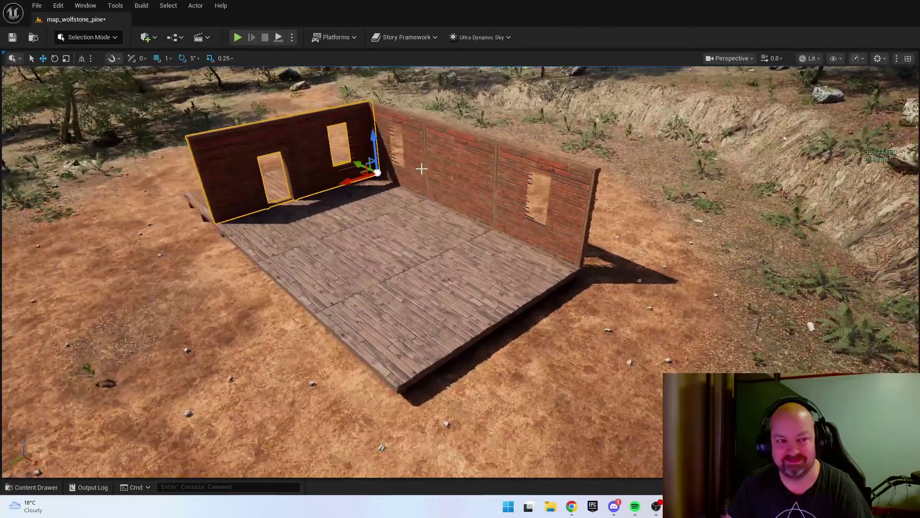
{"action": "left_click", "coordinate": [168, 58]}
{"action": "left_click", "coordinate": [173, 120]}
{"action": "left_click_drag", "start_coordinate": [362, 164], "coordinate": [541, 265]}
- Rotate the front wall copy 180° to face outward and align it at 1-unit snap
{"action": "left_click_drag", "start_coordinate": [540, 264], "coordinate": [526, 264]}
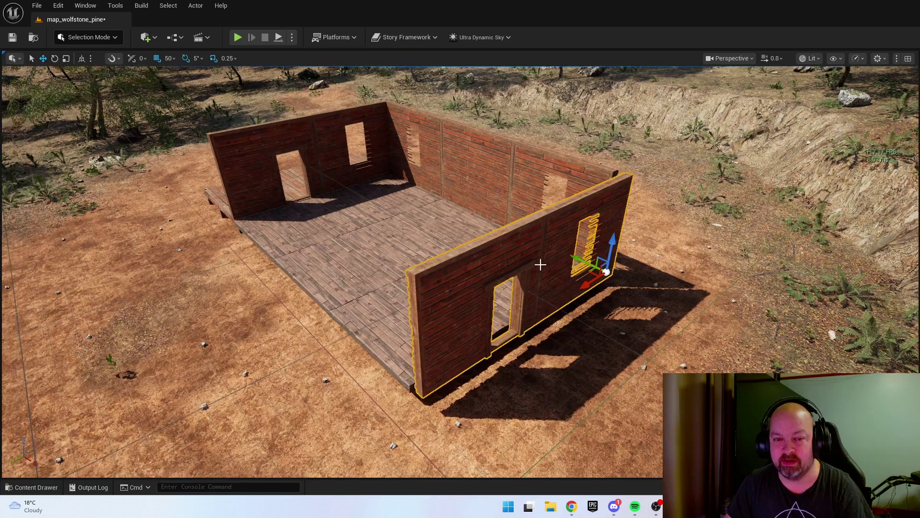
{"action": "mouse_move", "coordinate": [567, 326]}
{"action": "left_mouse_down"}
{"action": "mouse_move", "coordinate": [567, 283]}
{"action": "mouse_move", "coordinate": [512, 282]}
{"action": "left_mouse_up"}
{"action": "key", "text": "e"}
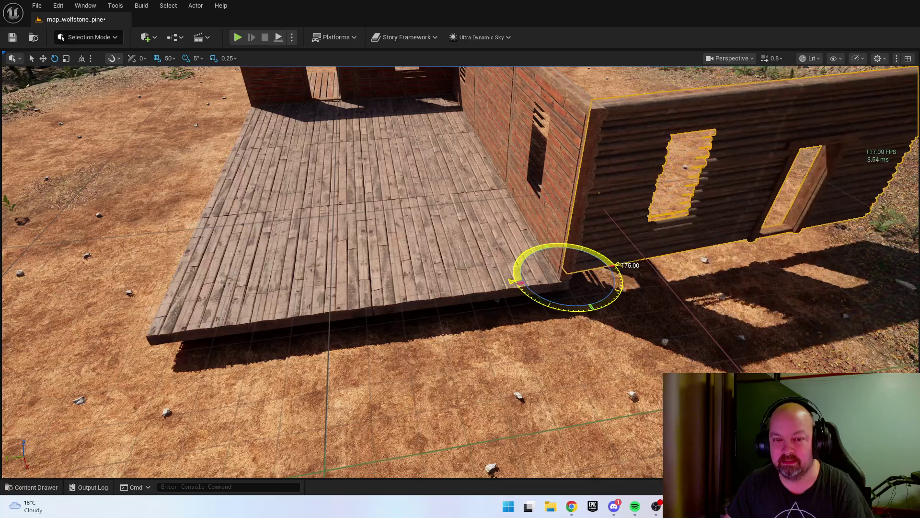
{"action": "mouse_move", "coordinate": [420, 288]}
{"action": "left_mouse_down"}
{"action": "mouse_move", "coordinate": [176, 302]}
{"action": "mouse_move", "coordinate": [154, 251]}
{"action": "mouse_move", "coordinate": [154, 269]}
{"action": "left_mouse_up"}
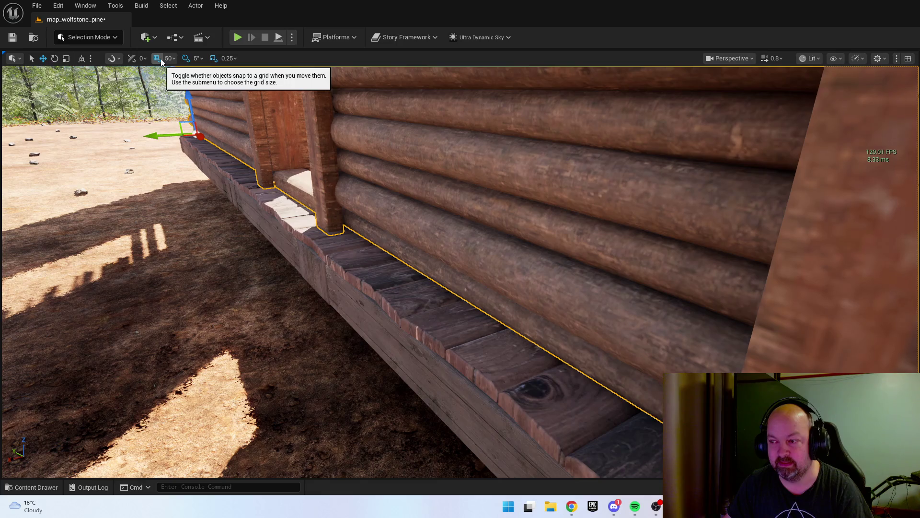
{"action": "left_click", "coordinate": [173, 58]}
{"action": "left_click", "coordinate": [182, 85]}
{"action": "mouse_move", "coordinate": [167, 135]}
{"action": "left_mouse_down"}
{"action": "mouse_move", "coordinate": [107, 137]}
{"action": "mouse_move", "coordinate": [144, 124]}
{"action": "mouse_move", "coordinate": [124, 128]}
{"action": "mouse_move", "coordinate": [345, 171]}
{"action": "left_mouse_up"}
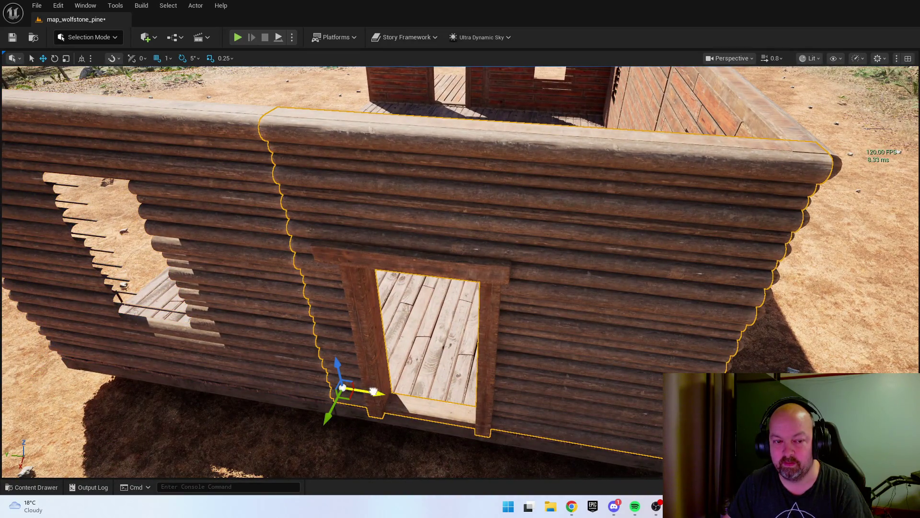
{"action": "key", "text": "Escape"}
- Copy the door wall at 50-unit snap, rotate it -90° for the corner, and show House meshes
{"action": "mouse_move", "coordinate": [467, 315]}
{"action": "left_mouse_down"}
{"action": "mouse_move", "coordinate": [460, 307]}
{"action": "mouse_move", "coordinate": [467, 315]}
{"action": "left_mouse_up"}
{"action": "mouse_move", "coordinate": [590, 267]}
{"action": "left_mouse_down"}
{"action": "mouse_move", "coordinate": [561, 268]}
{"action": "mouse_move", "coordinate": [590, 267]}
{"action": "mouse_move", "coordinate": [591, 302]}
{"action": "left_mouse_up"}
{"action": "left_click_drag", "start_coordinate": [210, 311], "coordinate": [170, 312]}
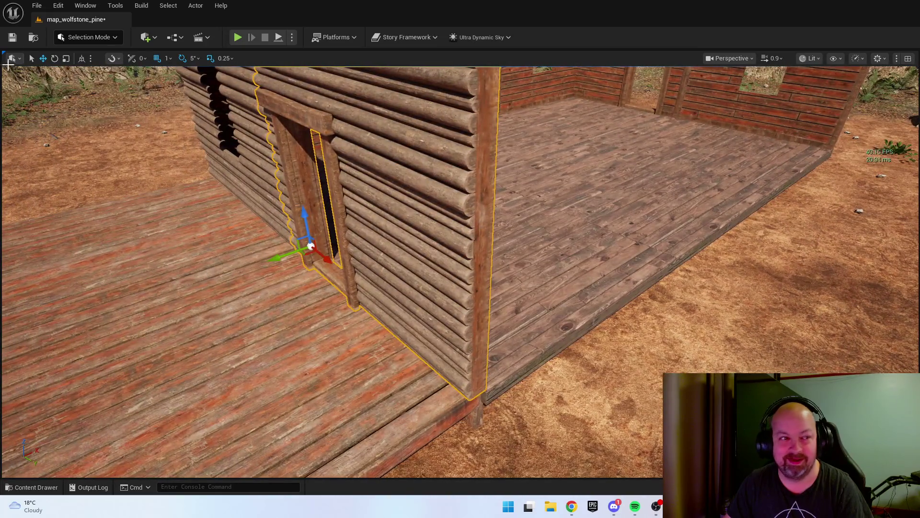
{"action": "left_click", "coordinate": [171, 58]}
{"action": "left_click", "coordinate": [195, 119]}
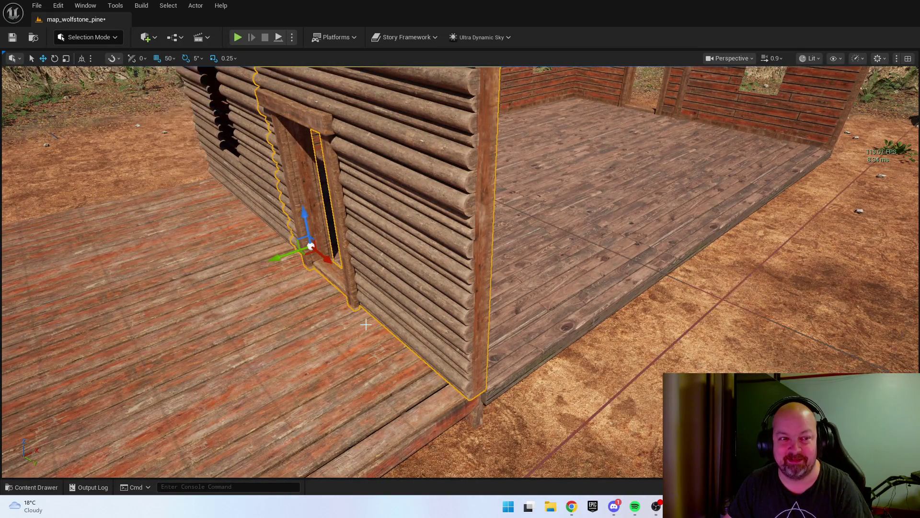
{"action": "mouse_move", "coordinate": [329, 262]}
{"action": "left_mouse_down"}
{"action": "mouse_move", "coordinate": [529, 422]}
{"action": "mouse_move", "coordinate": [551, 411]}
{"action": "left_mouse_up"}
{"action": "key", "text": "e"}
{"action": "mouse_move", "coordinate": [509, 357]}
{"action": "left_mouse_down"}
{"action": "mouse_move", "coordinate": [489, 355]}
{"action": "mouse_move", "coordinate": [508, 357]}
{"action": "left_mouse_up"}
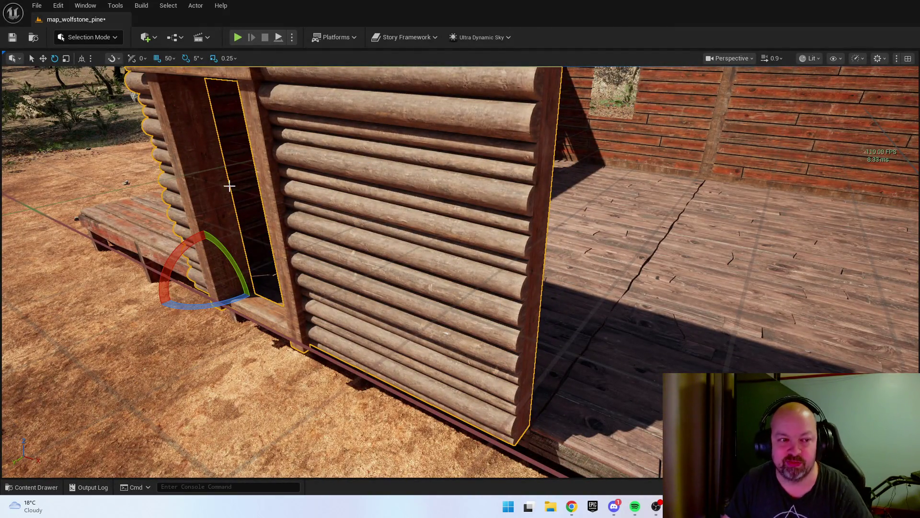
{"action": "left_click_drag", "start_coordinate": [358, 207], "coordinate": [502, 166]}
{"action": "key", "text": "ctrl+space"}
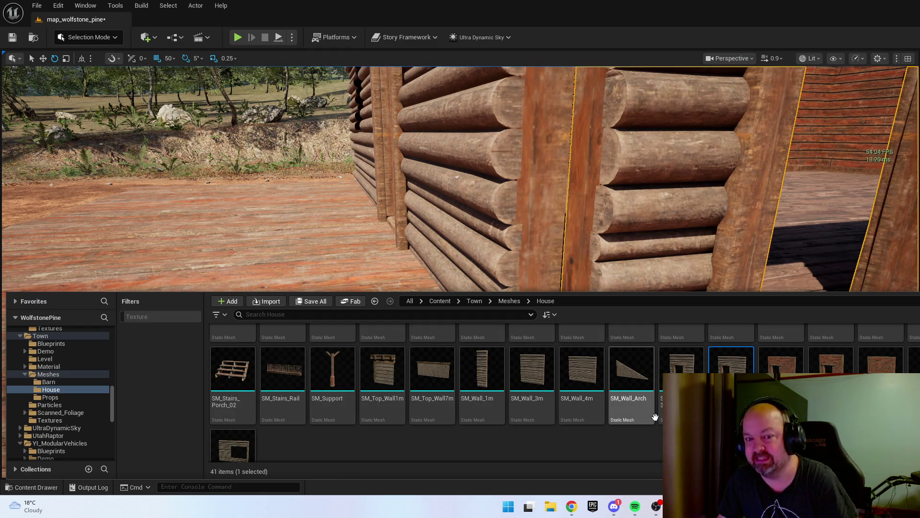
- Swap in the plain SM_Wall_4m log wall and slide it along X into place
{"action": "left_click", "coordinate": [619, 442]}
{"action": "left_click", "coordinate": [595, 402]}
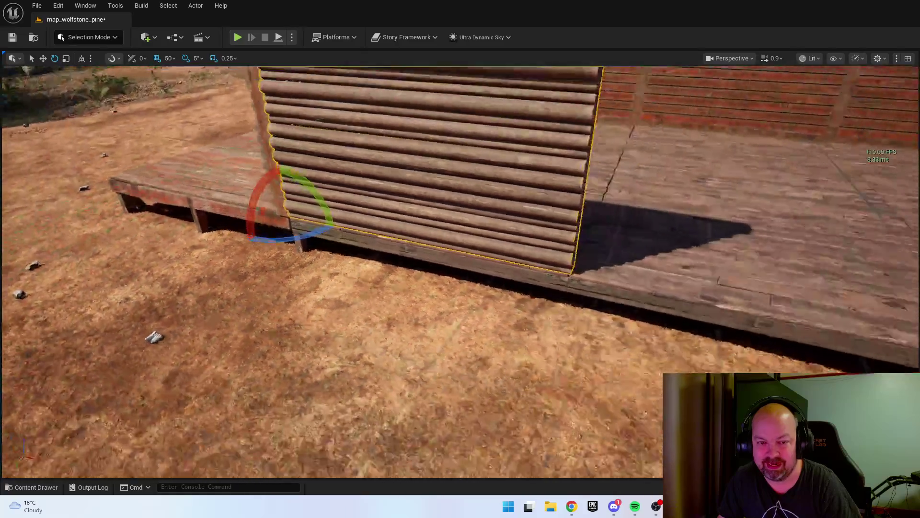
{"action": "key", "text": "w"}
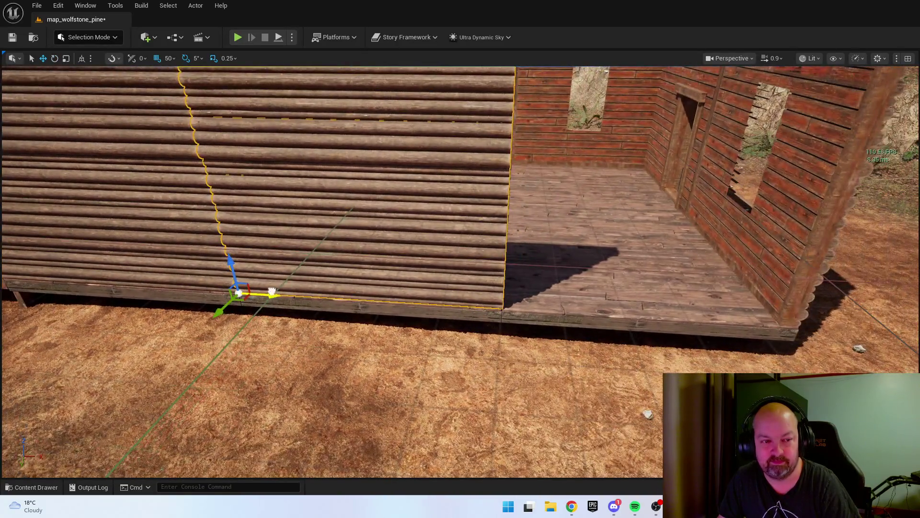
{"action": "left_click_drag", "start_coordinate": [272, 292], "coordinate": [534, 305]}
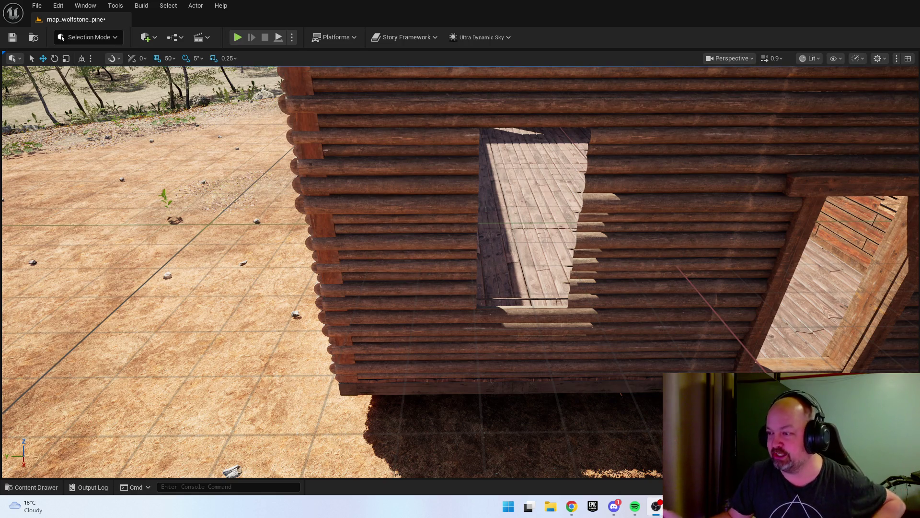
{"action": "right_click", "coordinate": [607, 232]}
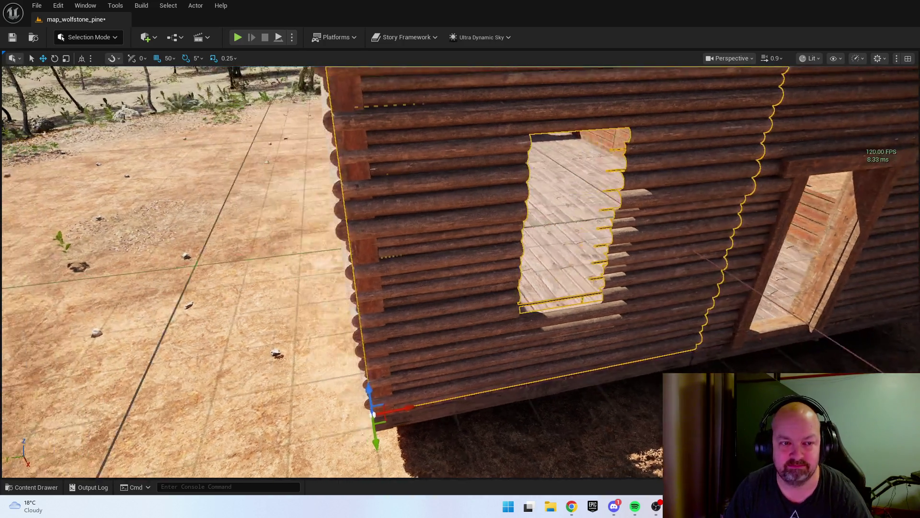
{"action": "mouse_move", "coordinate": [364, 268]}
{"action": "left_mouse_down"}
{"action": "mouse_move", "coordinate": [348, 281]}
{"action": "mouse_move", "coordinate": [455, 292]}
{"action": "left_mouse_up"}
{"action": "left_click", "coordinate": [455, 292]}
{"action": "left_click", "coordinate": [565, 261]}
{"action": "left_click_drag", "start_coordinate": [566, 261], "coordinate": [448, 171]}
{"action": "left_click", "coordinate": [448, 172]}
{"action": "left_click", "coordinate": [448, 236]}
{"action": "mouse_move", "coordinate": [448, 237]}
{"action": "left_mouse_down"}
{"action": "mouse_move", "coordinate": [323, 184]}
{"action": "mouse_move", "coordinate": [412, 249]}
{"action": "mouse_move", "coordinate": [507, 280]}
{"action": "left_mouse_up"}
{"action": "left_click", "coordinate": [323, 185]}
{"action": "key", "text": "Escape"}
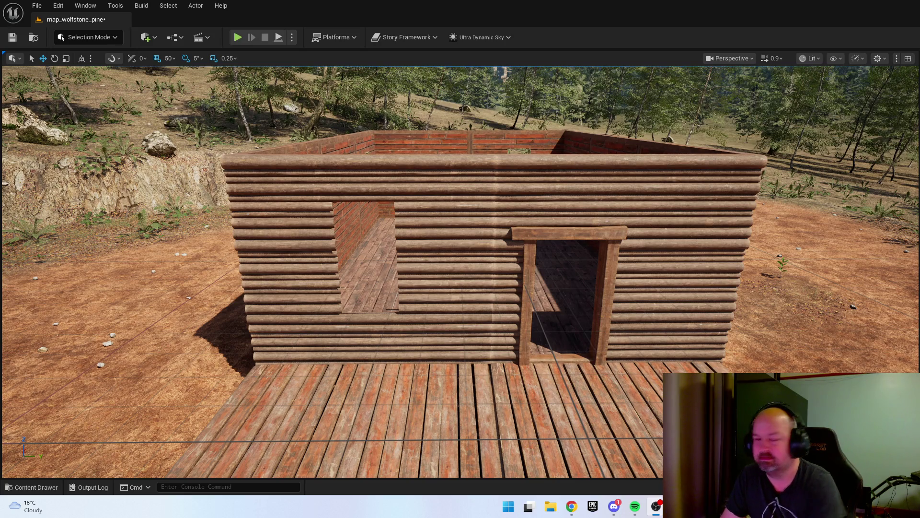
- Fly up to the front wall's corner and set the grid snap to 10
{"action": "key", "text": "w"}
{"action": "key", "text": "e"}
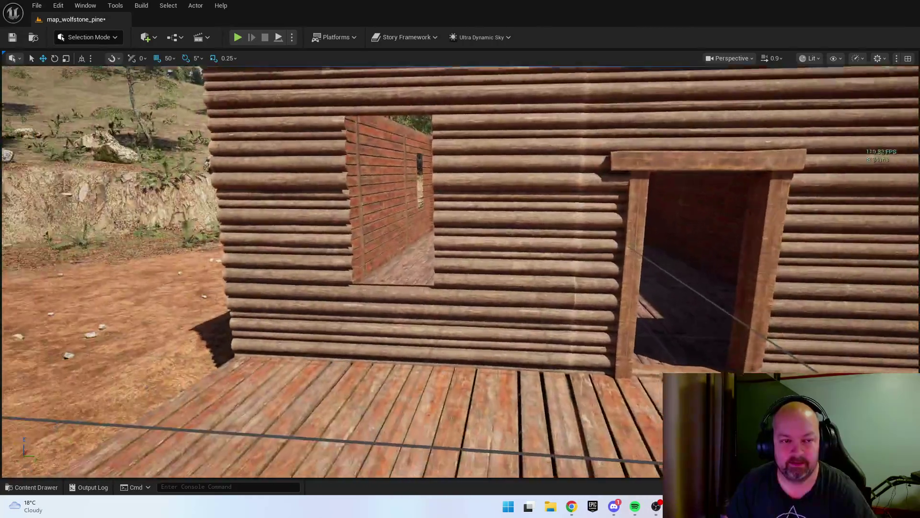
{"action": "key", "text": "d"}
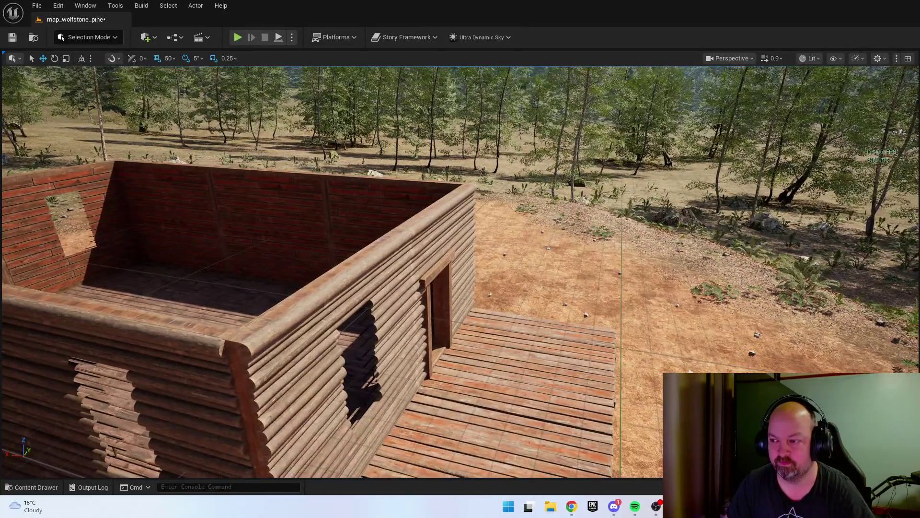
{"action": "key", "text": "s"}
{"action": "key", "text": "w"}
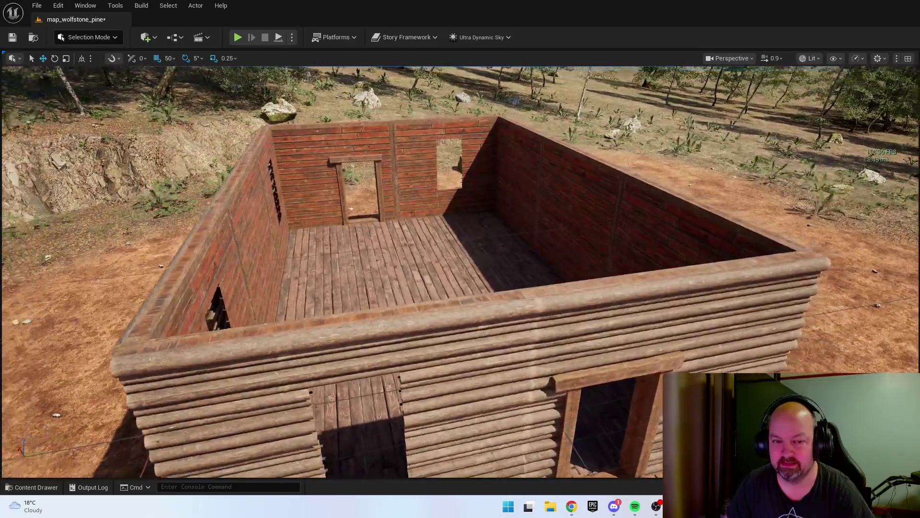
{"action": "key", "text": "s"}
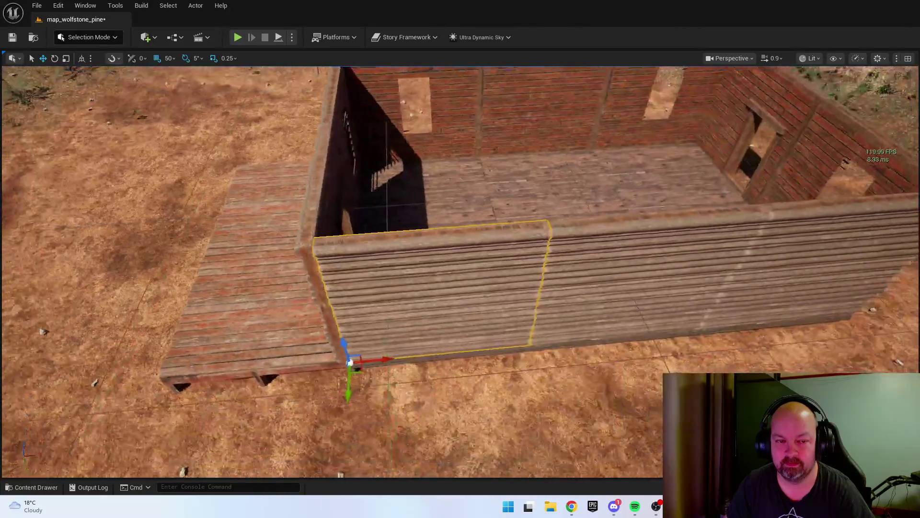
{"action": "key", "text": "w"}
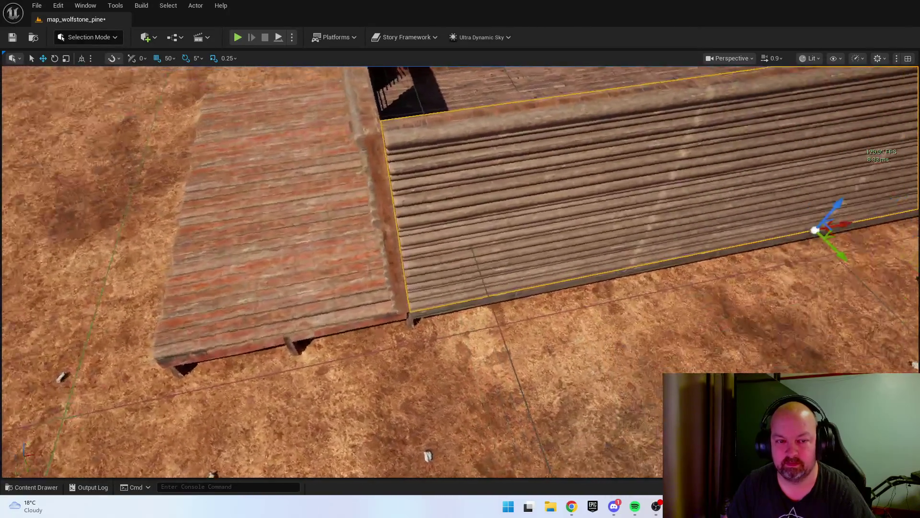
{"action": "key", "text": "w"}
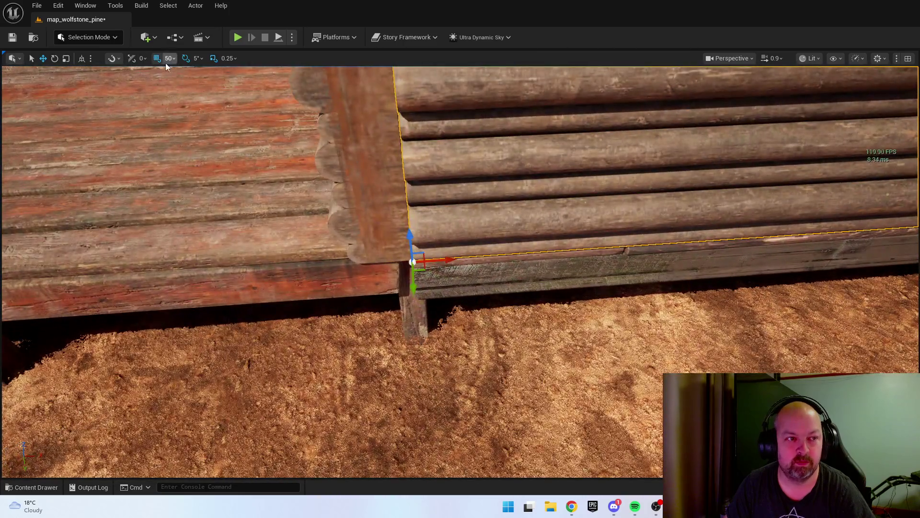
{"action": "left_click", "coordinate": [169, 60]}
{"action": "left_click", "coordinate": [196, 105]}
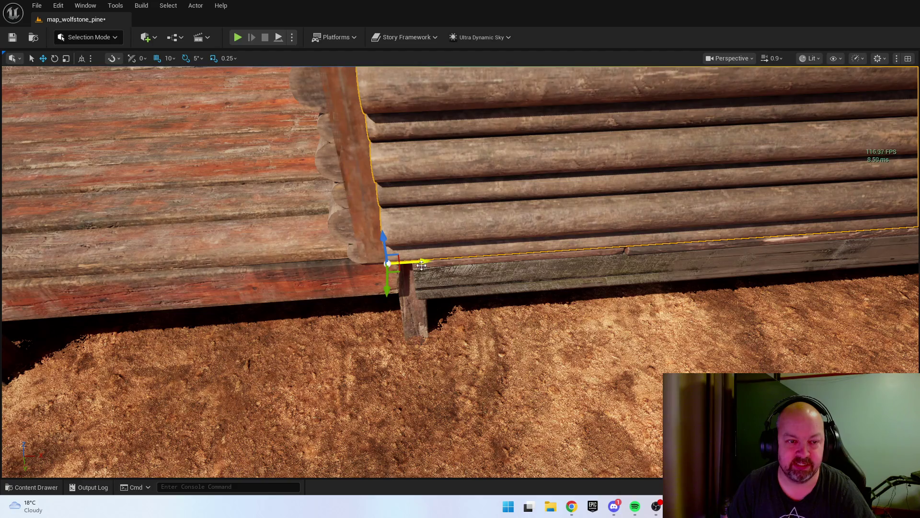
- Shift the short corner wall slightly left so it aligns with the neighbouring wall
{"action": "key", "text": "s"}
{"action": "key", "text": "d"}
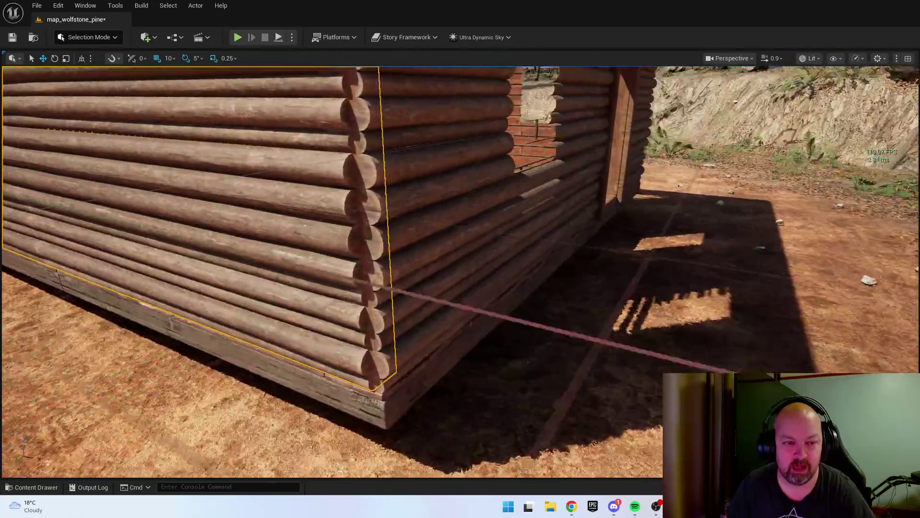
{"action": "key", "text": "w"}
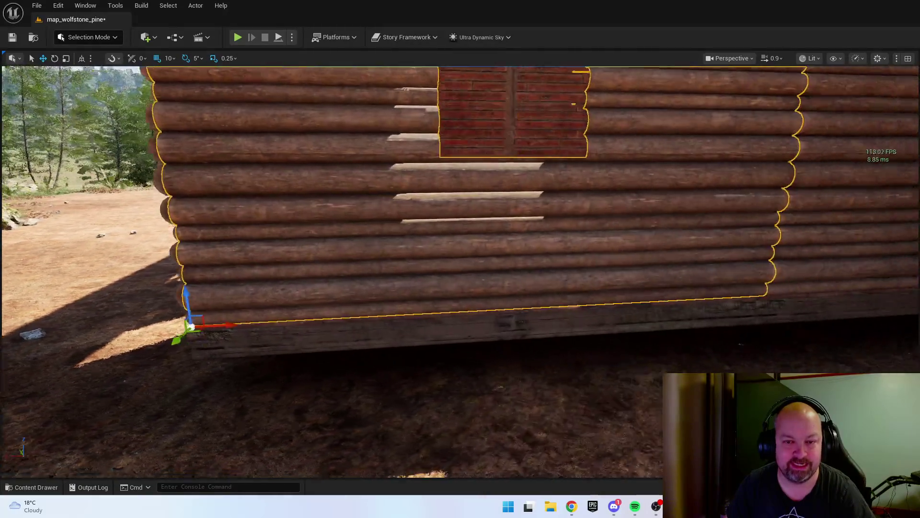
{"action": "key", "text": "a"}
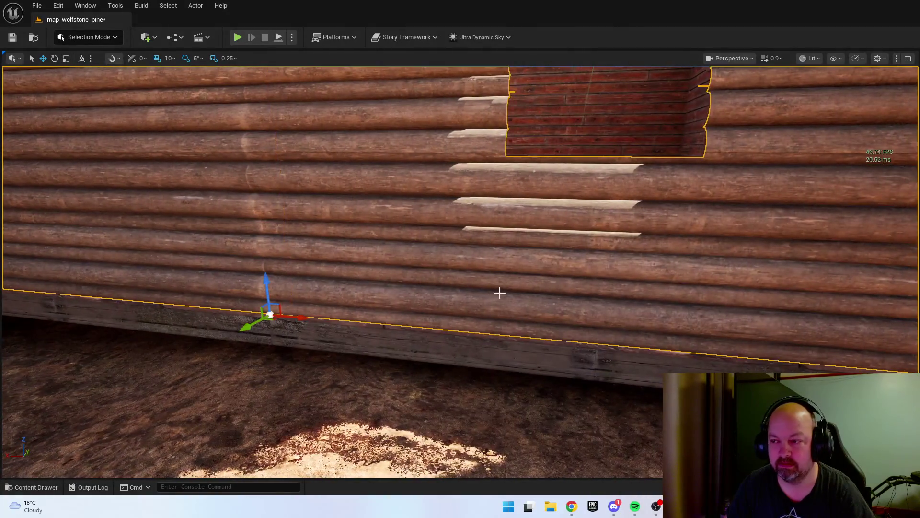
{"action": "key", "text": "s"}
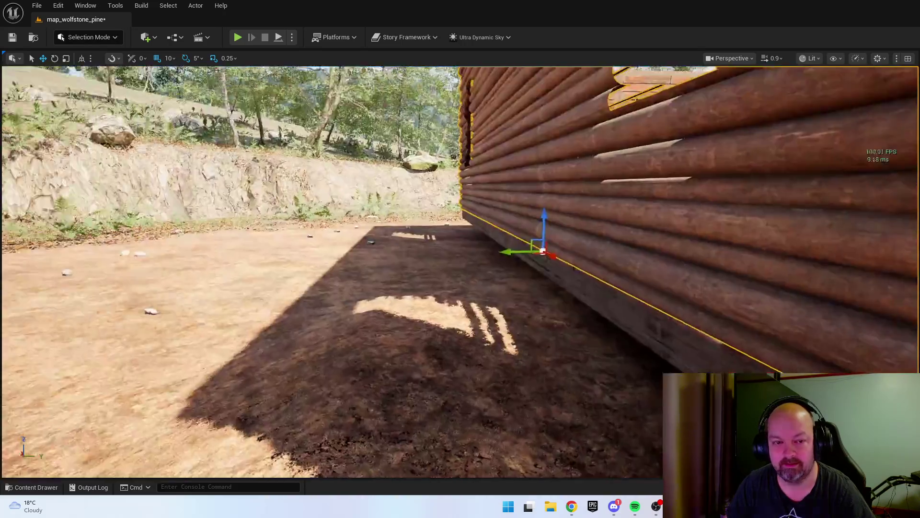
{"action": "key", "text": "w"}
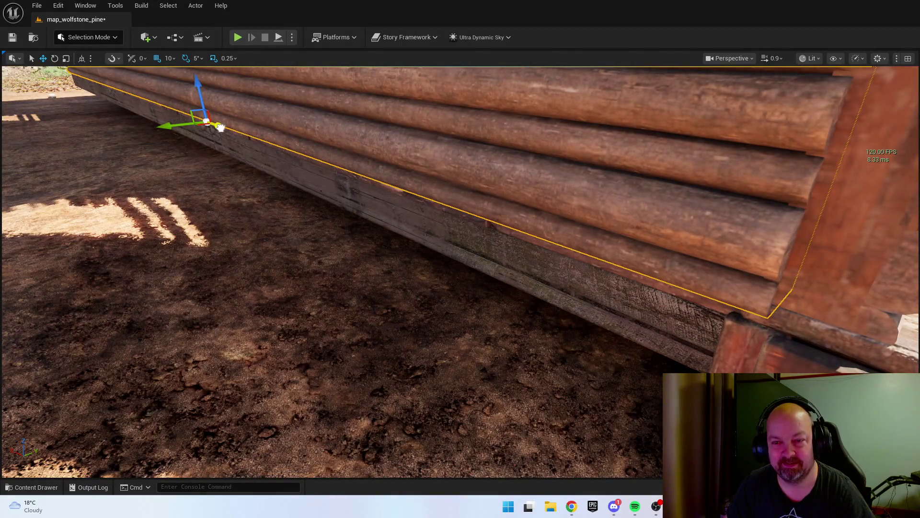
{"action": "key", "text": "s"}
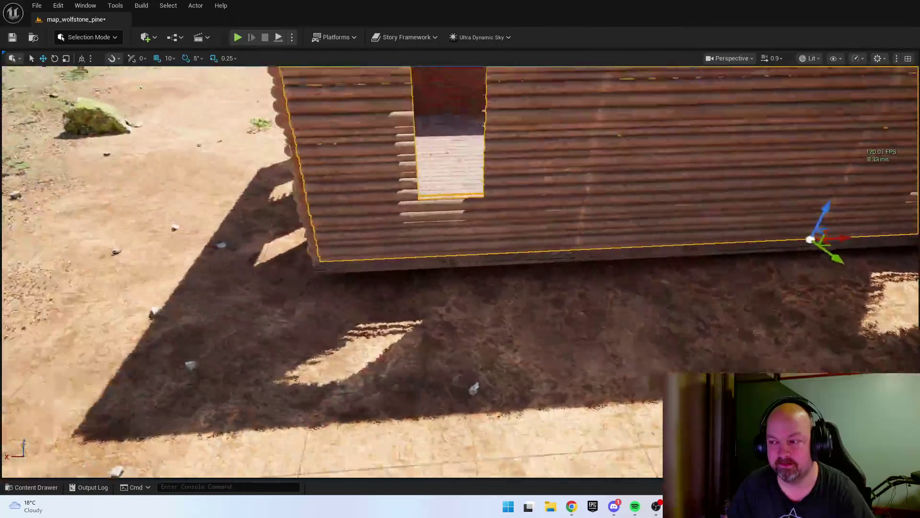
{"action": "key", "text": "s"}
{"action": "key", "text": "s"}
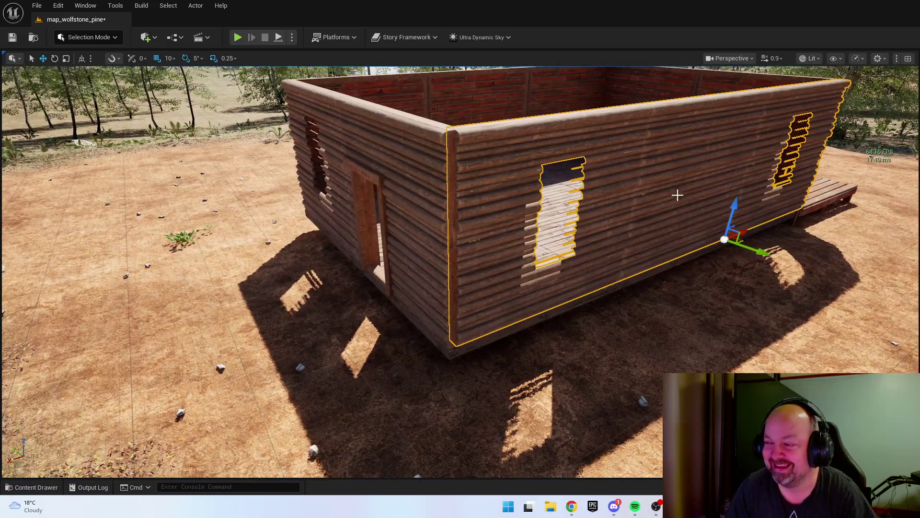
{"action": "key", "text": "w"}
{"action": "key", "text": "ctrl+space"}
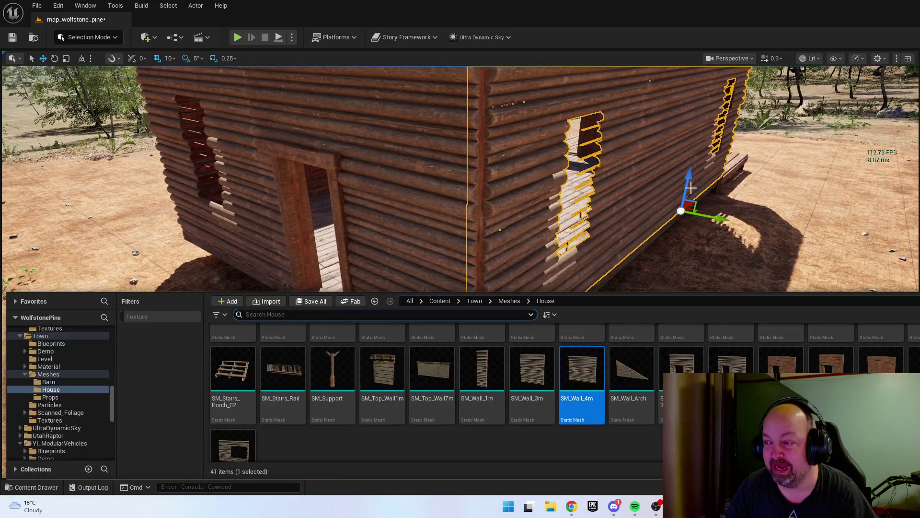
{"action": "left_click", "coordinate": [510, 256]}
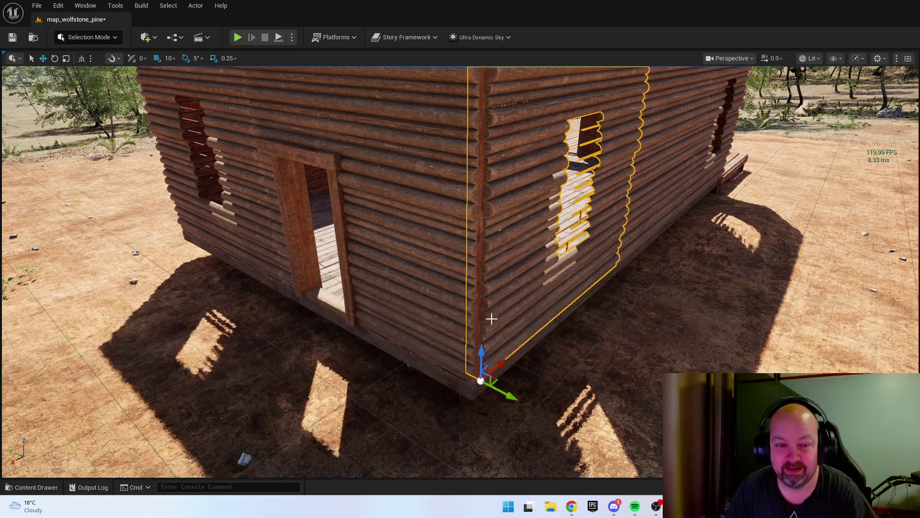
{"action": "left_click_drag", "start_coordinate": [498, 369], "coordinate": [491, 369]}
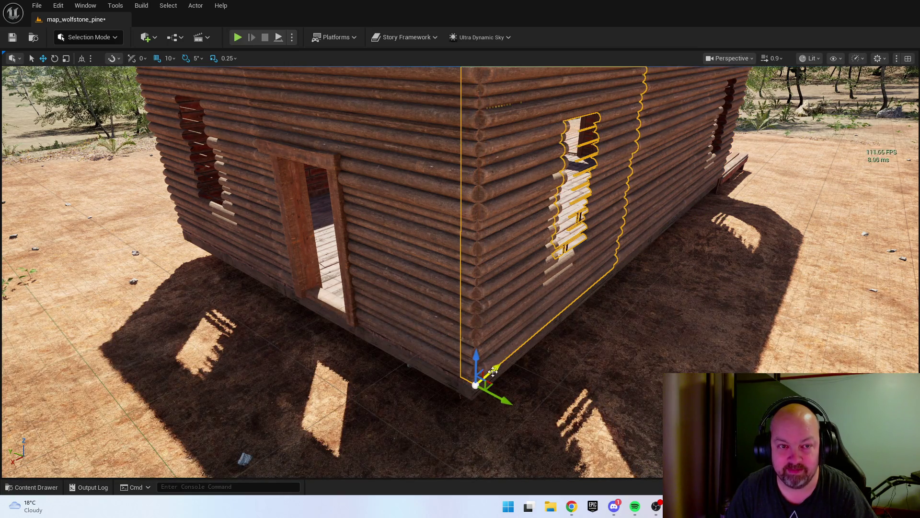
- Select the SM_Beam_4m mesh in the House meshes folder
{"action": "key", "text": "ctrl+space"}
{"action": "scroll", "coordinate": [637, 374], "scroll_direction": "up", "scroll_amount": 1}
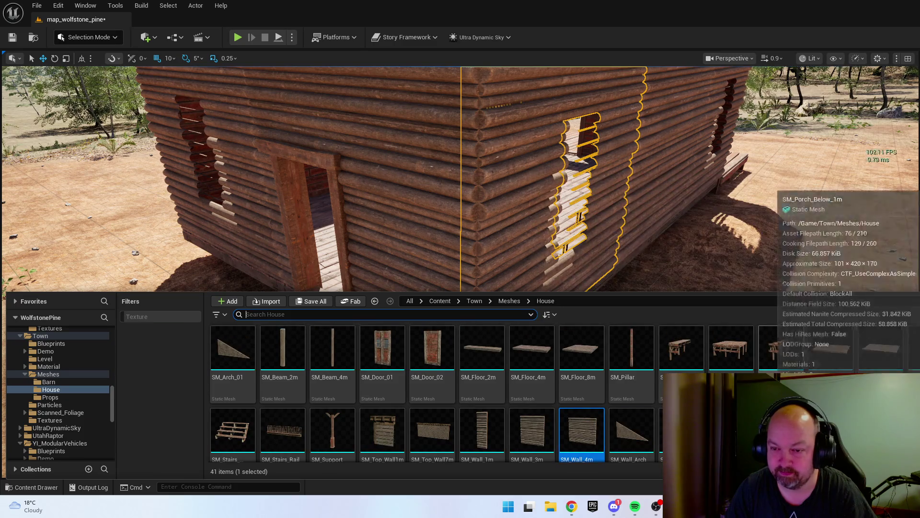
{"action": "left_click", "coordinate": [332, 347]}
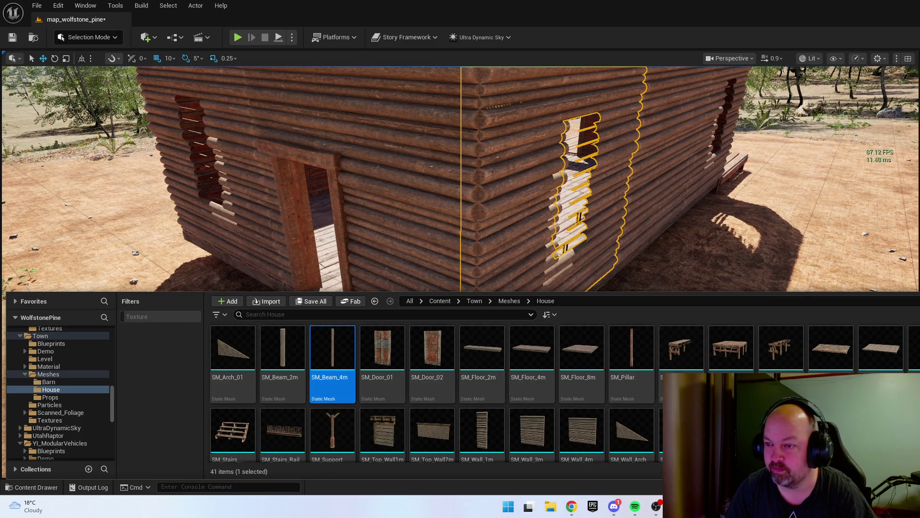
- Place the 4 m beam at the cabin's outer corner
{"action": "key", "text": "ctrl+space"}
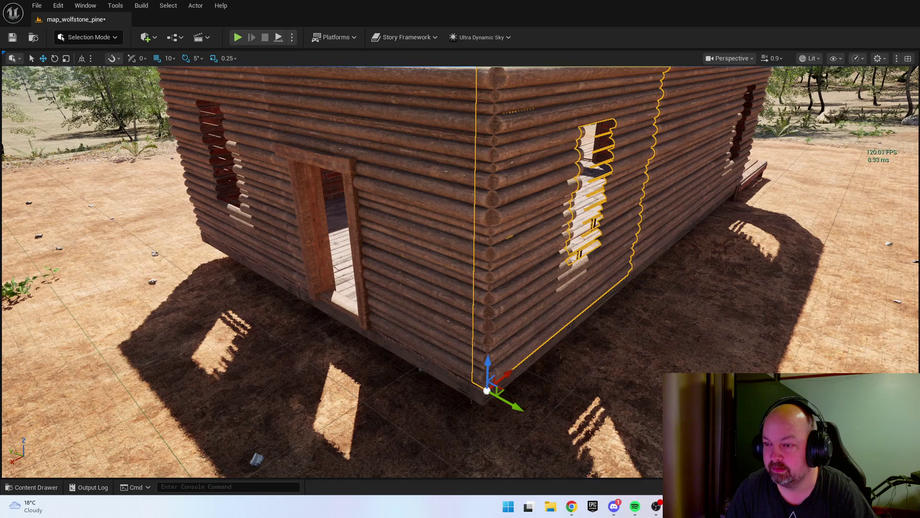
{"action": "left_click", "coordinate": [484, 230]}
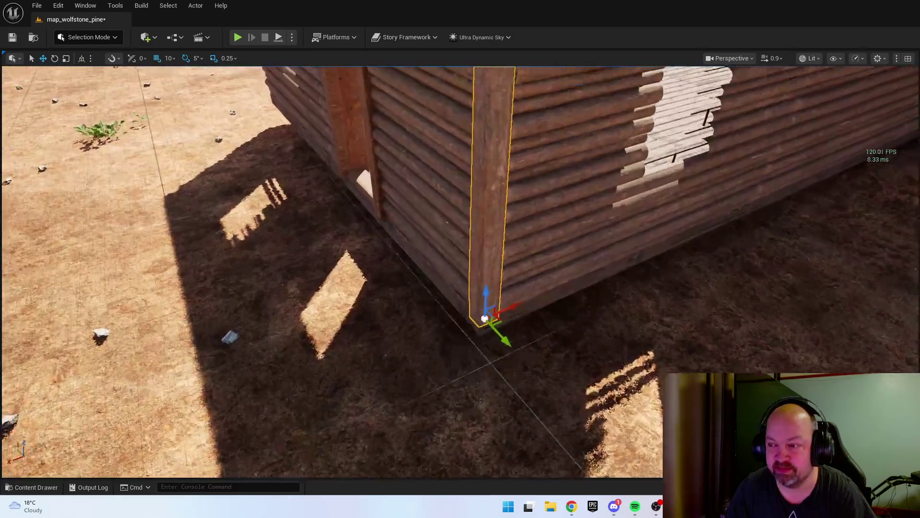
{"action": "key", "text": "s"}
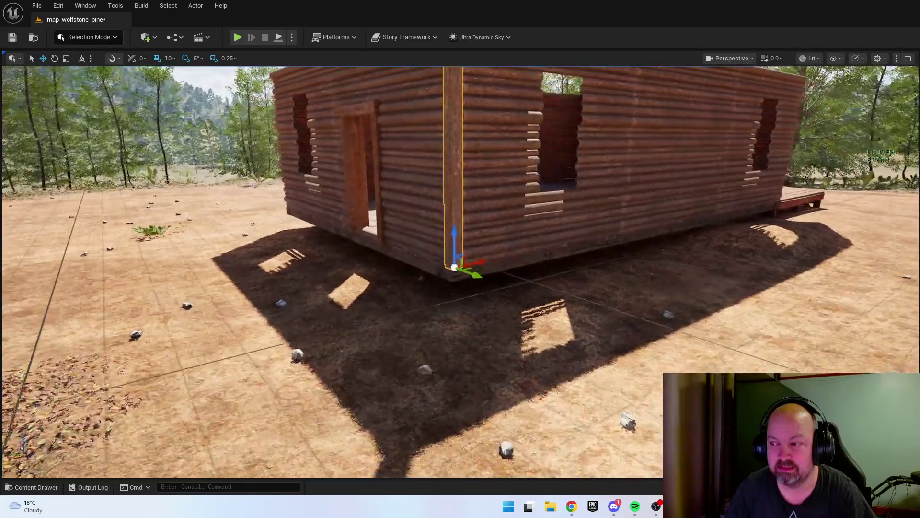
{"action": "key", "text": "a"}
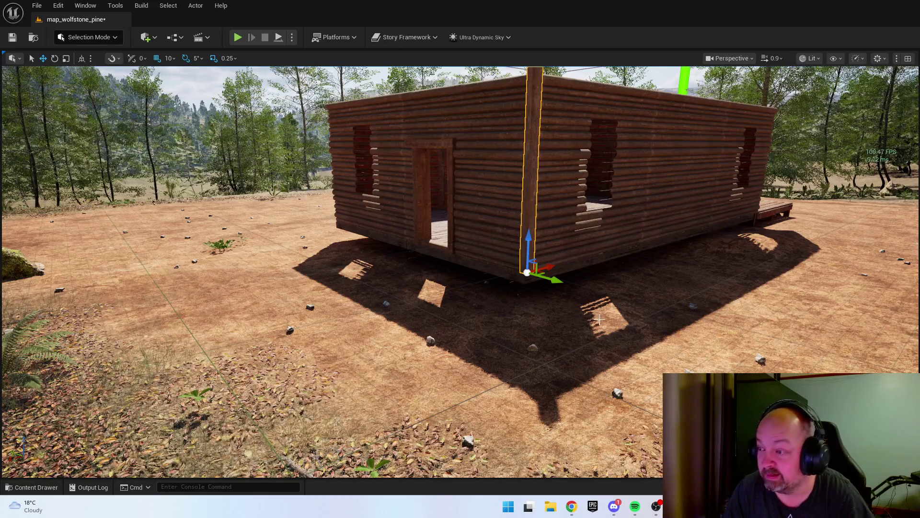
- Lower the corner post and stretch it taller in Z so it reaches the ground
{"action": "mouse_move", "coordinate": [529, 247]}
{"action": "left_mouse_down"}
{"action": "mouse_move", "coordinate": [527, 294]}
{"action": "mouse_move", "coordinate": [527, 274]}
{"action": "mouse_move", "coordinate": [541, 280]}
{"action": "left_mouse_up"}
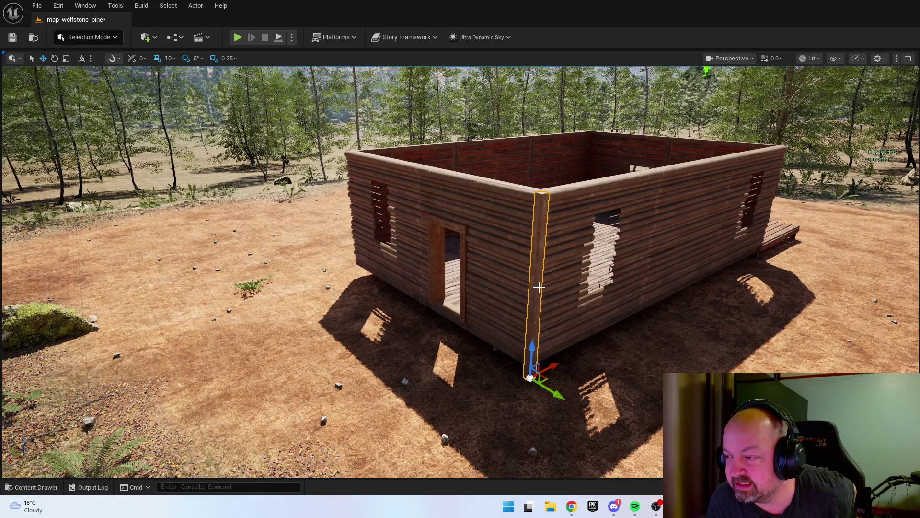
{"action": "mouse_move", "coordinate": [548, 273]}
{"action": "left_mouse_down"}
{"action": "mouse_move", "coordinate": [560, 264]}
{"action": "mouse_move", "coordinate": [538, 349]}
{"action": "mouse_move", "coordinate": [522, 349]}
{"action": "mouse_move", "coordinate": [469, 288]}
{"action": "mouse_move", "coordinate": [492, 269]}
{"action": "left_mouse_up"}
{"action": "left_click", "coordinate": [537, 349]}
{"action": "key", "text": "w"}
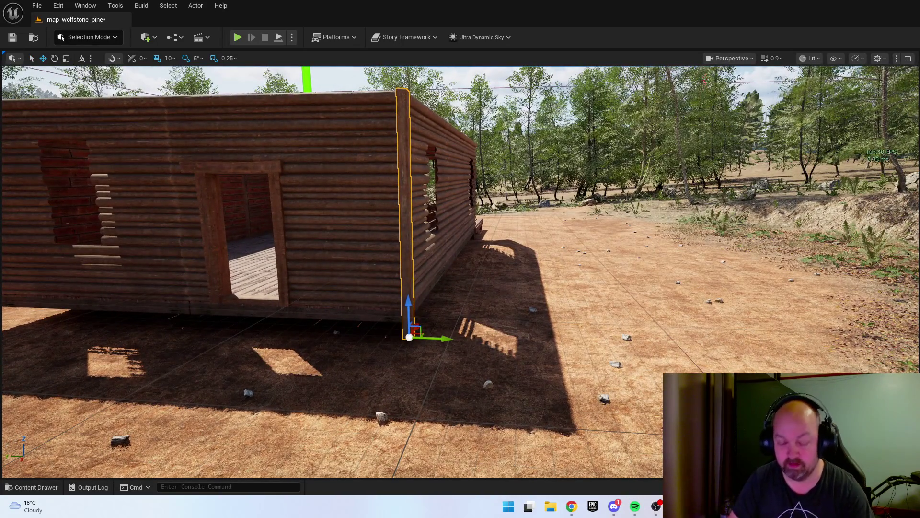
{"action": "key", "text": "ctrl+z"}
{"action": "key", "text": "f"}
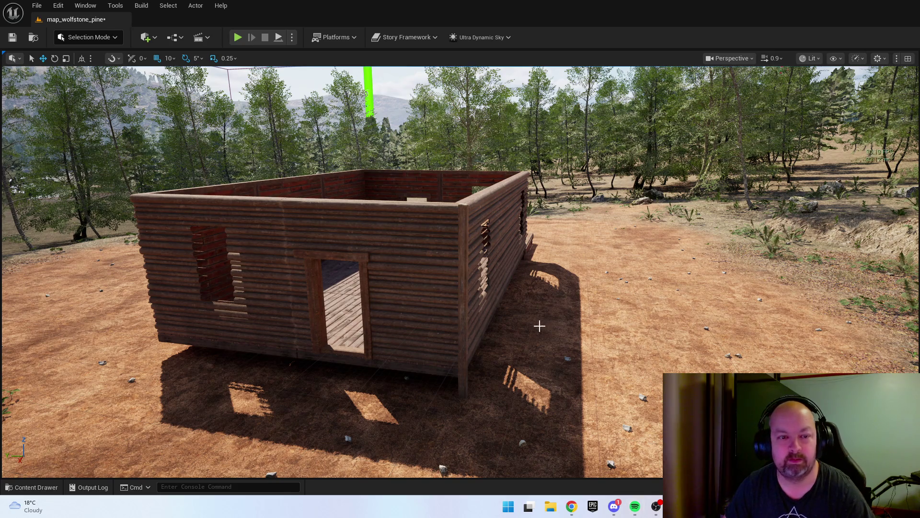
{"action": "left_click", "coordinate": [467, 299]}
- Slide the corner post along Y to the far corner of the porch-side wall
{"action": "key", "text": "f"}
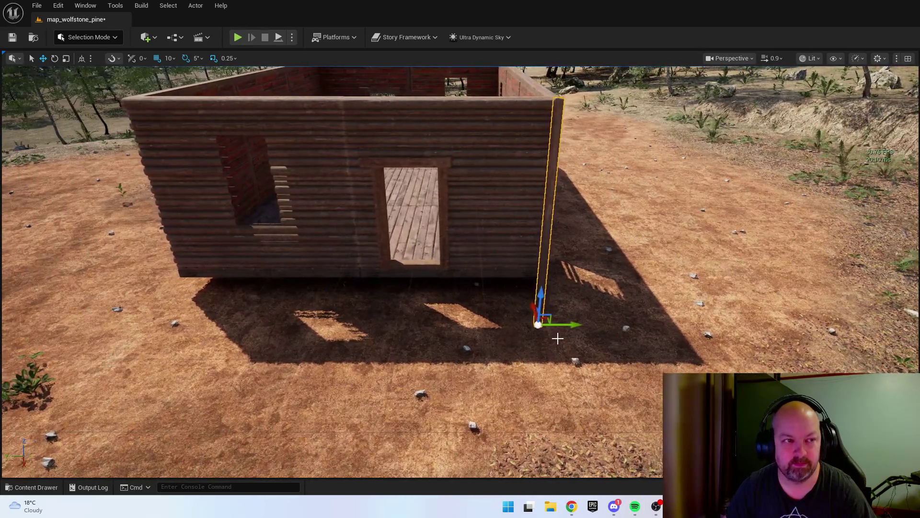
{"action": "left_click_drag", "start_coordinate": [557, 333], "coordinate": [408, 333]}
{"action": "left_click_drag", "start_coordinate": [479, 333], "coordinate": [743, 357]}
{"action": "mouse_move", "coordinate": [473, 329]}
{"action": "left_mouse_down"}
{"action": "mouse_move", "coordinate": [575, 340]}
{"action": "mouse_move", "coordinate": [481, 396]}
{"action": "mouse_move", "coordinate": [591, 306]}
{"action": "left_mouse_up"}
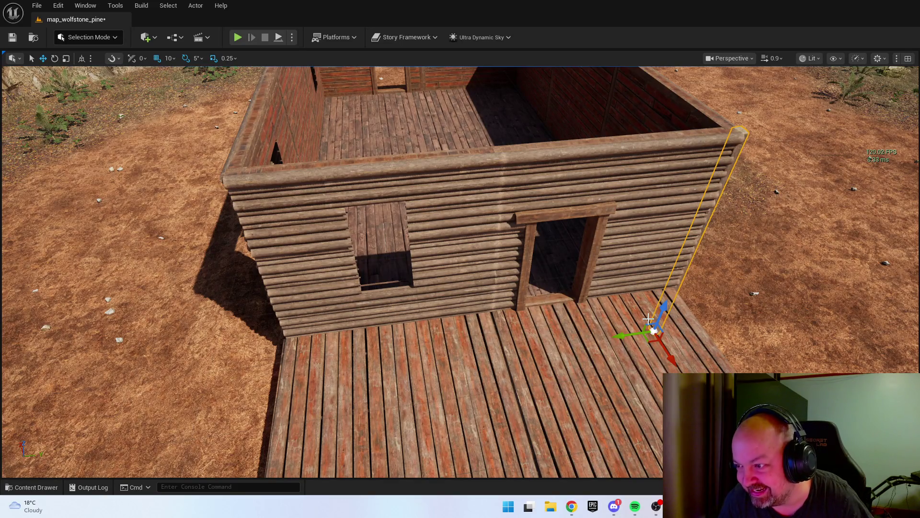
{"action": "mouse_move", "coordinate": [618, 335]}
{"action": "left_mouse_down"}
{"action": "mouse_move", "coordinate": [373, 382]}
{"action": "mouse_move", "coordinate": [261, 393]}
{"action": "left_mouse_up"}
{"action": "key", "text": "f"}
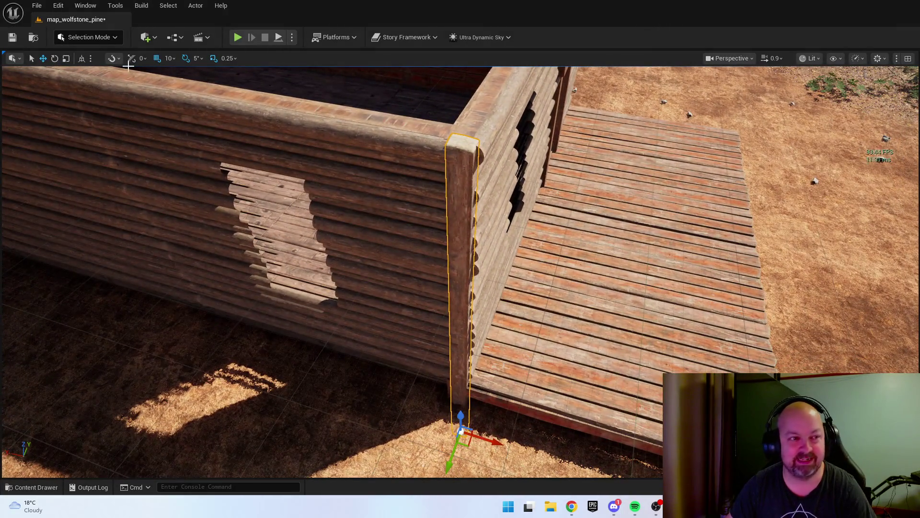
{"action": "left_click_drag", "start_coordinate": [564, 468], "coordinate": [571, 360]}
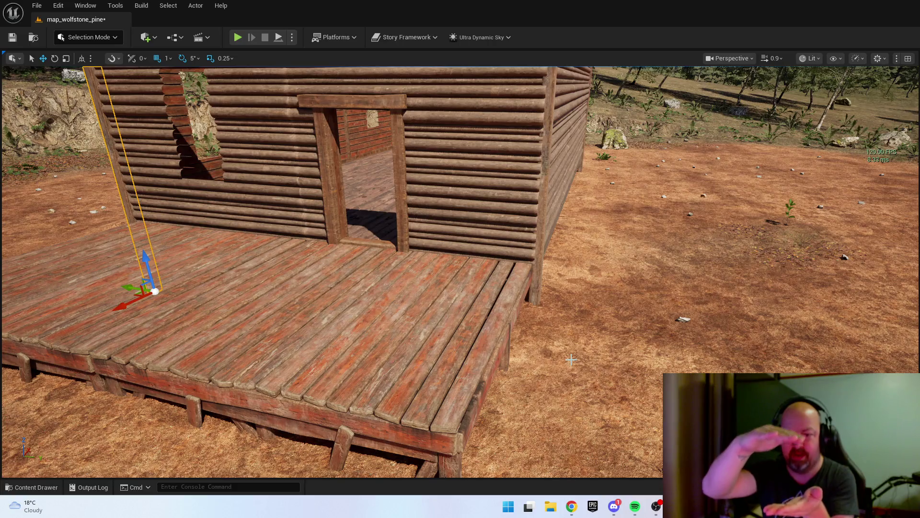
{"action": "mouse_move", "coordinate": [415, 266]}
{"action": "left_mouse_down"}
{"action": "mouse_move", "coordinate": [414, 214]}
{"action": "mouse_move", "coordinate": [408, 407]}
{"action": "mouse_move", "coordinate": [424, 358]}
{"action": "mouse_move", "coordinate": [424, 379]}
{"action": "mouse_move", "coordinate": [424, 335]}
{"action": "mouse_move", "coordinate": [493, 333]}
{"action": "left_mouse_up"}
{"action": "left_click", "coordinate": [642, 306]}
{"action": "key", "text": "ctrl+space"}
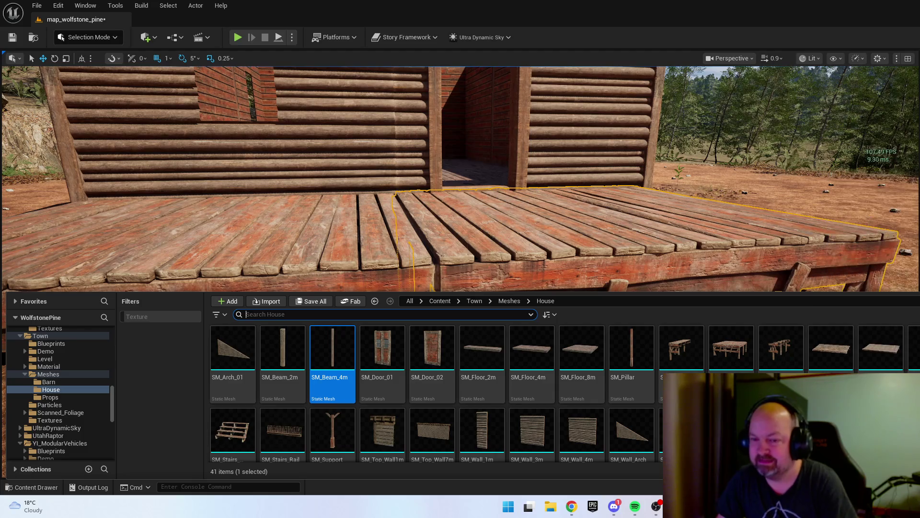
- Place the wooden stairs at the porch edge and turn them 90 degrees
{"action": "mouse_move", "coordinate": [233, 432]}
{"action": "left_mouse_down"}
{"action": "mouse_move", "coordinate": [433, 207]}
{"action": "mouse_move", "coordinate": [630, 353]}
{"action": "mouse_move", "coordinate": [629, 382]}
{"action": "left_mouse_up"}
{"action": "scroll", "coordinate": [629, 382], "scroll_direction": "down", "scroll_amount": 5}
{"action": "key", "text": "e"}
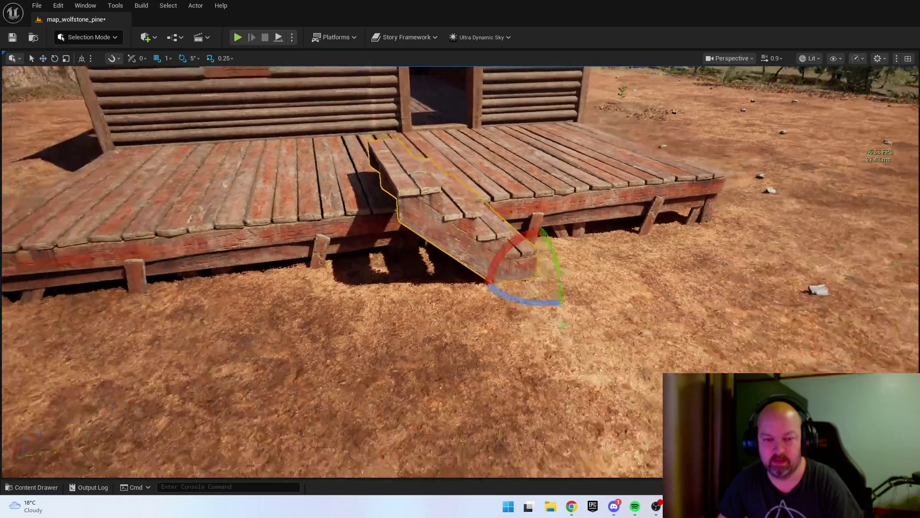
{"action": "left_click_drag", "start_coordinate": [582, 271], "coordinate": [570, 295]}
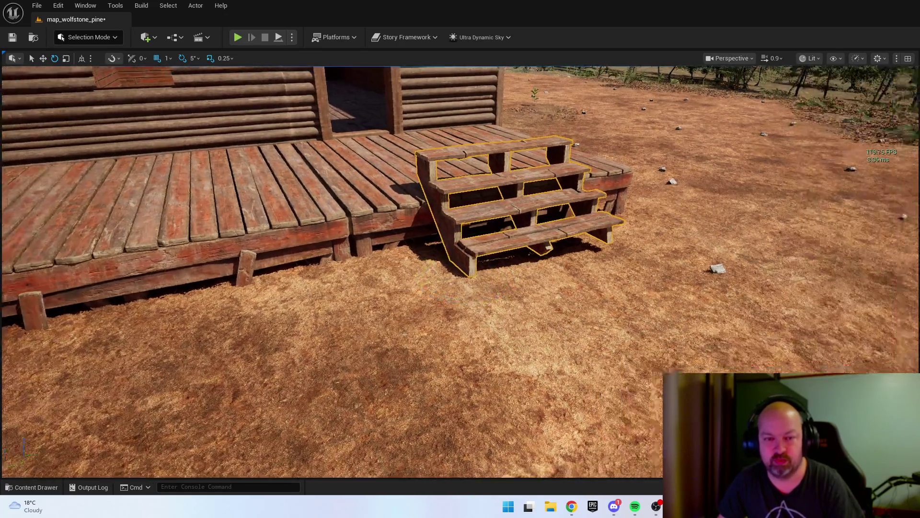
- Raise the stairs so they rest on the ground flush against the deck edge
{"action": "key", "text": "w"}
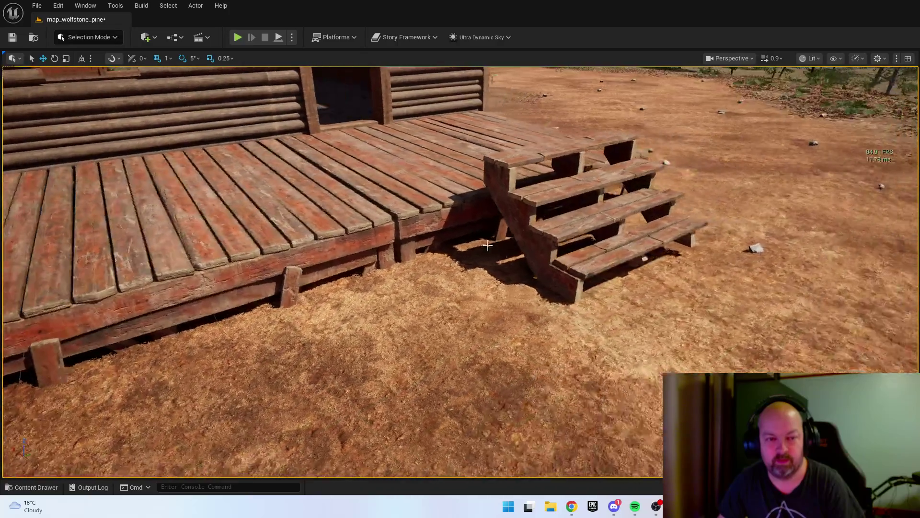
{"action": "left_click", "coordinate": [414, 190]}
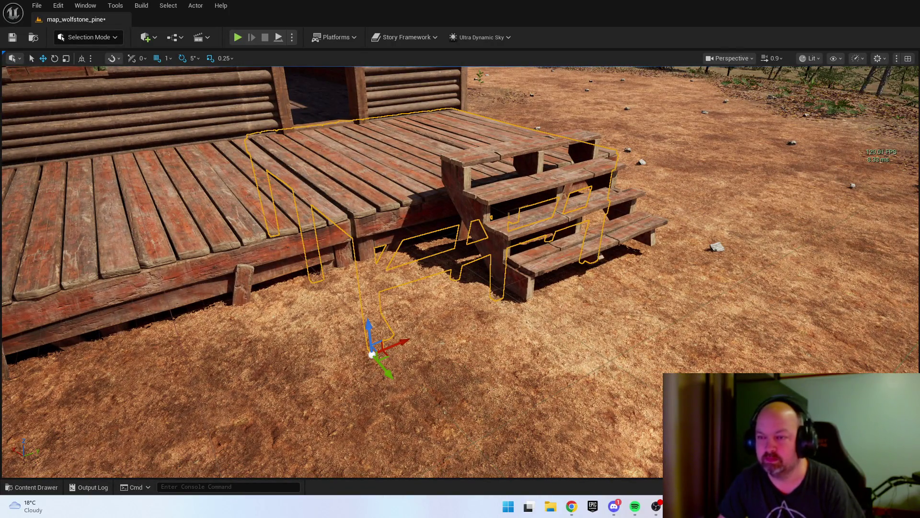
{"action": "key", "text": "ctrl+z"}
{"action": "key", "text": "ctrl+z"}
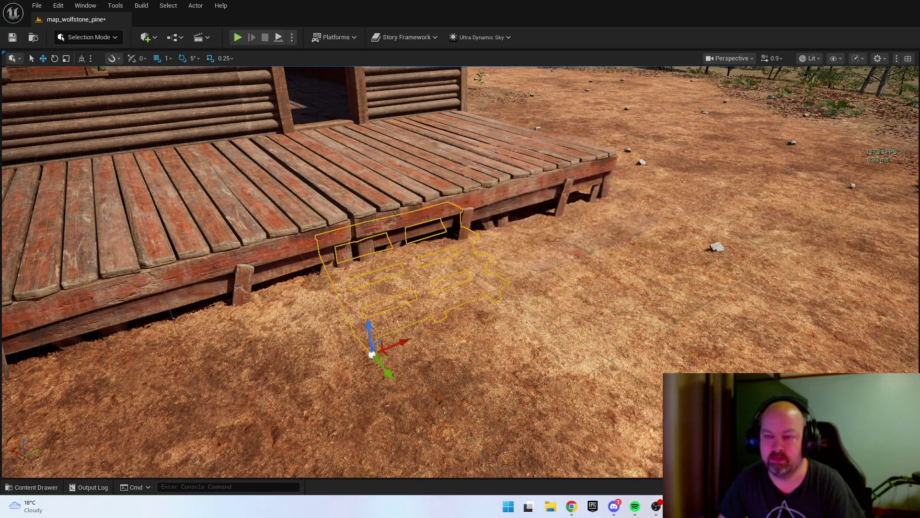
{"action": "left_click_drag", "start_coordinate": [385, 372], "coordinate": [441, 434]}
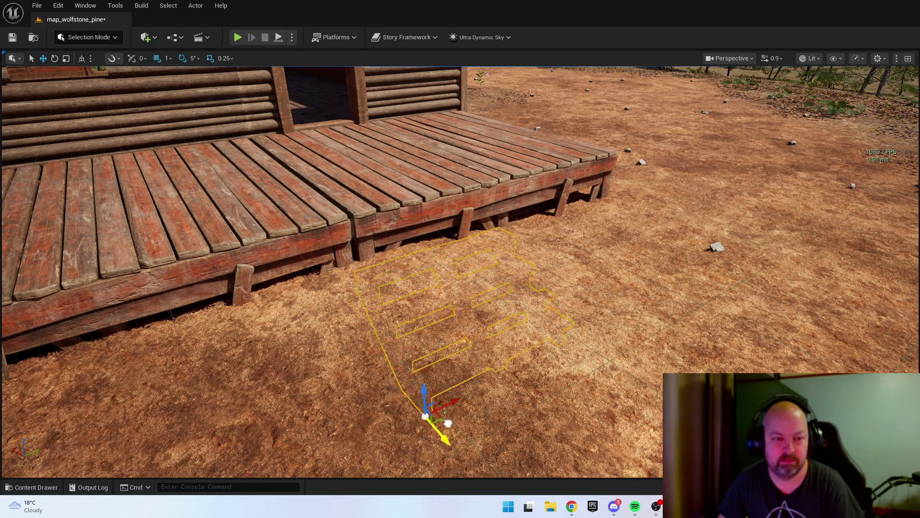
{"action": "left_click_drag", "start_coordinate": [420, 393], "coordinate": [421, 342]}
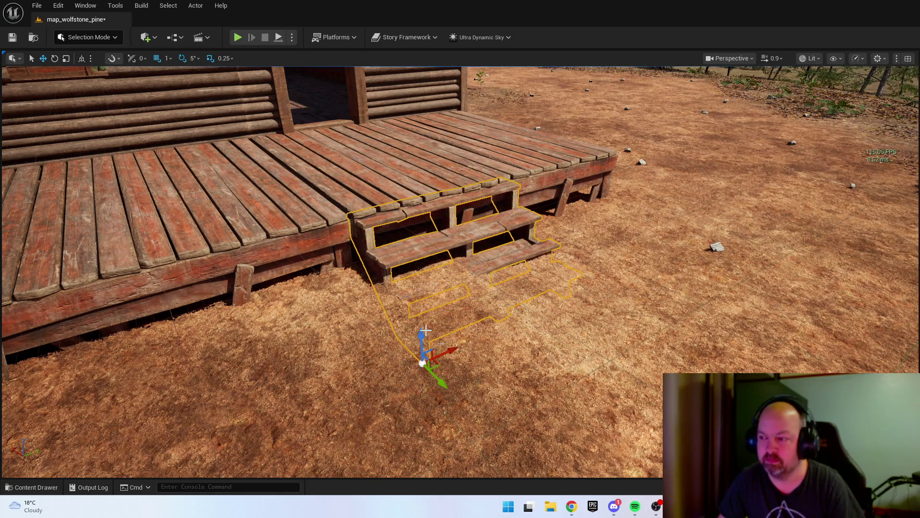
{"action": "mouse_move", "coordinate": [458, 367]}
{"action": "left_mouse_down"}
{"action": "mouse_move", "coordinate": [450, 354]}
{"action": "mouse_move", "coordinate": [457, 367]}
{"action": "mouse_move", "coordinate": [487, 335]}
{"action": "mouse_move", "coordinate": [545, 350]}
{"action": "left_mouse_up"}
{"action": "mouse_move", "coordinate": [581, 387]}
{"action": "left_mouse_down"}
{"action": "mouse_move", "coordinate": [618, 403]}
{"action": "mouse_move", "coordinate": [588, 372]}
{"action": "left_mouse_up"}
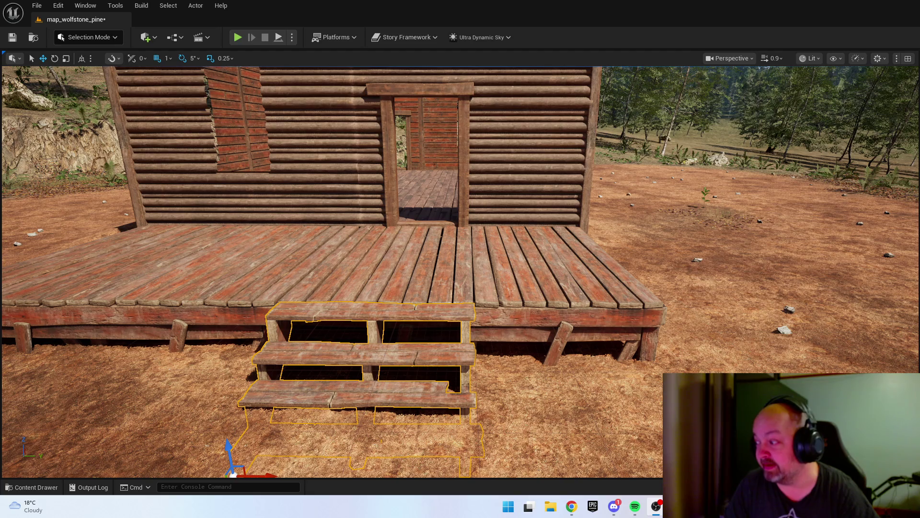
{"action": "key", "text": "alt+Tab"}
{"action": "key", "text": "ctrl+shift+h"}
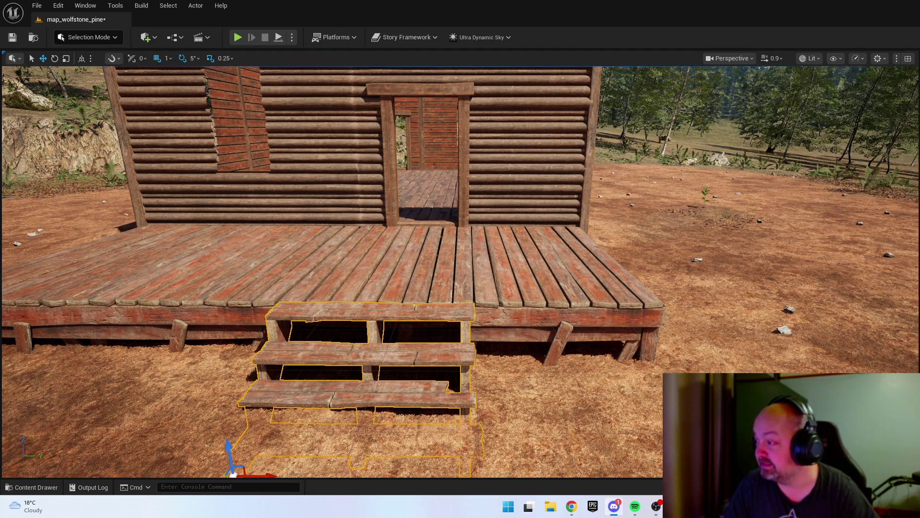
{"action": "key", "text": "alt+Tab"}
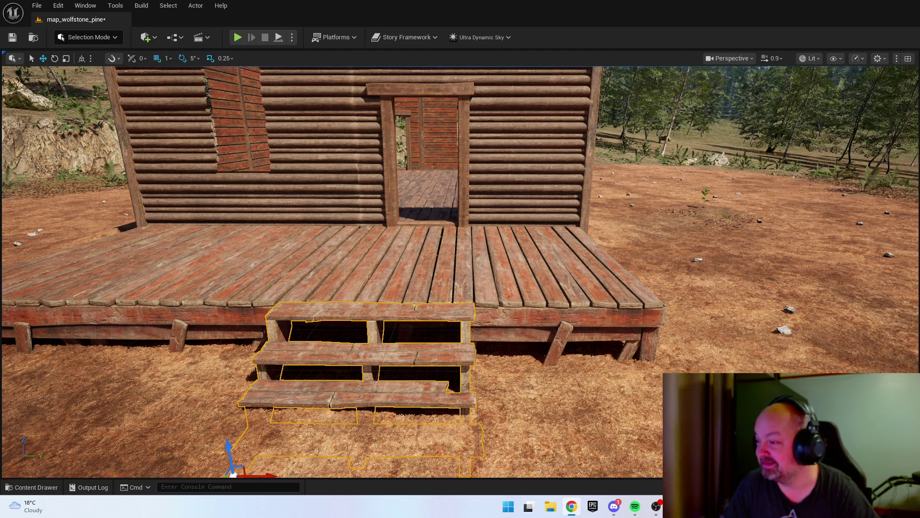
{"action": "key", "text": "alt+Tab"}
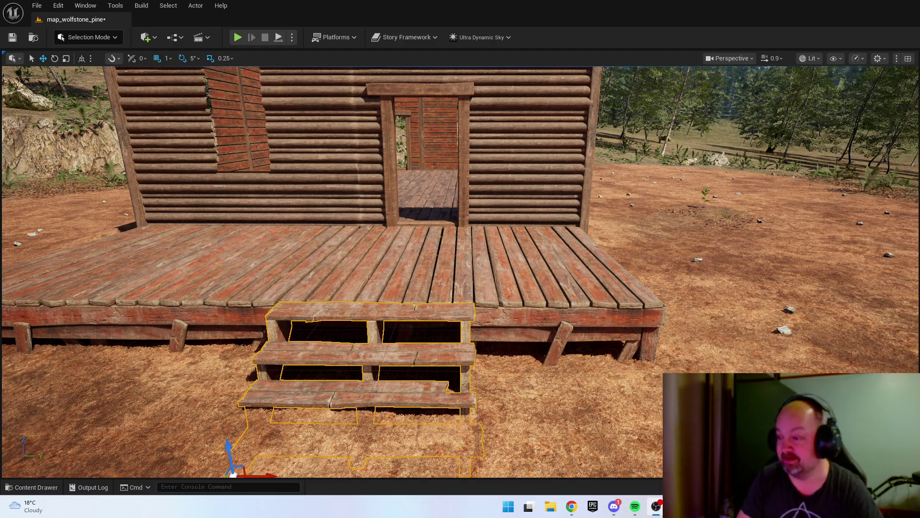
{"action": "key", "text": "alt+Tab"}
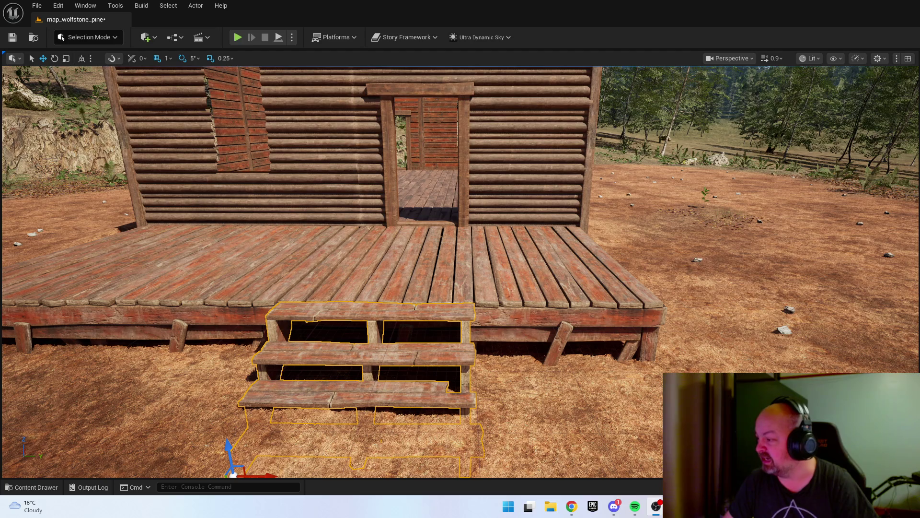
{"action": "key", "text": "alt+Tab"}
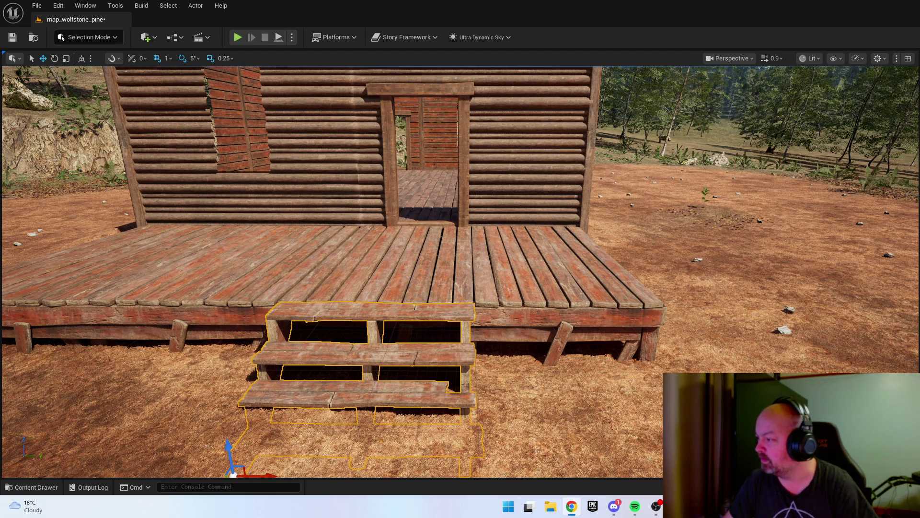
{"action": "key", "text": "alt+Tab"}
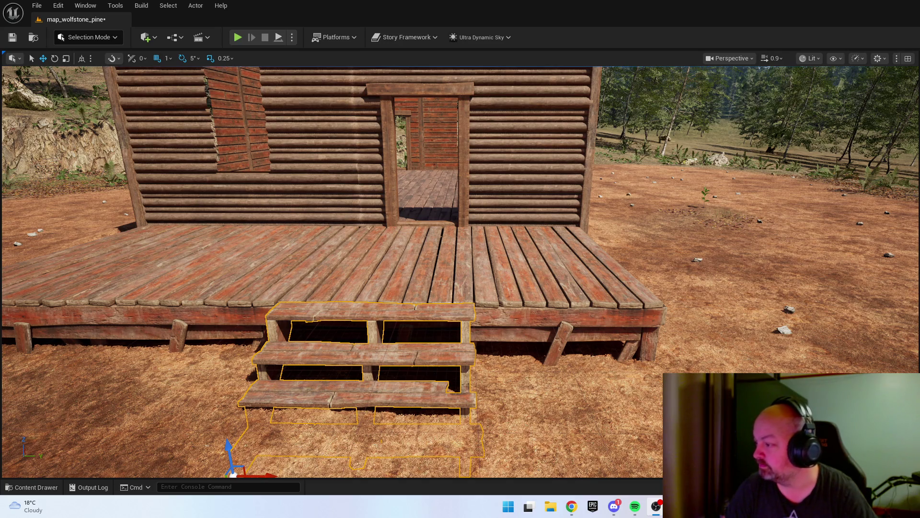
{"action": "key", "text": "alt+Tab"}
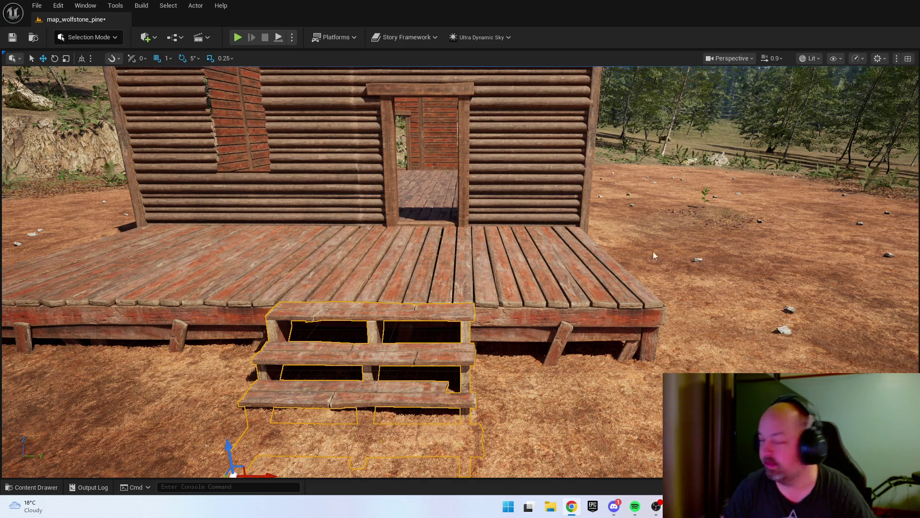
{"action": "mouse_move", "coordinate": [654, 255]}
{"action": "left_mouse_down"}
{"action": "mouse_move", "coordinate": [654, 288]}
{"action": "mouse_move", "coordinate": [599, 287]}
{"action": "mouse_move", "coordinate": [575, 268]}
{"action": "left_mouse_up"}
- Place an SM_Pillar at the porch corner and drop it to the ground
{"action": "left_click_drag", "start_coordinate": [464, 168], "coordinate": [464, 189]}
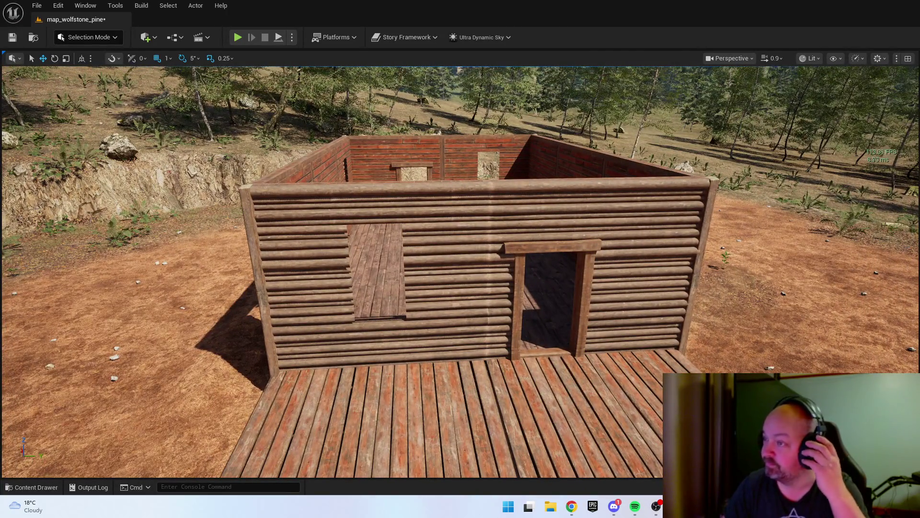
{"action": "key", "text": "alt+Tab"}
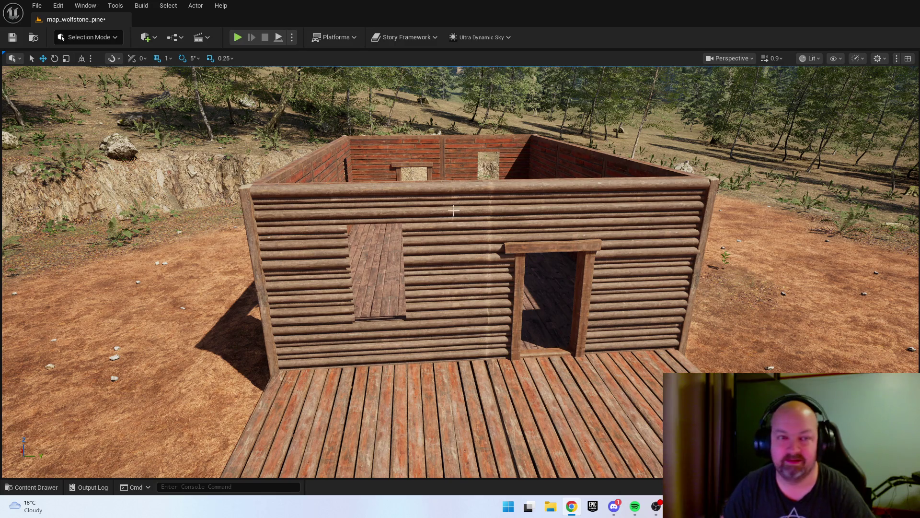
{"action": "key", "text": "w"}
{"action": "key", "text": "ctrl+space"}
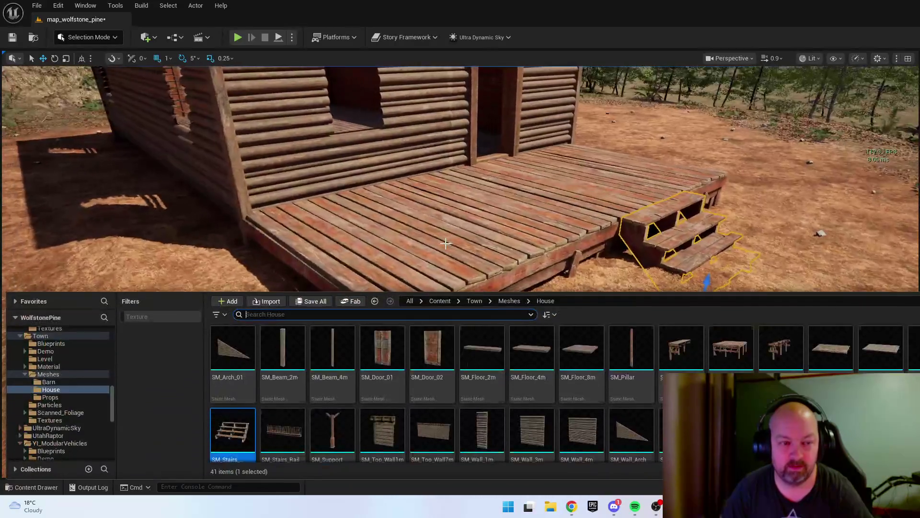
{"action": "mouse_move", "coordinate": [622, 377]}
{"action": "left_mouse_down"}
{"action": "mouse_move", "coordinate": [392, 293]}
{"action": "mouse_move", "coordinate": [406, 306]}
{"action": "mouse_move", "coordinate": [403, 316]}
{"action": "left_mouse_up"}
{"action": "key", "text": "w"}
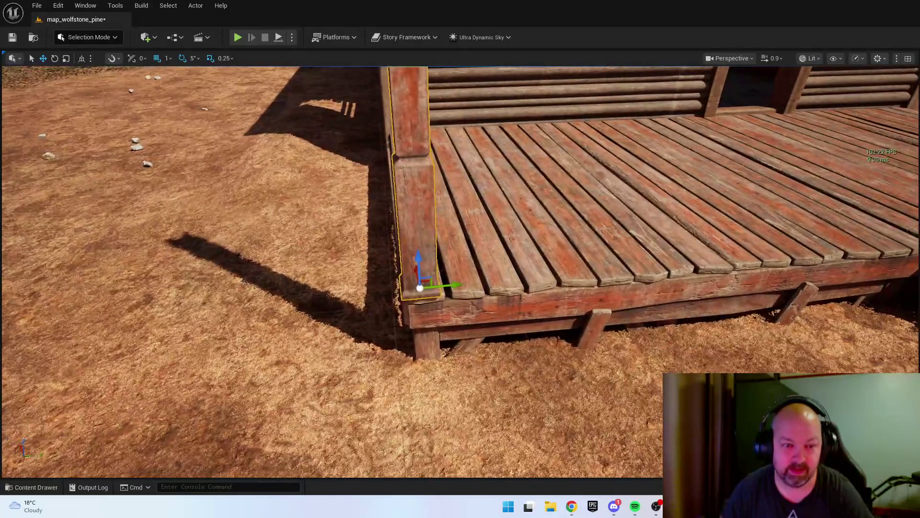
{"action": "left_click", "coordinate": [527, 216]}
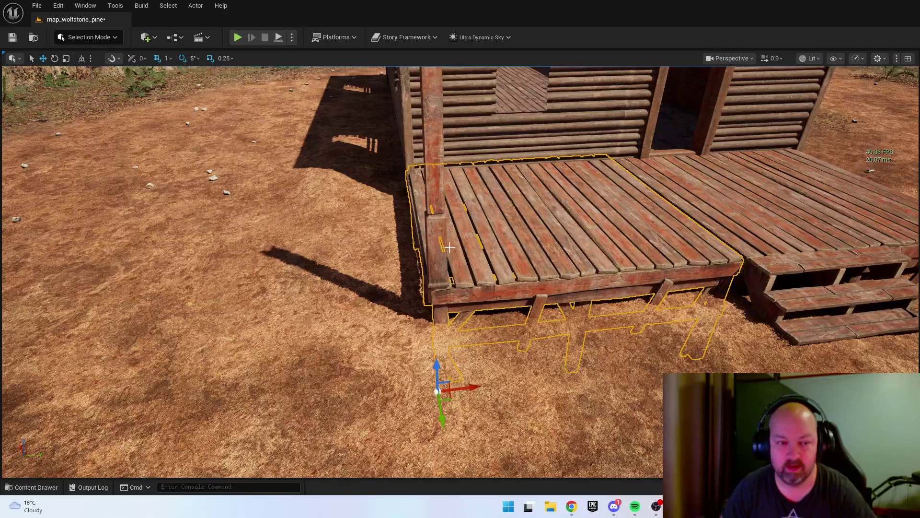
{"action": "left_click", "coordinate": [440, 249]}
{"action": "key", "text": "End"}
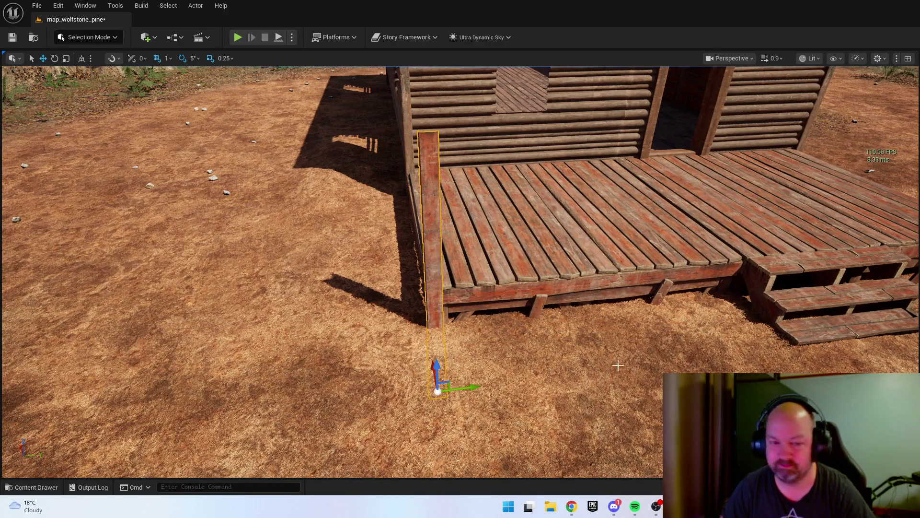
{"action": "mouse_move", "coordinate": [438, 363]}
{"action": "left_mouse_down"}
{"action": "mouse_move", "coordinate": [426, 240]}
{"action": "mouse_move", "coordinate": [428, 253]}
{"action": "left_mouse_up"}
- With grid snap set to 50, lift the pillar up onto the porch deck
{"action": "right_click", "coordinate": [428, 253]}
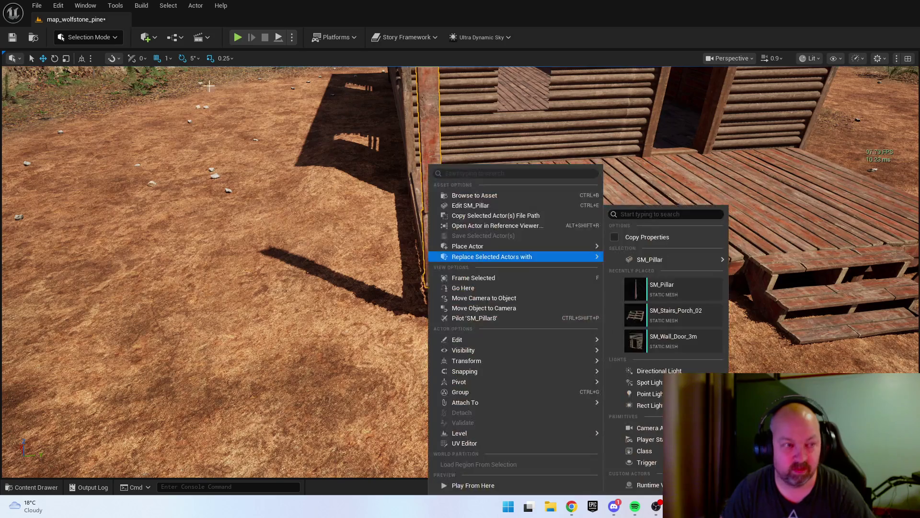
{"action": "left_click", "coordinate": [656, 287]}
{"action": "left_click", "coordinate": [167, 58]}
{"action": "left_click", "coordinate": [175, 116]}
{"action": "scroll", "coordinate": [336, 239], "scroll_direction": "up", "scroll_amount": 5}
{"action": "left_click_drag", "start_coordinate": [424, 250], "coordinate": [385, 101]}
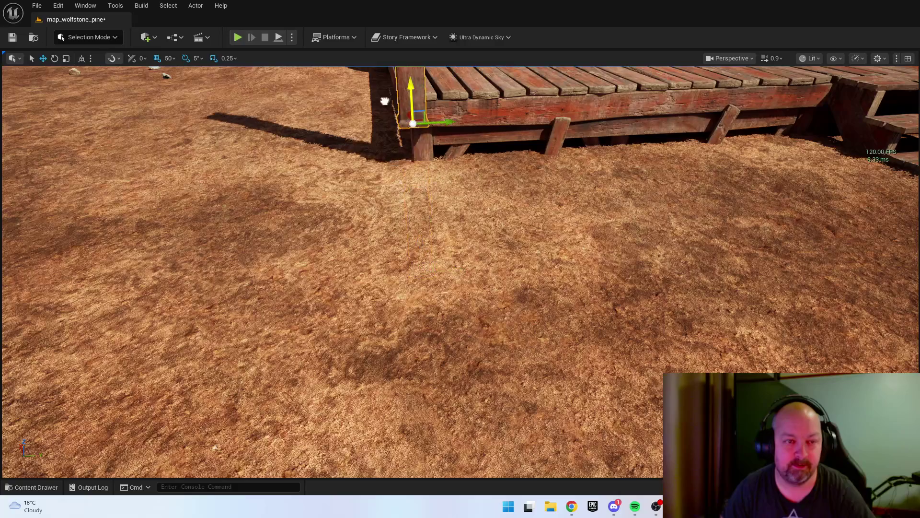
{"action": "scroll", "coordinate": [460, 269], "scroll_direction": "down", "scroll_amount": 5}
{"action": "left_click_drag", "start_coordinate": [487, 261], "coordinate": [491, 207]}
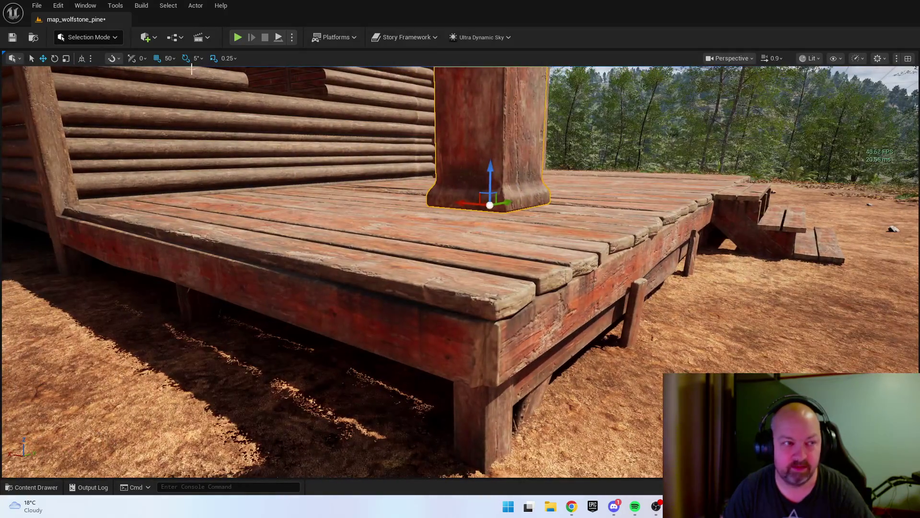
- Switch grid snap to 1 and lower the pillar to rest on the deck
{"action": "left_click", "coordinate": [174, 58]}
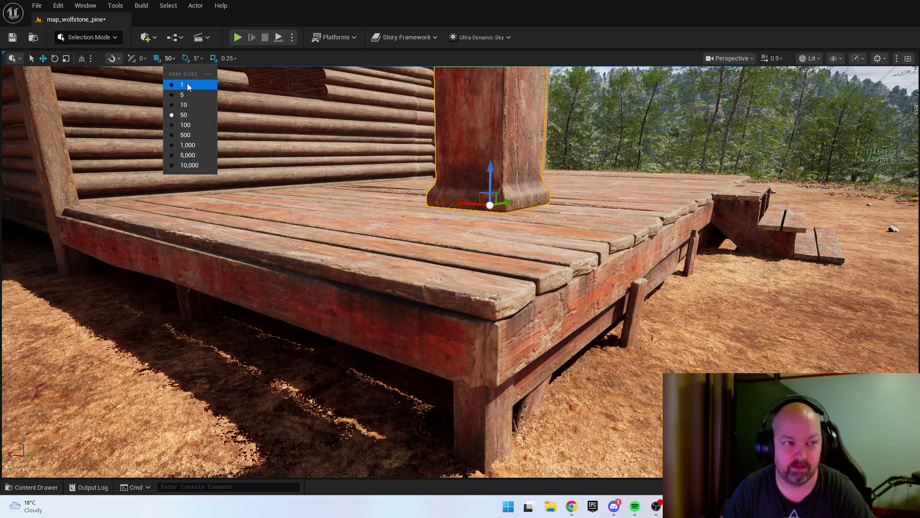
{"action": "left_click", "coordinate": [186, 103]}
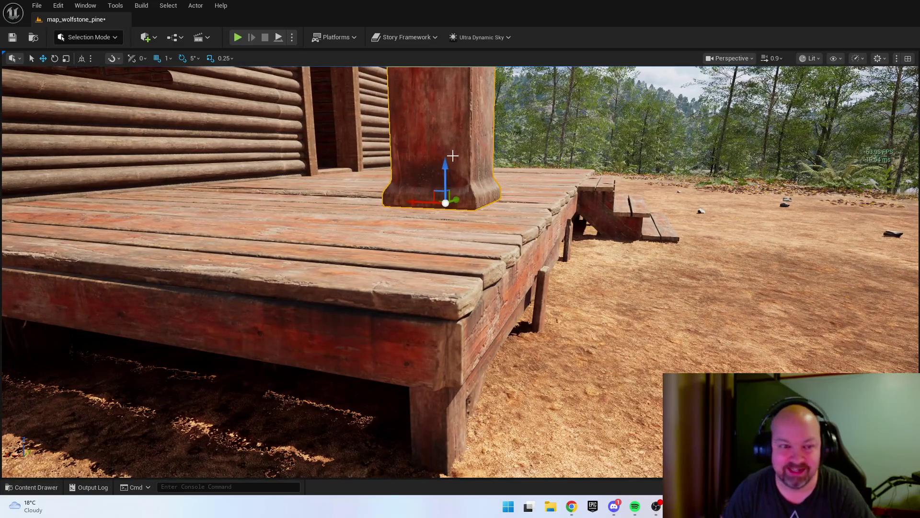
{"action": "mouse_move", "coordinate": [445, 275]}
{"action": "left_mouse_down"}
{"action": "mouse_move", "coordinate": [472, 287]}
{"action": "mouse_move", "coordinate": [356, 266]}
{"action": "mouse_move", "coordinate": [321, 288]}
{"action": "mouse_move", "coordinate": [433, 226]}
{"action": "left_mouse_up"}
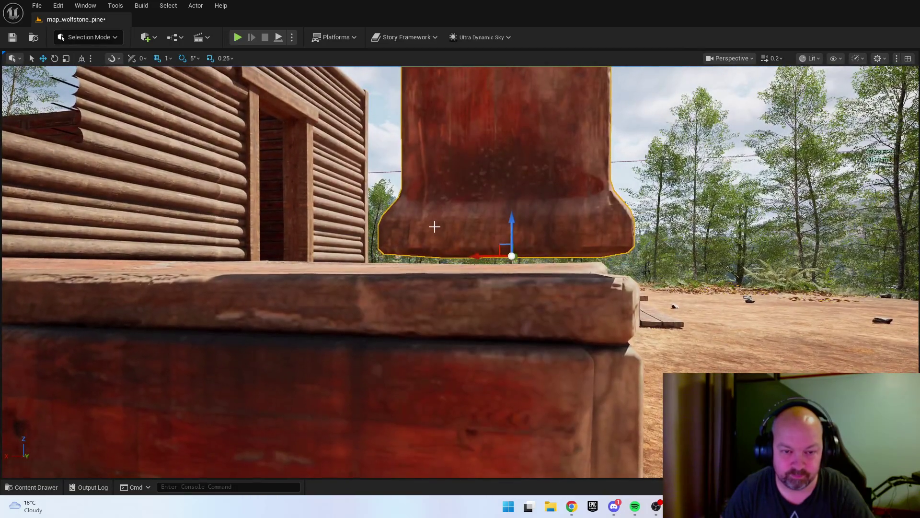
{"action": "mouse_move", "coordinate": [509, 240]}
{"action": "left_mouse_down"}
{"action": "mouse_move", "coordinate": [500, 246]}
{"action": "mouse_move", "coordinate": [616, 256]}
{"action": "mouse_move", "coordinate": [359, 261]}
{"action": "mouse_move", "coordinate": [412, 248]}
{"action": "left_mouse_up"}
{"action": "key", "text": "ctrl+space"}
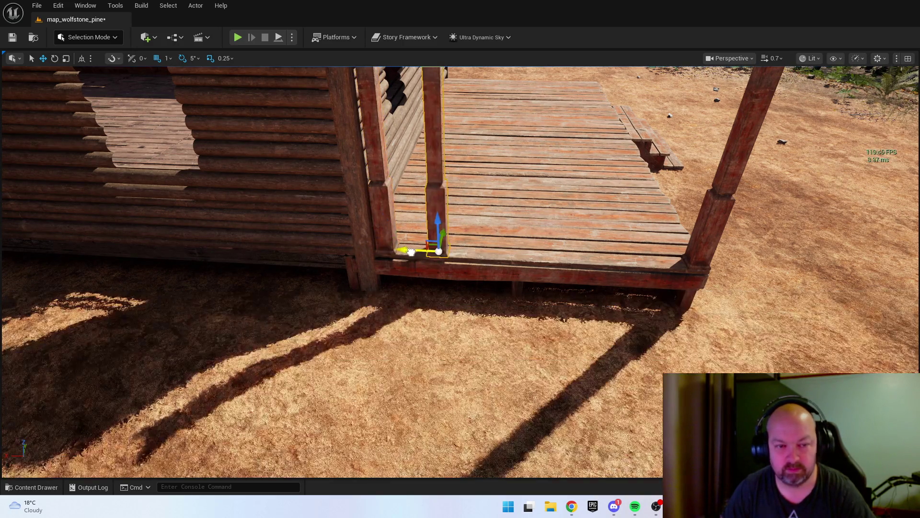
- Place a railing between the front porch posts and copy a post further along the deck
{"action": "key", "text": "ctrl+space"}
{"action": "mouse_move", "coordinate": [283, 432]}
{"action": "left_mouse_down"}
{"action": "mouse_move", "coordinate": [439, 249]}
{"action": "mouse_move", "coordinate": [661, 262]}
{"action": "left_mouse_up"}
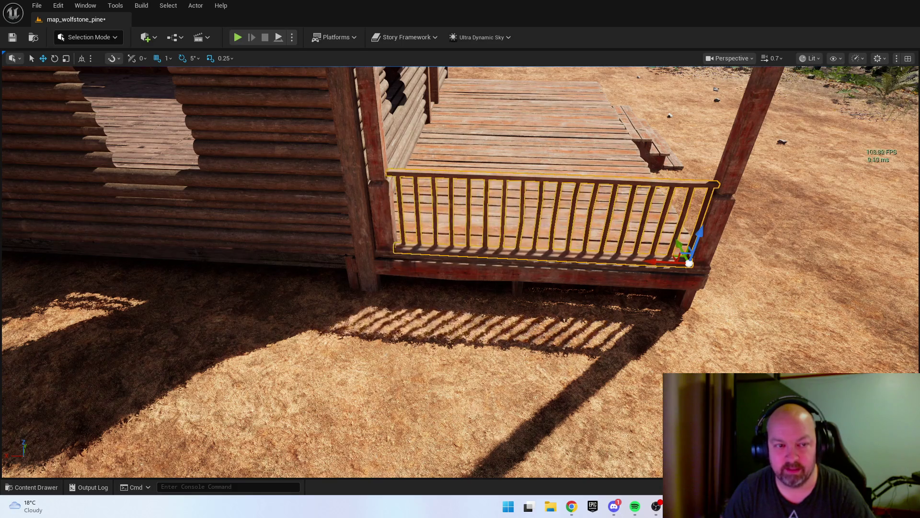
{"action": "key", "text": "Escape"}
{"action": "mouse_move", "coordinate": [460, 268]}
{"action": "left_mouse_down"}
{"action": "mouse_move", "coordinate": [518, 247]}
{"action": "mouse_move", "coordinate": [381, 270]}
{"action": "left_mouse_up"}
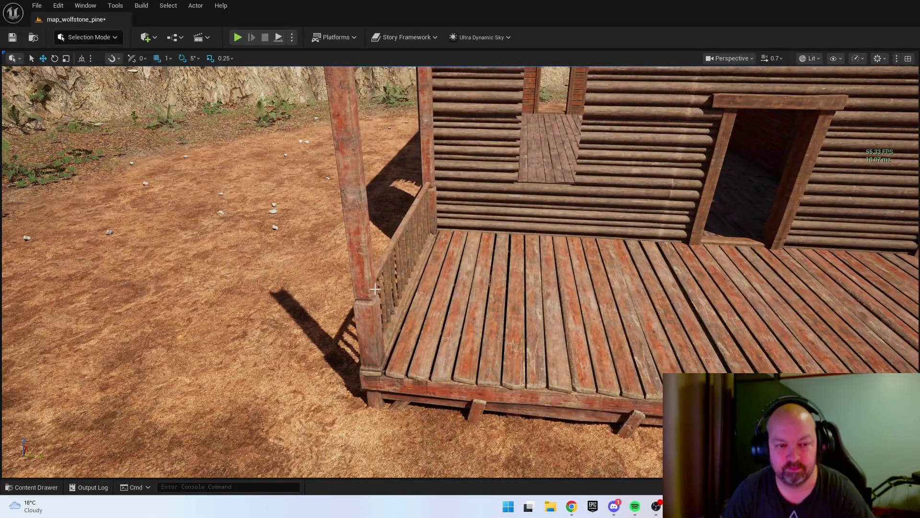
{"action": "left_click", "coordinate": [372, 271]}
{"action": "mouse_move", "coordinate": [389, 366]}
{"action": "left_mouse_down"}
{"action": "mouse_move", "coordinate": [767, 370]}
{"action": "mouse_move", "coordinate": [738, 366]}
{"action": "left_mouse_up"}
- Turn the left railing 90 degrees and line it up along the deck edge
{"action": "left_click", "coordinate": [379, 264]}
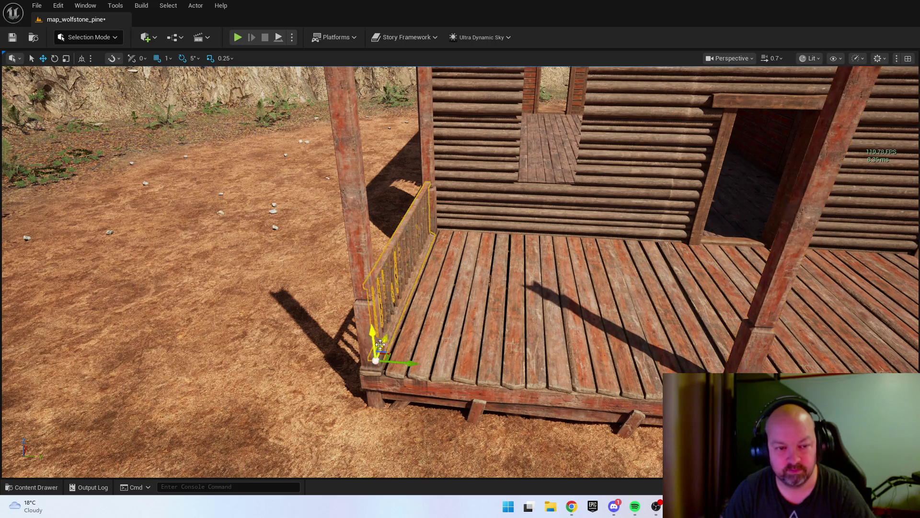
{"action": "key", "text": "e"}
{"action": "left_click_drag", "start_coordinate": [388, 336], "coordinate": [426, 343]}
{"action": "key", "text": "ctrl+space"}
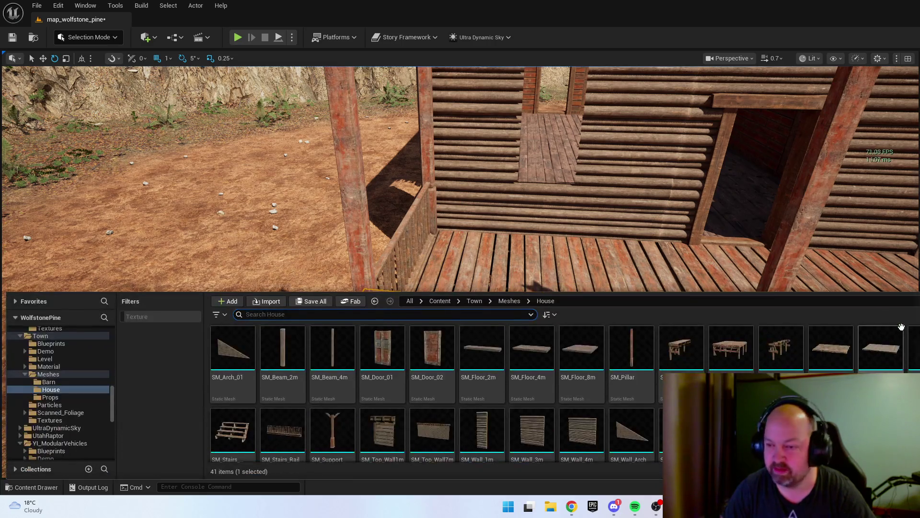
{"action": "key", "text": "ctrl+space"}
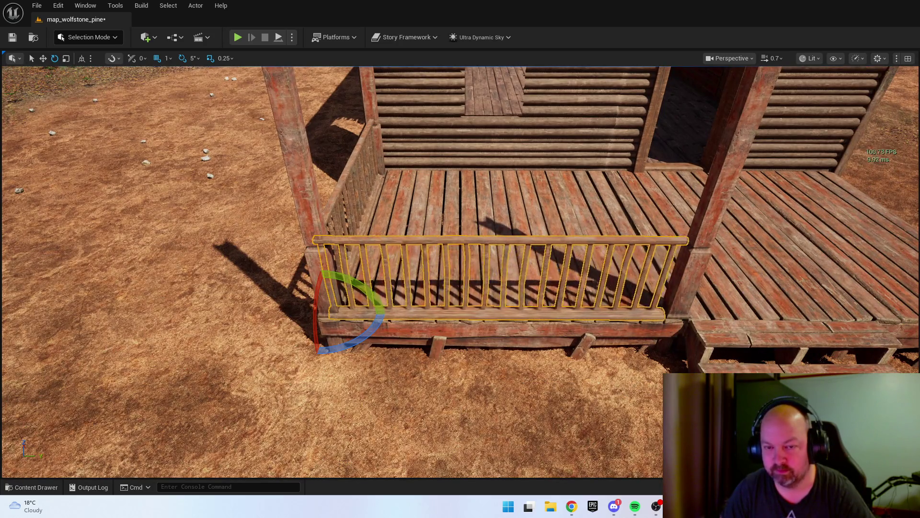
{"action": "left_click_drag", "start_coordinate": [656, 234], "coordinate": [656, 233]}
{"action": "key", "text": "Escape"}
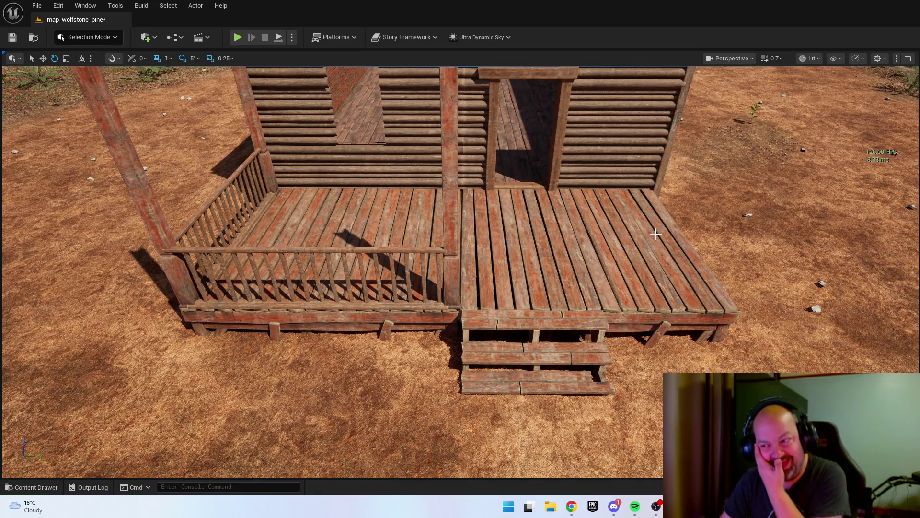
{"action": "left_click", "coordinate": [452, 297]}
- Copy the porch post to the deck's far right corner and delete the extra post
{"action": "key", "text": "w"}
{"action": "mouse_move", "coordinate": [467, 305]}
{"action": "left_mouse_down"}
{"action": "mouse_move", "coordinate": [625, 305]}
{"action": "mouse_move", "coordinate": [610, 305]}
{"action": "left_mouse_up"}
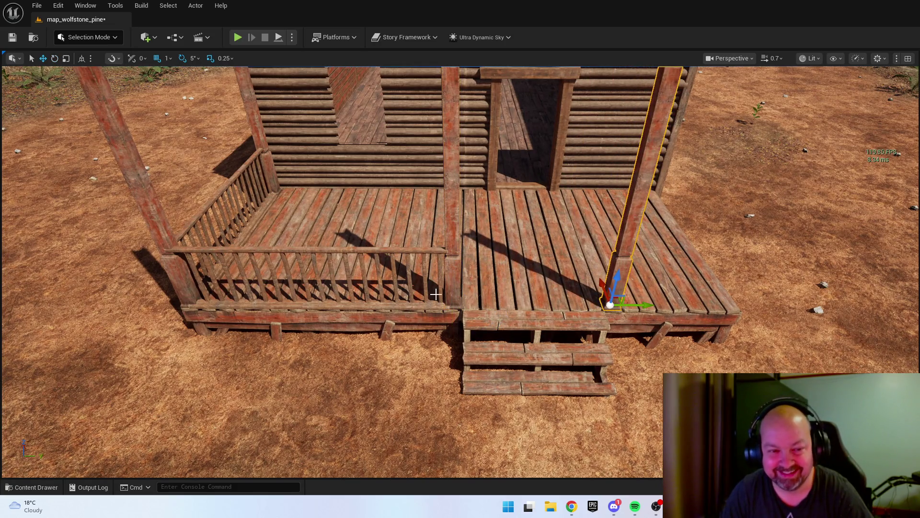
{"action": "left_click", "coordinate": [319, 251]}
{"action": "left_click_drag", "start_coordinate": [513, 273], "coordinate": [355, 287]}
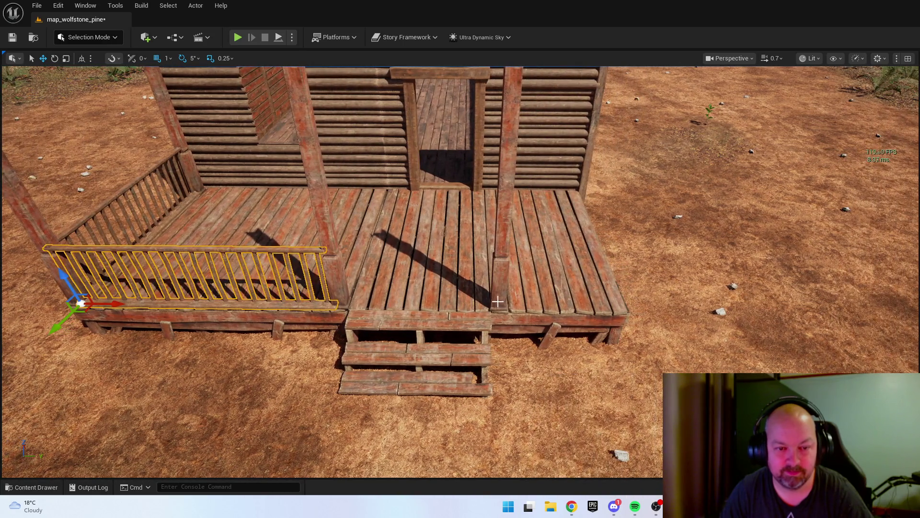
{"action": "left_click", "coordinate": [499, 301]}
{"action": "mouse_move", "coordinate": [525, 307]}
{"action": "left_mouse_down"}
{"action": "mouse_move", "coordinate": [647, 310]}
{"action": "mouse_move", "coordinate": [442, 347]}
{"action": "left_mouse_up"}
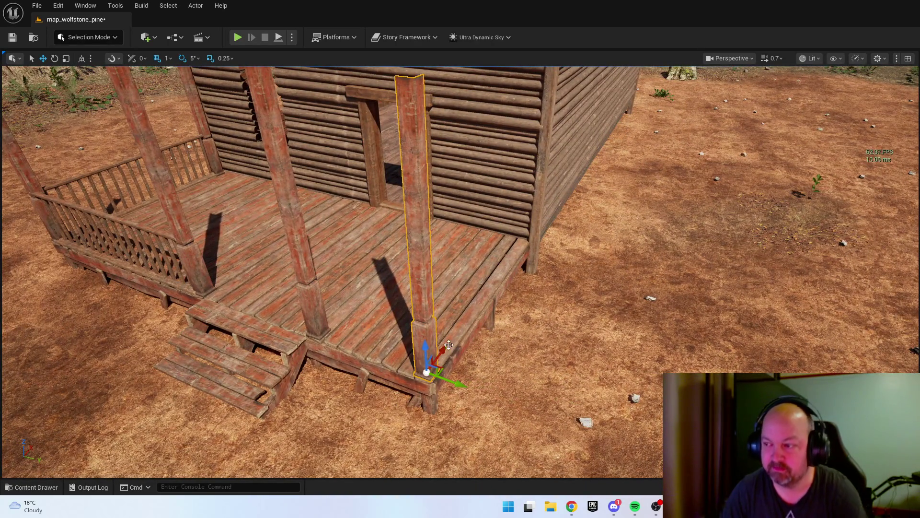
{"action": "key", "text": "Delete"}
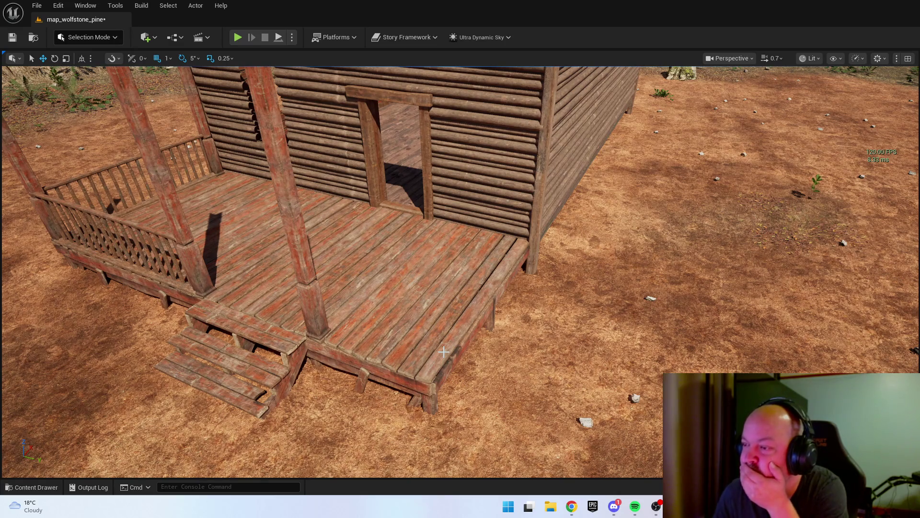
- Copy the railing over to the porch's right side, running back to the cabin wall
{"action": "mouse_move", "coordinate": [443, 351]}
{"action": "left_mouse_down"}
{"action": "mouse_move", "coordinate": [443, 367]}
{"action": "mouse_move", "coordinate": [417, 369]}
{"action": "mouse_move", "coordinate": [412, 355]}
{"action": "mouse_move", "coordinate": [422, 358]}
{"action": "left_mouse_up"}
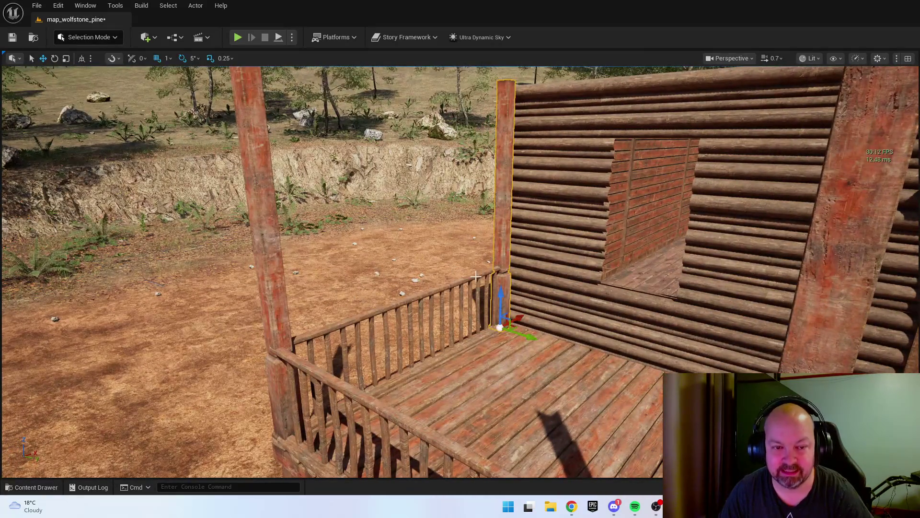
{"action": "left_click", "coordinate": [448, 294]}
{"action": "left_click_drag", "start_coordinate": [449, 294], "coordinate": [421, 307]}
{"action": "mouse_move", "coordinate": [157, 332]}
{"action": "left_mouse_down"}
{"action": "mouse_move", "coordinate": [630, 414]}
{"action": "mouse_move", "coordinate": [585, 364]}
{"action": "mouse_move", "coordinate": [615, 391]}
{"action": "left_mouse_up"}
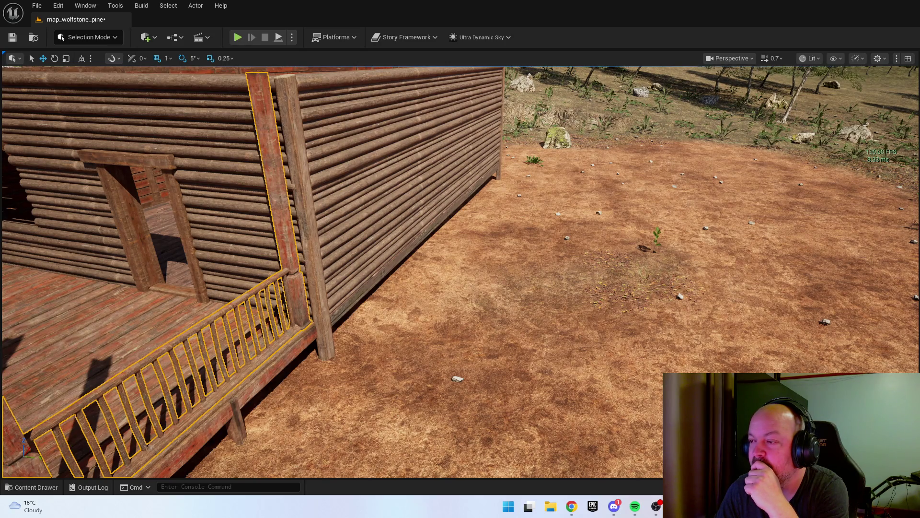
{"action": "left_click_drag", "start_coordinate": [493, 180], "coordinate": [671, 249]}
{"action": "key", "text": "ctrl+space"}
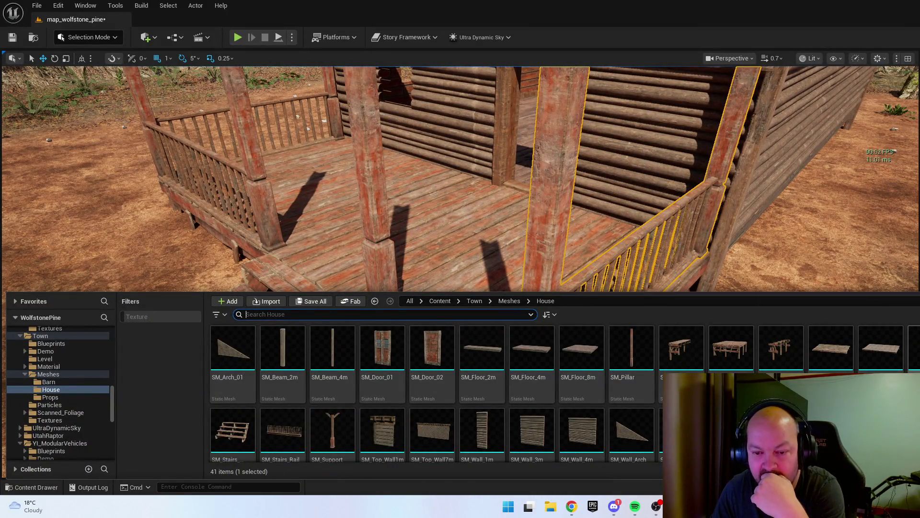
{"action": "scroll", "coordinate": [484, 431], "scroll_direction": "down", "scroll_amount": 2}
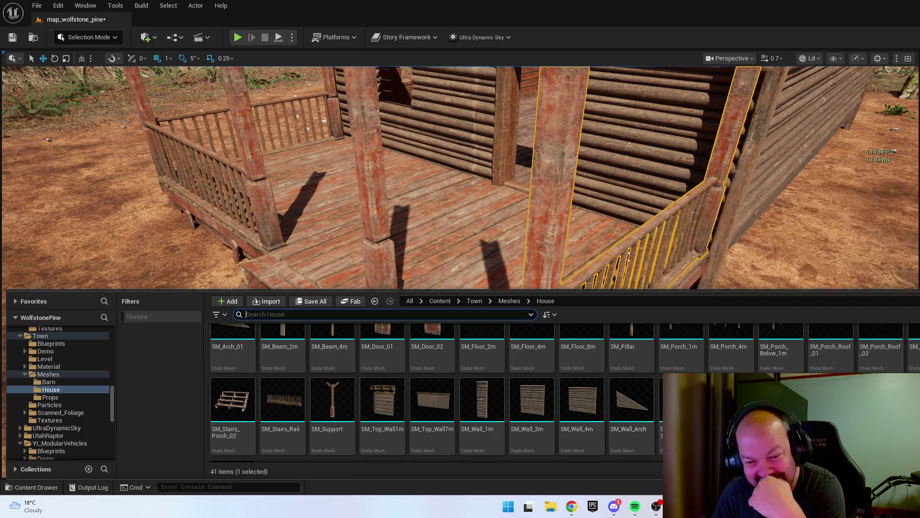
{"action": "scroll", "coordinate": [633, 201], "scroll_direction": "down", "scroll_amount": 5}
{"action": "left_click", "coordinate": [633, 202]}
{"action": "scroll", "coordinate": [619, 211], "scroll_direction": "down", "scroll_amount": 8}
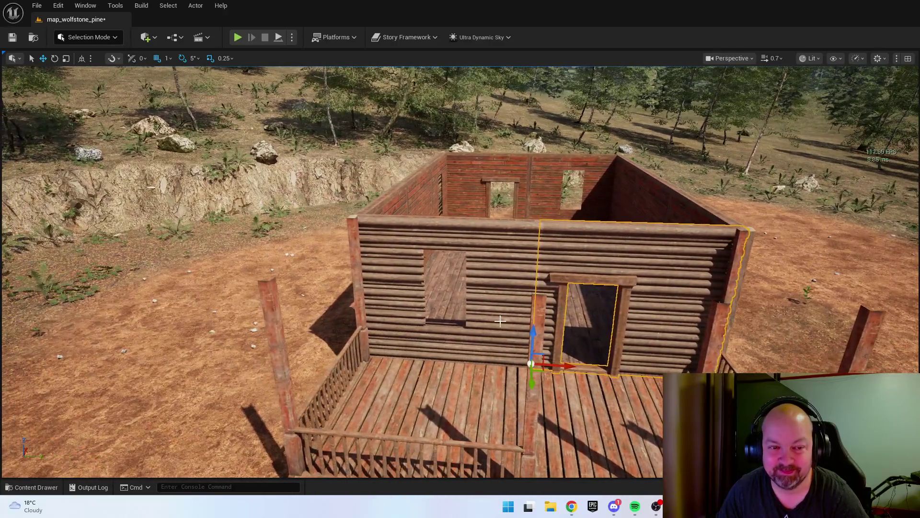
{"action": "left_click", "coordinate": [393, 287]}
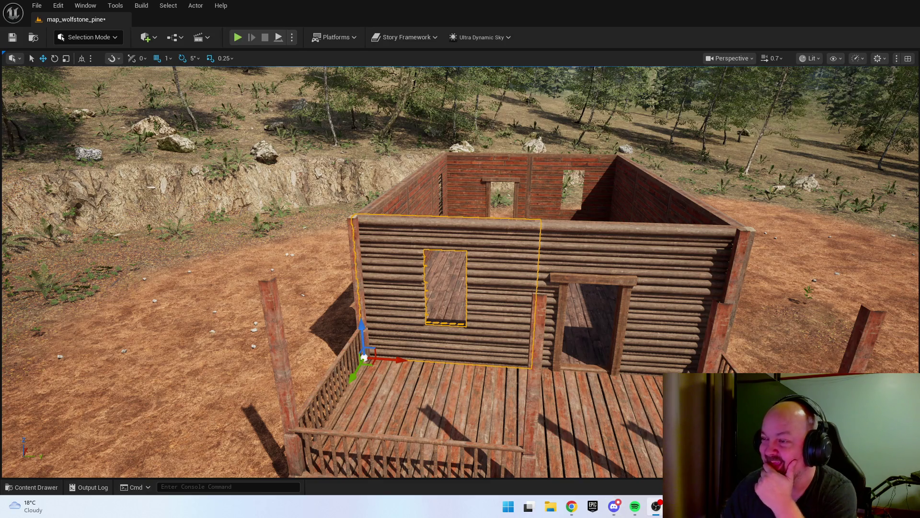
{"action": "scroll", "coordinate": [566, 289], "scroll_direction": "down", "scroll_amount": 3}
- Place the porch roof piece in the scene and rotate it 90 degrees
{"action": "key", "text": "ctrl+space"}
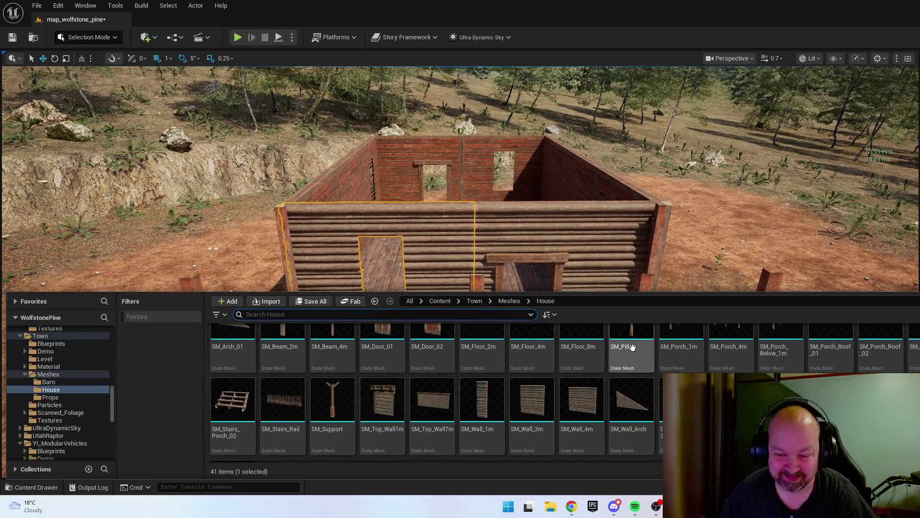
{"action": "key", "text": "ctrl+space"}
{"action": "key", "text": "ctrl+space"}
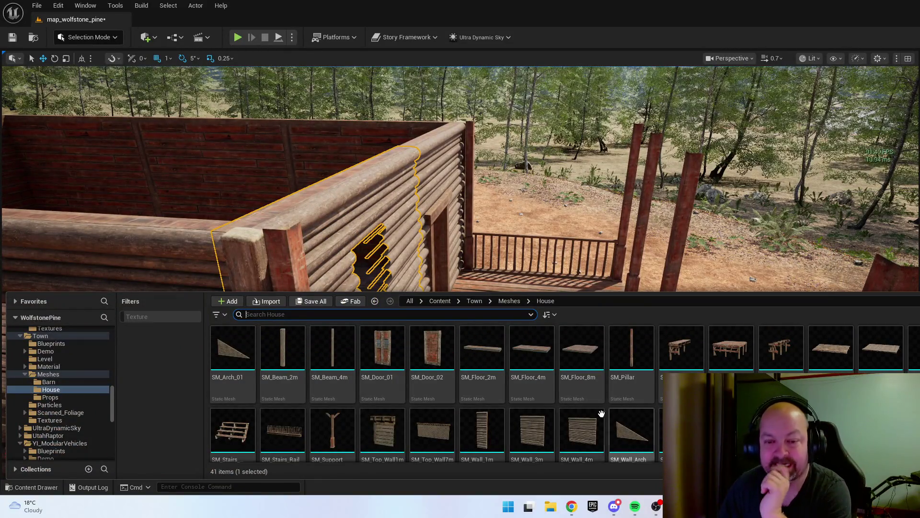
{"action": "scroll", "coordinate": [431, 393], "scroll_direction": "down", "scroll_amount": 2}
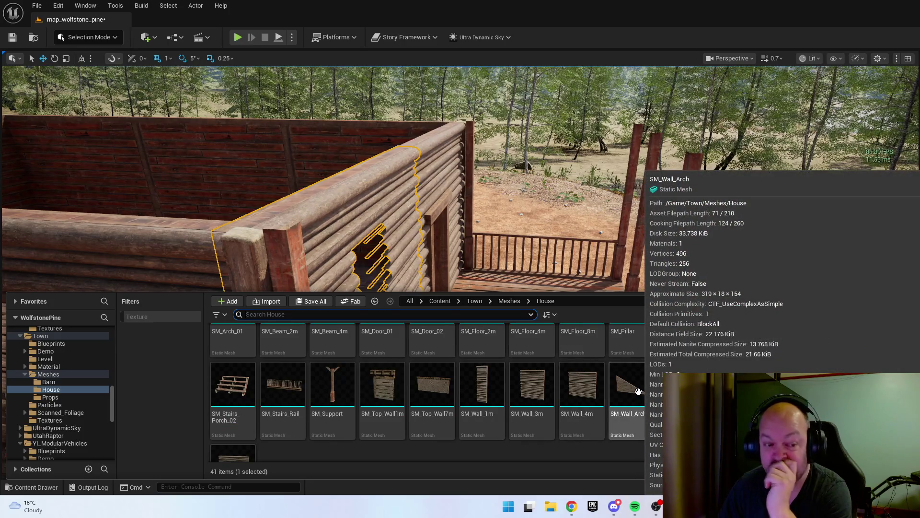
{"action": "scroll", "coordinate": [680, 364], "scroll_direction": "up", "scroll_amount": 2}
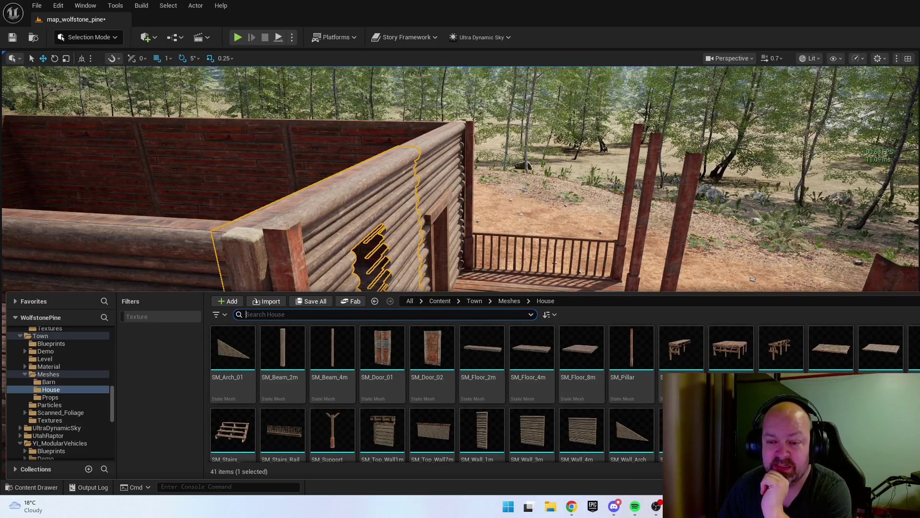
{"action": "mouse_move", "coordinate": [831, 347]}
{"action": "left_mouse_down"}
{"action": "mouse_move", "coordinate": [359, 206]}
{"action": "mouse_move", "coordinate": [381, 195]}
{"action": "left_mouse_up"}
{"action": "scroll", "coordinate": [384, 196], "scroll_direction": "down", "scroll_amount": 2}
{"action": "key", "text": "e"}
{"action": "key", "text": "w"}
- Slide the roof over the porch and raise it onto the post tops
{"action": "left_click_drag", "start_coordinate": [472, 207], "coordinate": [684, 228]}
{"action": "mouse_move", "coordinate": [640, 209]}
{"action": "left_mouse_down"}
{"action": "mouse_move", "coordinate": [646, 187]}
{"action": "mouse_move", "coordinate": [649, 267]}
{"action": "left_mouse_up"}
{"action": "mouse_move", "coordinate": [502, 244]}
{"action": "left_mouse_down"}
{"action": "mouse_move", "coordinate": [461, 243]}
{"action": "mouse_move", "coordinate": [463, 317]}
{"action": "mouse_move", "coordinate": [450, 346]}
{"action": "left_mouse_up"}
{"action": "left_click_drag", "start_coordinate": [309, 188], "coordinate": [268, 190]}
{"action": "mouse_move", "coordinate": [228, 158]}
{"action": "left_mouse_down"}
{"action": "mouse_move", "coordinate": [215, 139]}
{"action": "mouse_move", "coordinate": [409, 169]}
{"action": "left_mouse_up"}
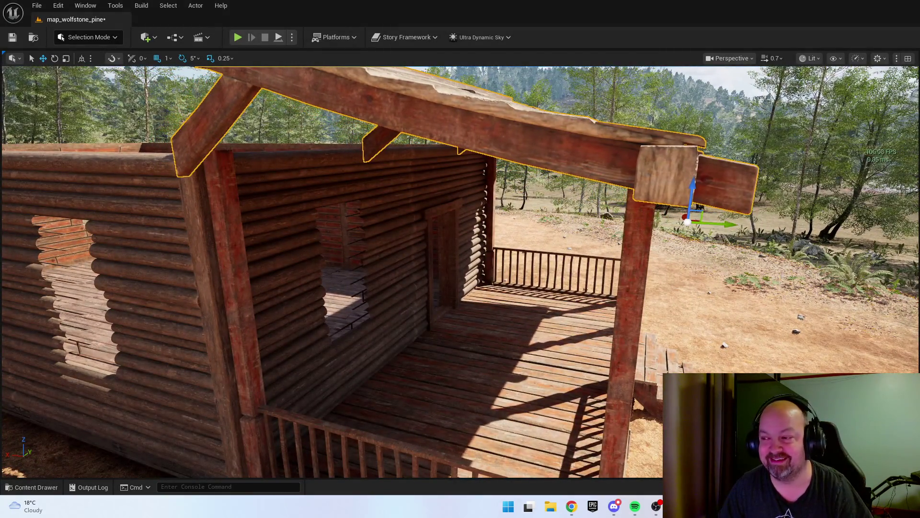
- Tilt the porch roof about −10 degrees to slope away from the cabin wall
{"action": "key", "text": "w"}
{"action": "key", "text": "a"}
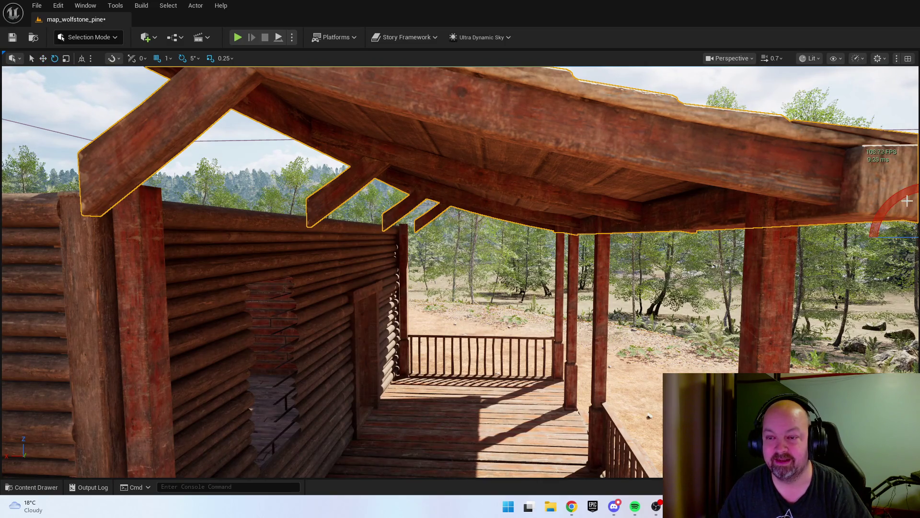
{"action": "left_click_drag", "start_coordinate": [894, 198], "coordinate": [895, 228]}
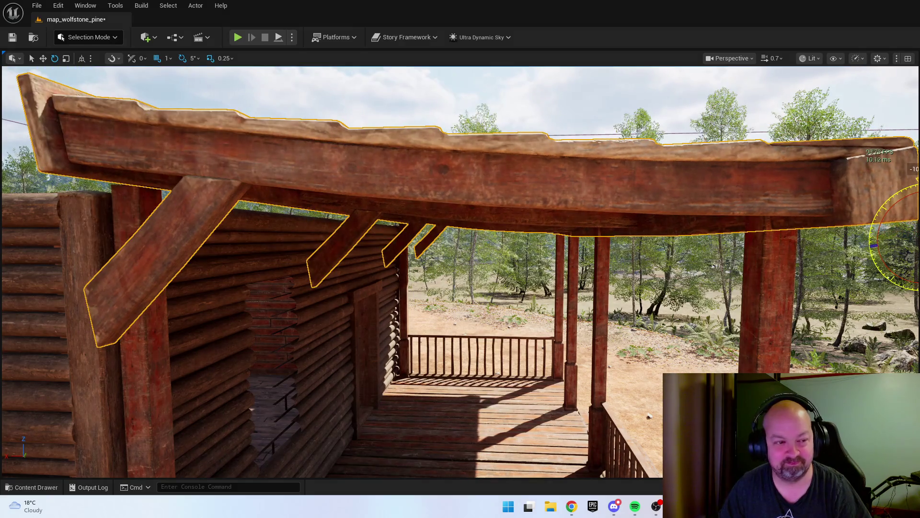
{"action": "key", "text": "a"}
{"action": "key", "text": "w"}
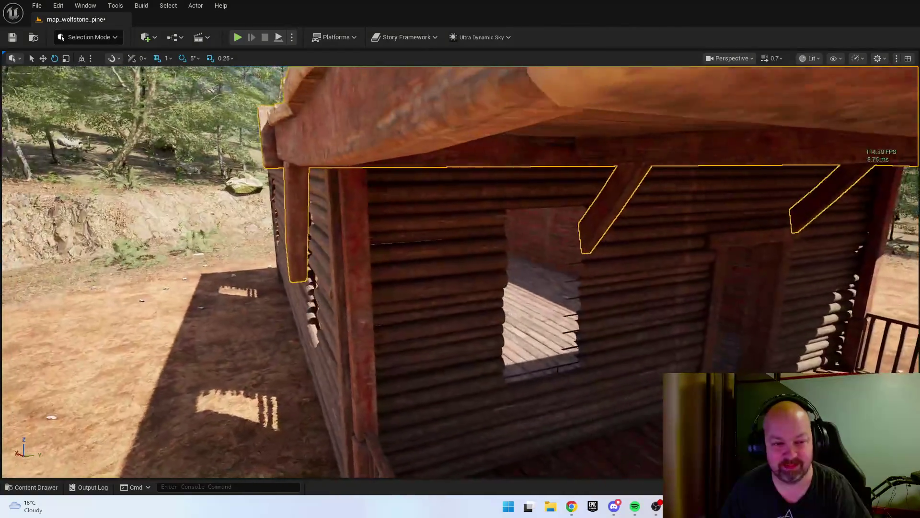
{"action": "key", "text": "s"}
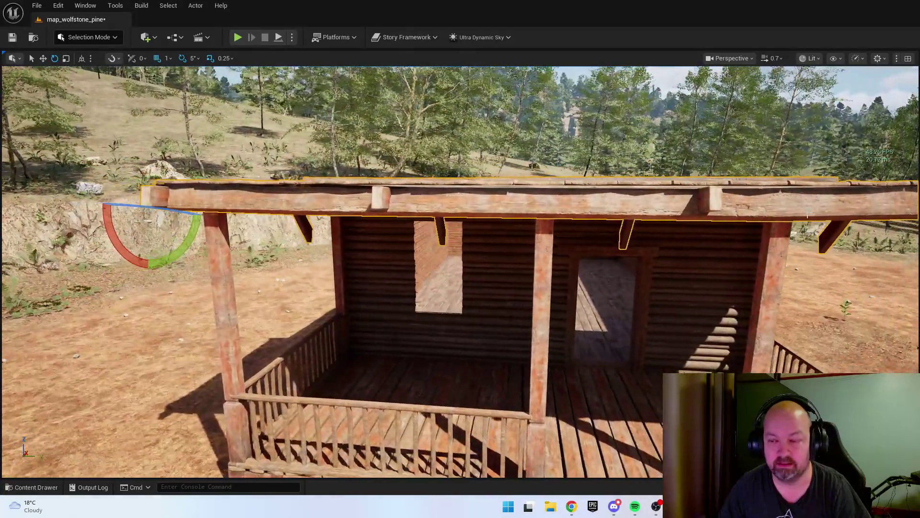
- Rotate the porch roof back by 5 degrees
{"action": "key", "text": "w"}
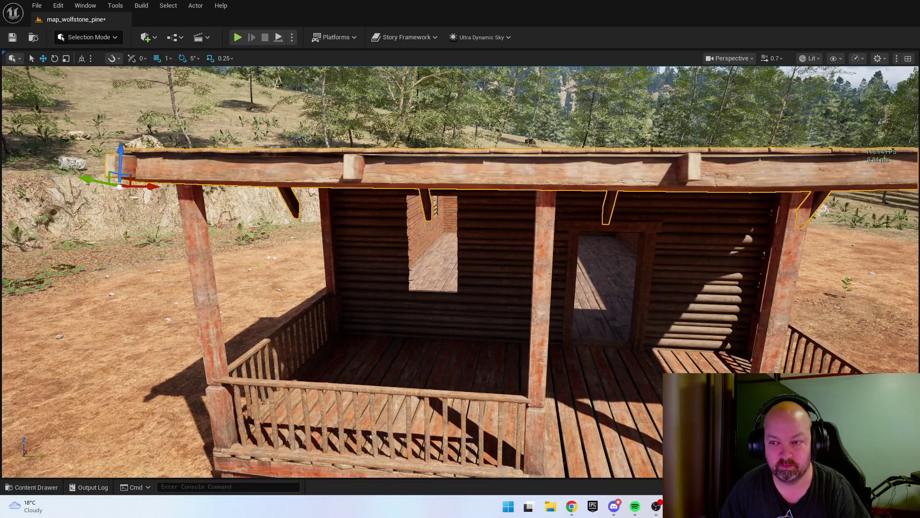
{"action": "scroll", "coordinate": [185, 180], "scroll_direction": "up", "scroll_amount": 5}
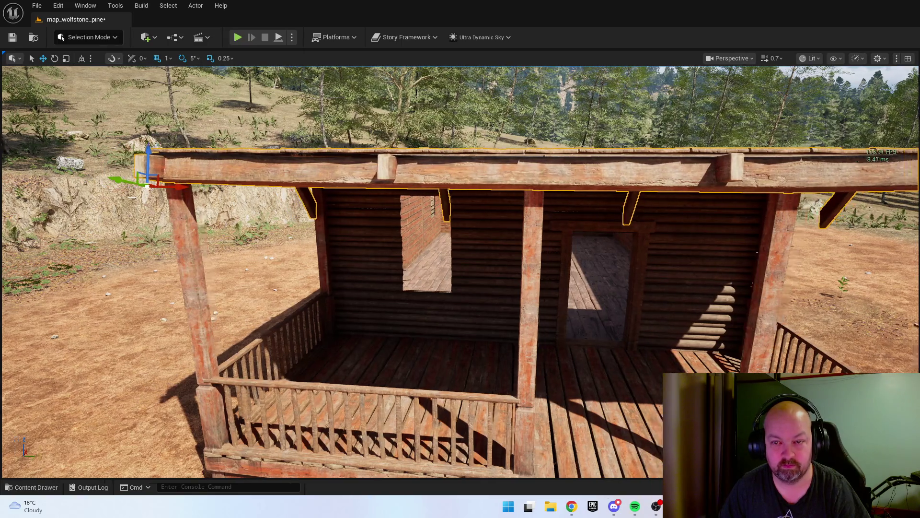
{"action": "scroll", "coordinate": [472, 203], "scroll_direction": "down", "scroll_amount": 5}
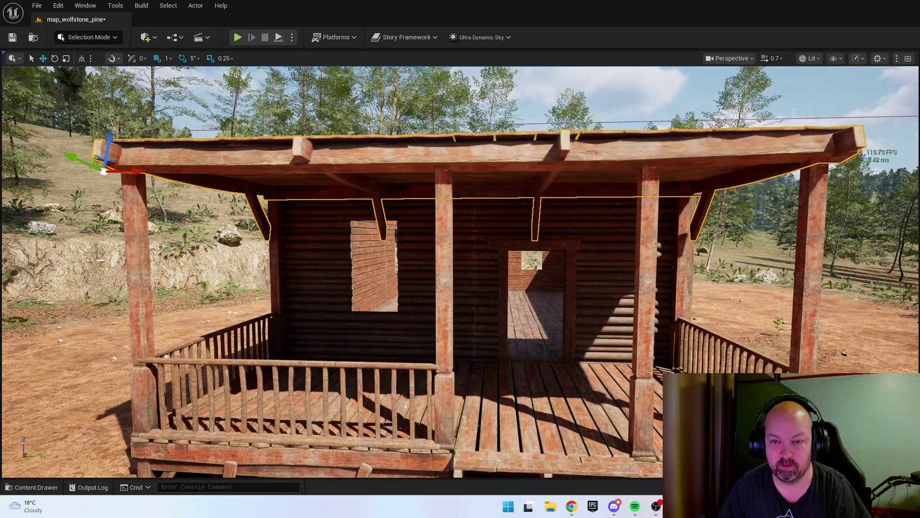
{"action": "scroll", "coordinate": [460, 269], "scroll_direction": "up", "scroll_amount": 8}
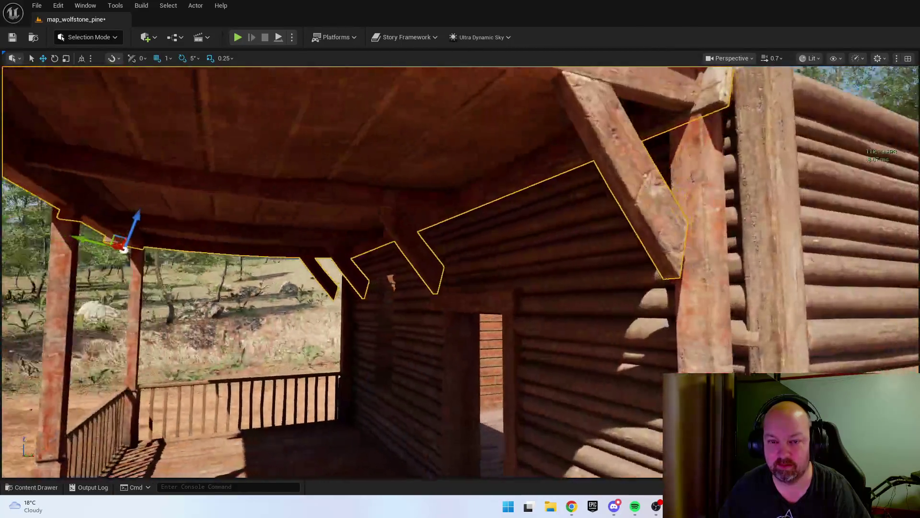
{"action": "scroll", "coordinate": [332, 272], "scroll_direction": "down", "scroll_amount": 6}
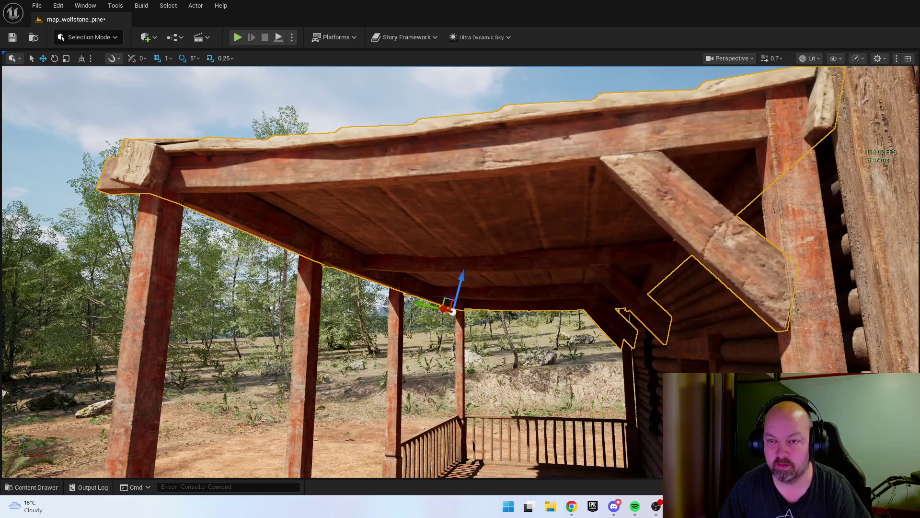
{"action": "key", "text": "e"}
{"action": "left_click_drag", "start_coordinate": [501, 294], "coordinate": [509, 317]}
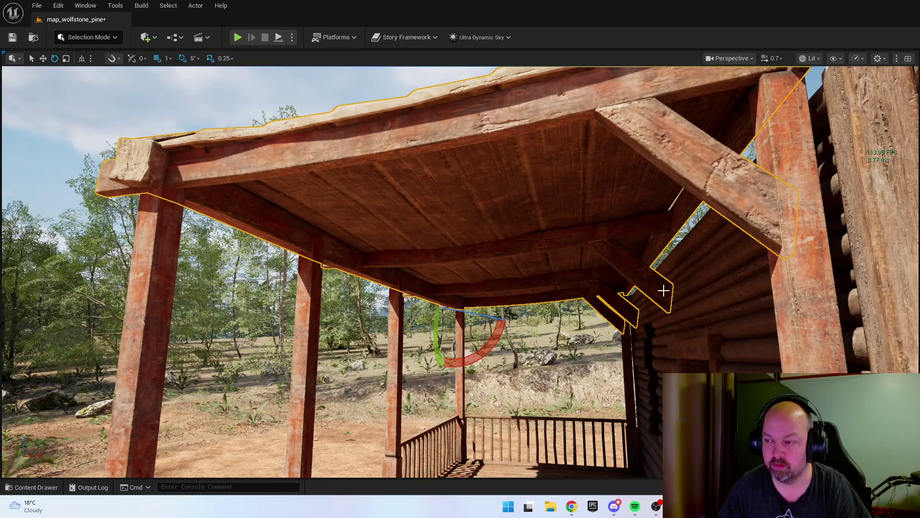
{"action": "key", "text": "f"}
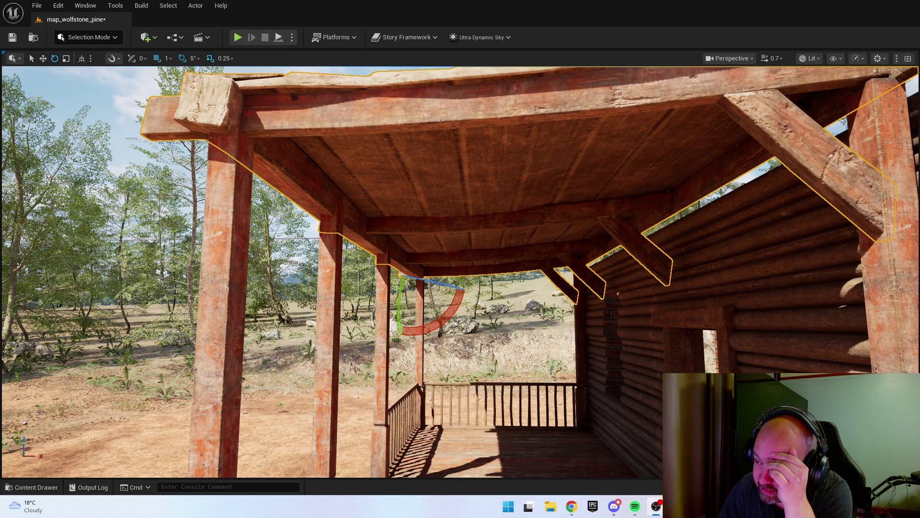
- Orbit around the porch to check the roof slope and select the log wall by the corner post
{"action": "mouse_move", "coordinate": [719, 308]}
{"action": "left_mouse_down"}
{"action": "mouse_move", "coordinate": [624, 316]}
{"action": "mouse_move", "coordinate": [593, 267]}
{"action": "left_mouse_up"}
{"action": "left_click", "coordinate": [491, 302]}
{"action": "left_click_drag", "start_coordinate": [491, 302], "coordinate": [527, 360]}
{"action": "key", "text": "w"}
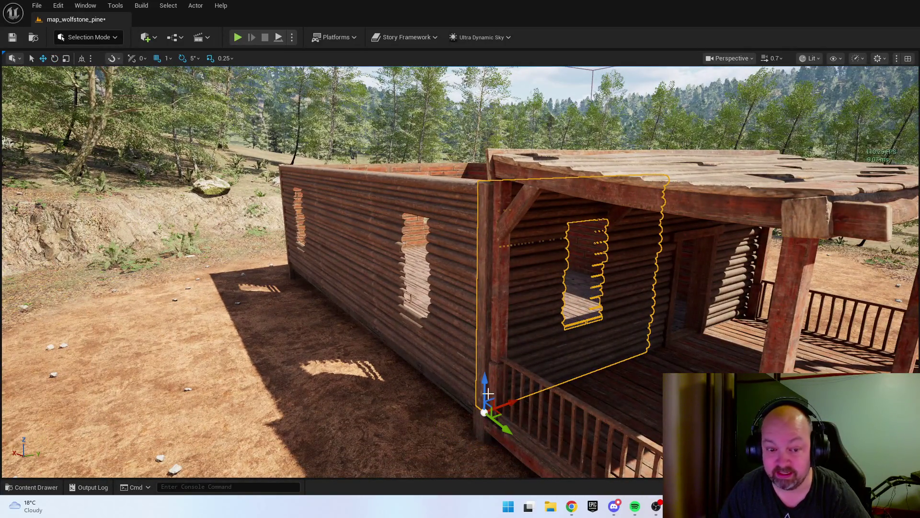
- Set grid snapping to 100, then 50, and seat the wall piece on the cabin wall top
{"action": "left_click", "coordinate": [192, 58]}
{"action": "left_click", "coordinate": [167, 58]}
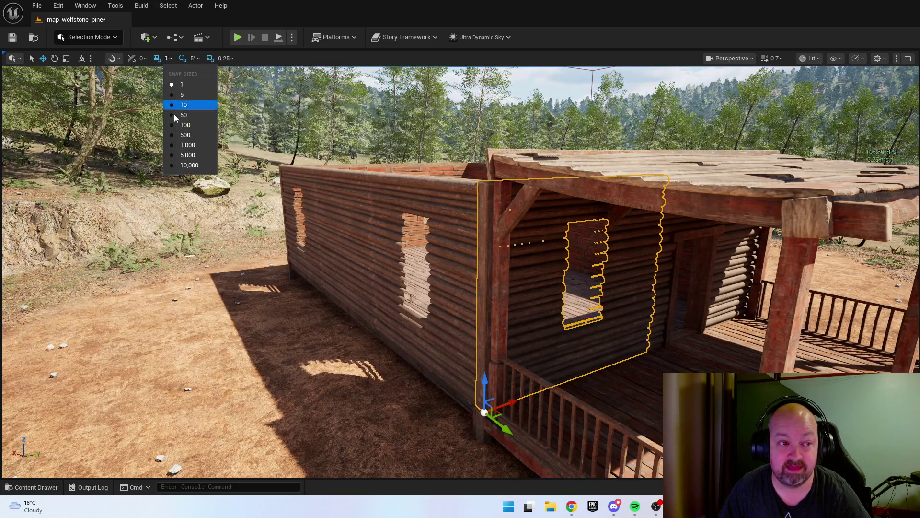
{"action": "left_click", "coordinate": [184, 125]}
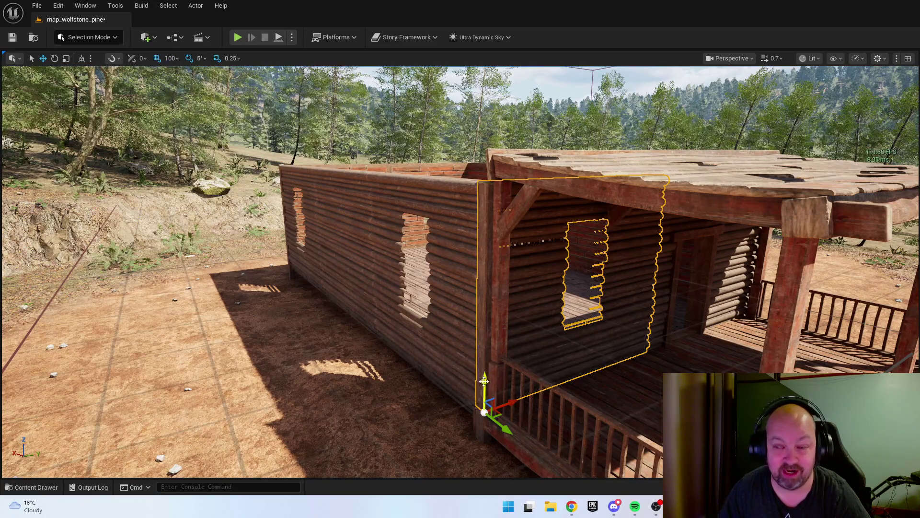
{"action": "left_click_drag", "start_coordinate": [485, 381], "coordinate": [478, 110]}
{"action": "scroll", "coordinate": [478, 110], "scroll_direction": "up", "scroll_amount": 10}
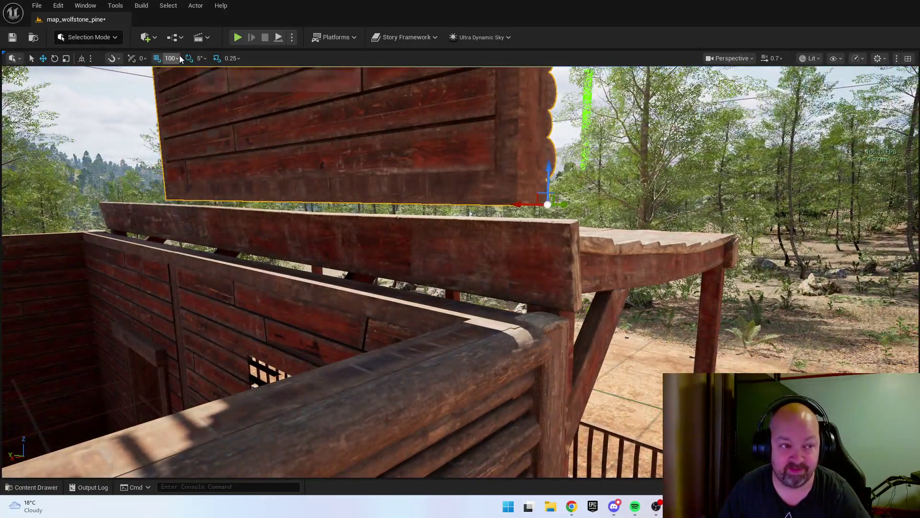
{"action": "left_click", "coordinate": [168, 58]}
{"action": "left_click", "coordinate": [185, 114]}
{"action": "left_click_drag", "start_coordinate": [549, 173], "coordinate": [546, 287]}
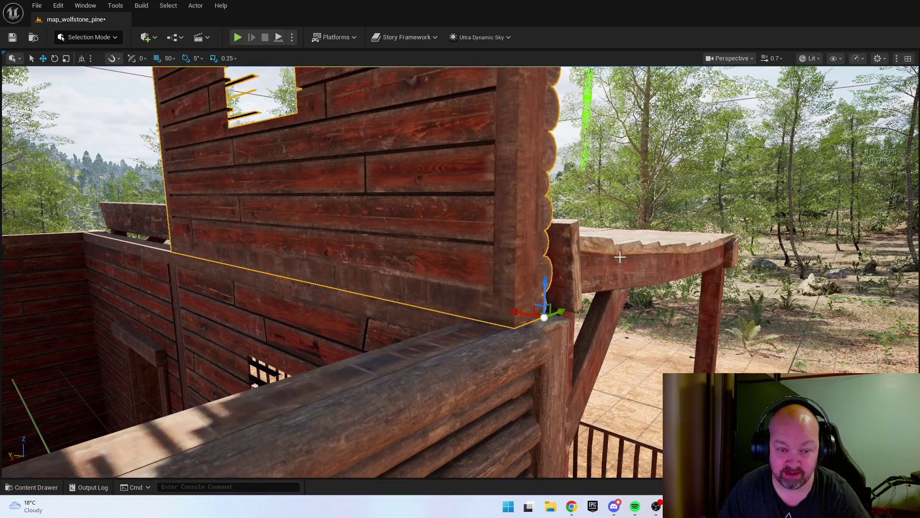
- Swap the selected wall for the SM_Wall_Arch gable mesh from the House meshes
{"action": "key", "text": "ctrl+space"}
{"action": "left_click", "coordinate": [638, 441]}
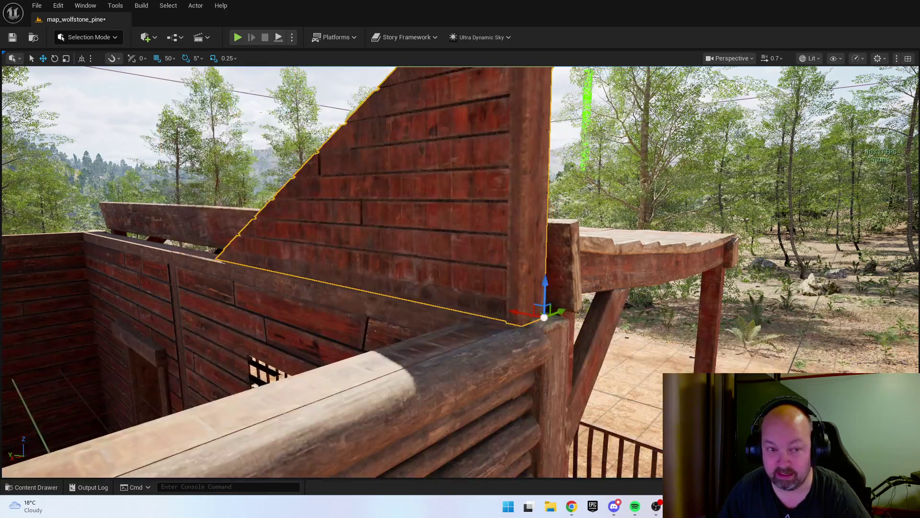
{"action": "key", "text": "ctrl+space"}
- Copy the gable arch toward the cabin's other end, then undo the extra copy
{"action": "left_click_drag", "start_coordinate": [760, 279], "coordinate": [780, 282]}
{"action": "left_click_drag", "start_coordinate": [728, 246], "coordinate": [425, 232]}
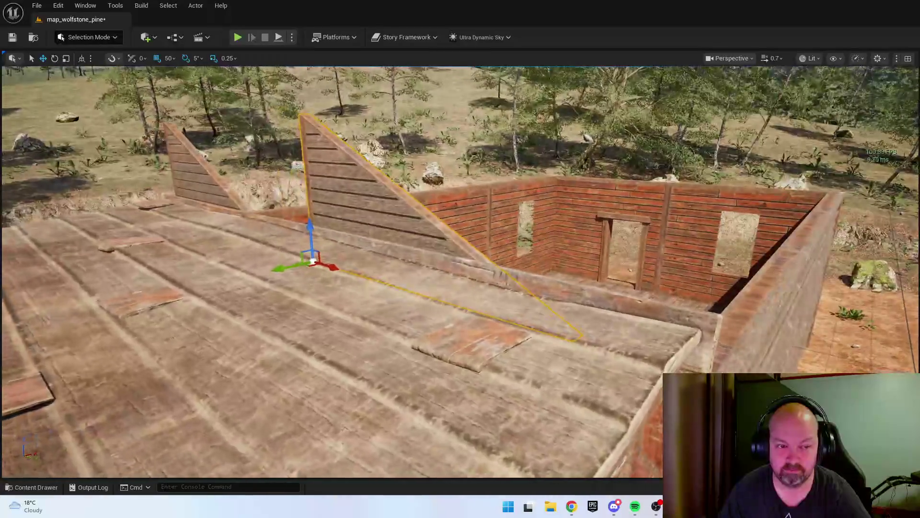
{"action": "key", "text": "ctrl+z"}
- Browse the House meshes in the Content Drawer, then fly the camera back over the deck
{"action": "key", "text": "ctrl+space"}
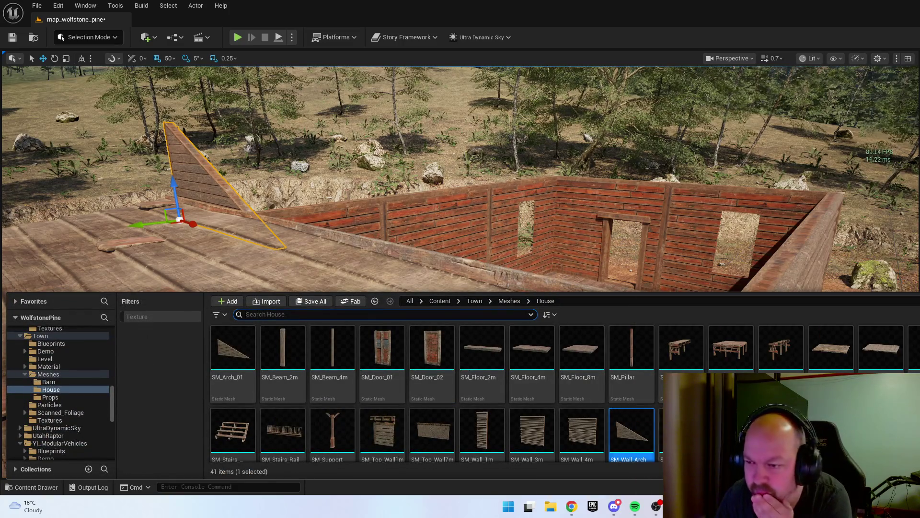
{"action": "scroll", "coordinate": [405, 420], "scroll_direction": "down", "scroll_amount": 2}
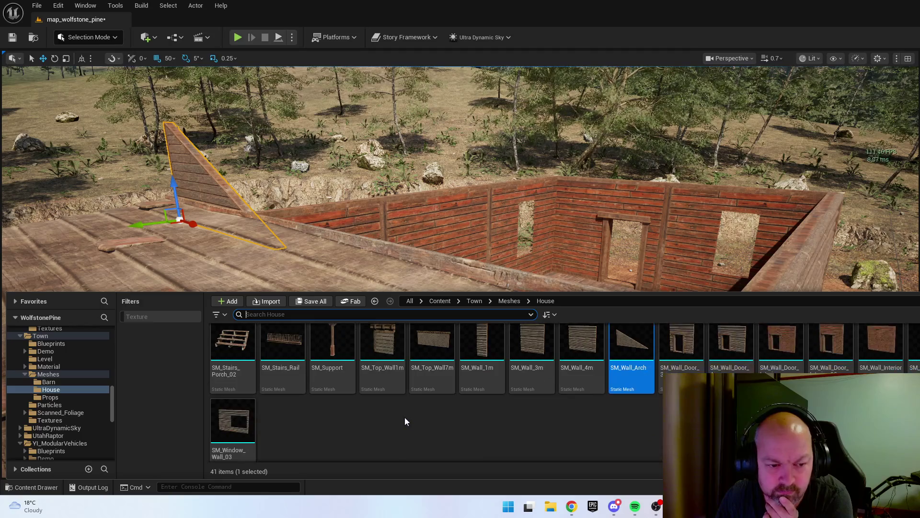
{"action": "key", "text": "ctrl+space"}
{"action": "key", "text": "s"}
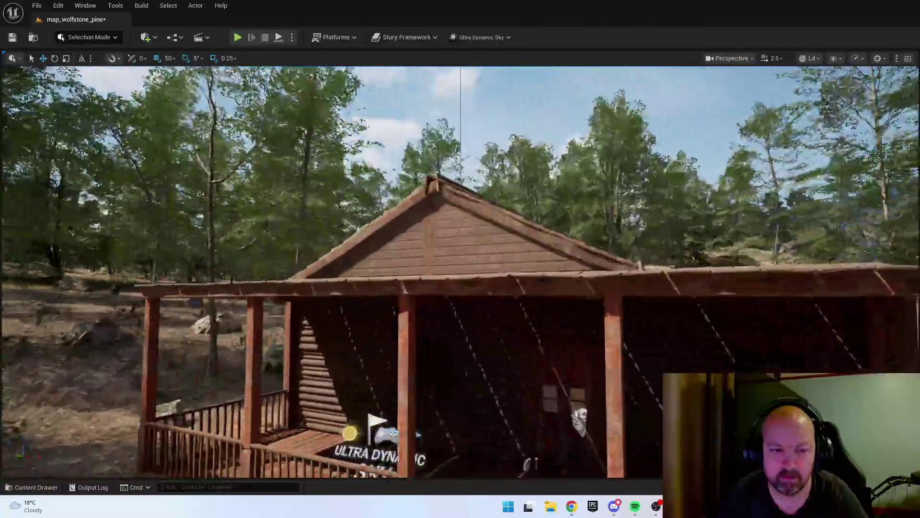
{"action": "key", "text": "w"}
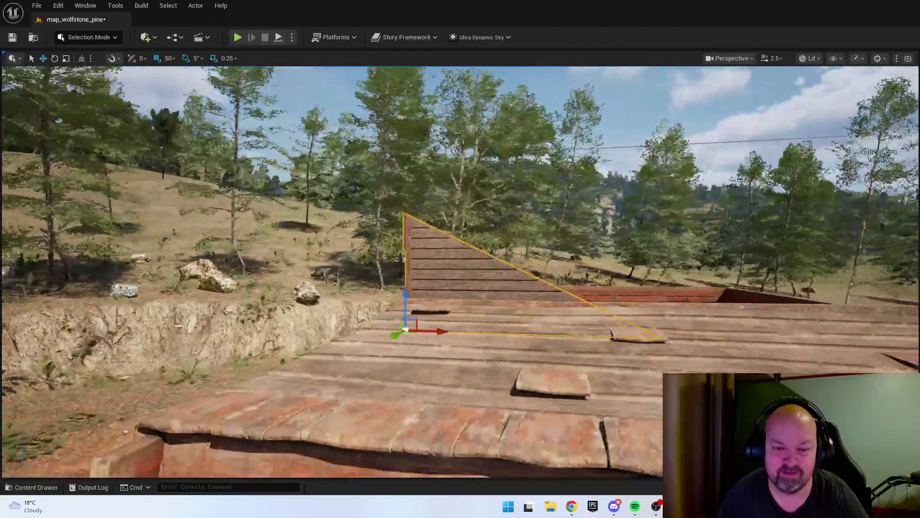
{"action": "key", "text": "s"}
{"action": "scroll", "coordinate": [506, 266], "scroll_direction": "down", "scroll_amount": 2}
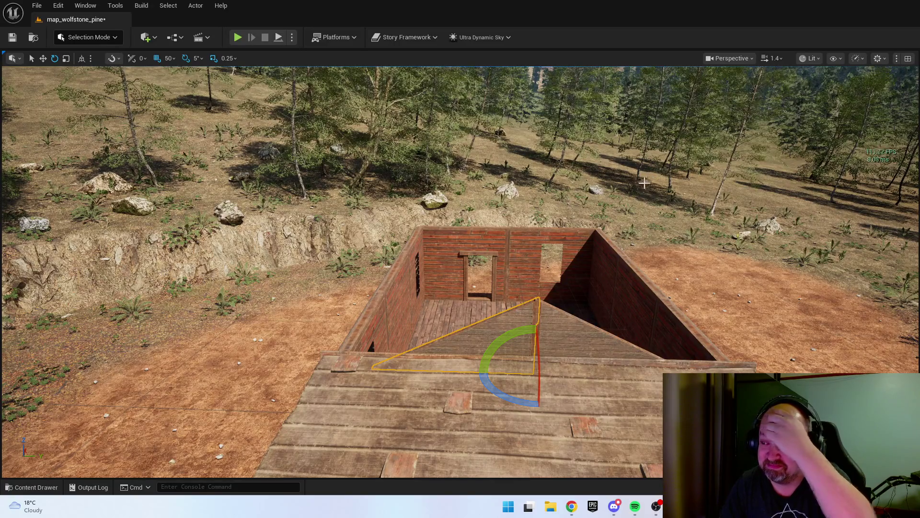
- Frame the gable arch with F and orbit around the cabin to check its fit, then reopen House meshes
{"action": "key", "text": "f"}
{"action": "left_click_drag", "start_coordinate": [391, 269], "coordinate": [391, 269]}
{"action": "left_click_drag", "start_coordinate": [745, 225], "coordinate": [744, 225]}
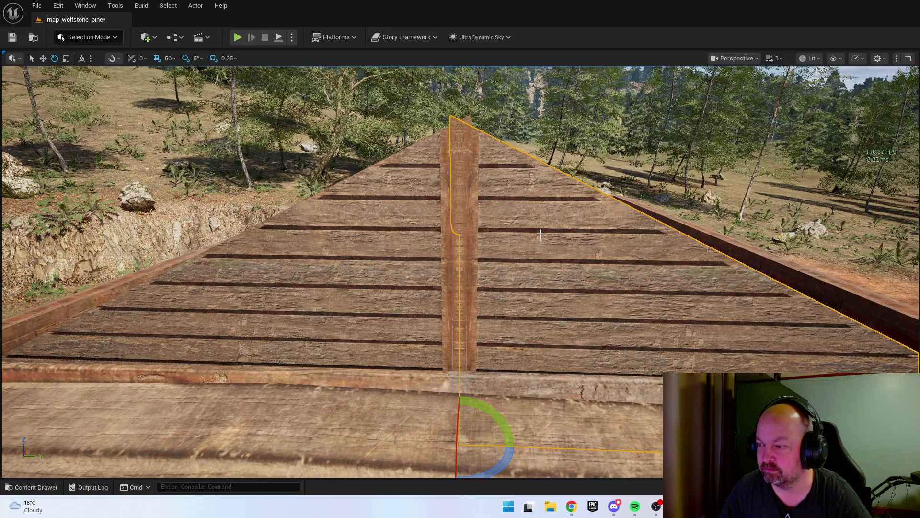
{"action": "left_click_drag", "start_coordinate": [517, 237], "coordinate": [498, 278]}
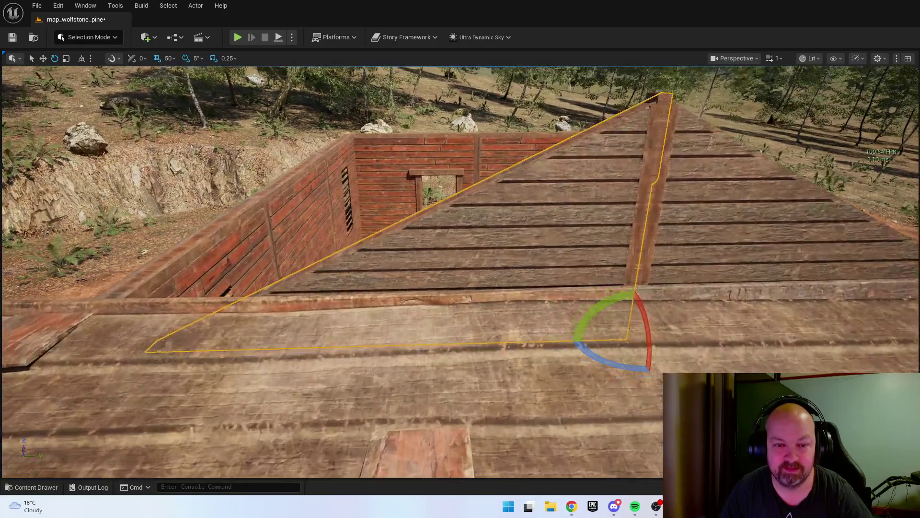
{"action": "left_click_drag", "start_coordinate": [498, 278], "coordinate": [499, 259]}
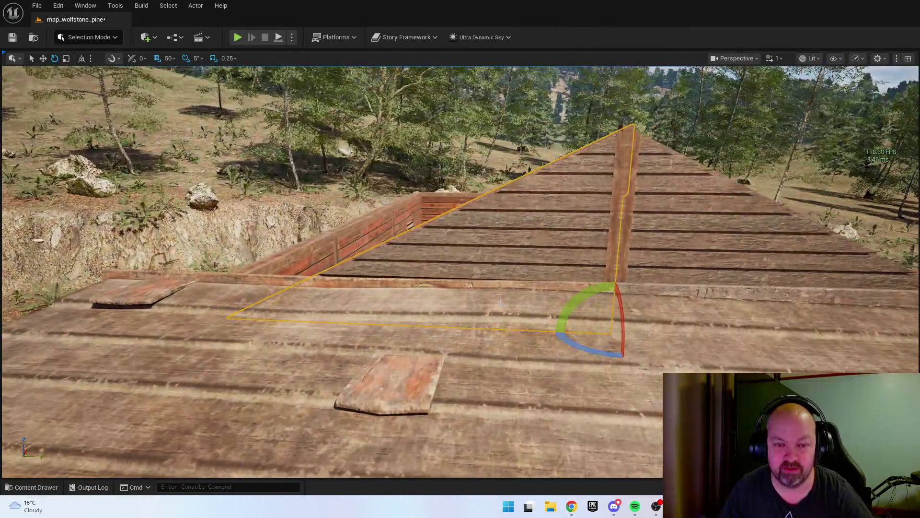
{"action": "key", "text": "r"}
{"action": "mouse_move", "coordinate": [501, 302]}
{"action": "left_mouse_down"}
{"action": "mouse_move", "coordinate": [736, 352]}
{"action": "mouse_move", "coordinate": [726, 334]}
{"action": "left_mouse_up"}
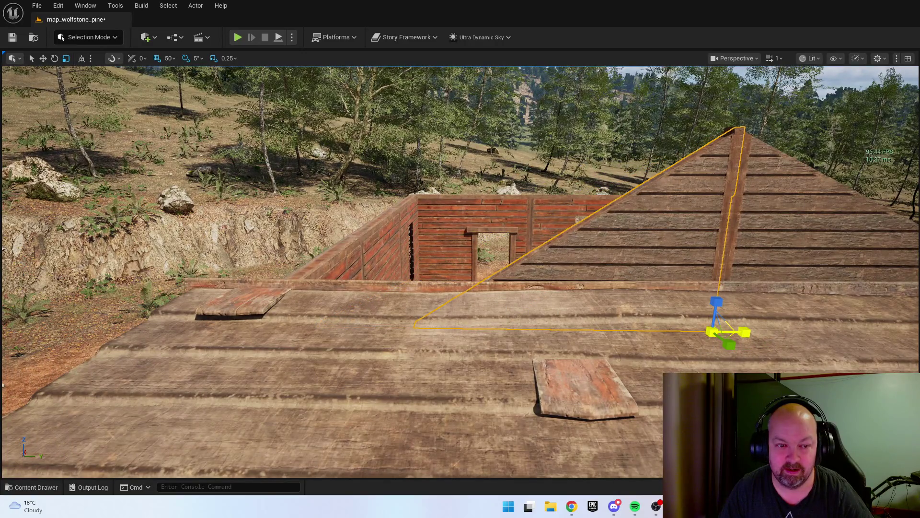
{"action": "left_click_drag", "start_coordinate": [661, 326], "coordinate": [477, 274]}
{"action": "mouse_move", "coordinate": [556, 303]}
{"action": "left_mouse_down"}
{"action": "mouse_move", "coordinate": [556, 261]}
{"action": "mouse_move", "coordinate": [579, 306]}
{"action": "mouse_move", "coordinate": [579, 282]}
{"action": "mouse_move", "coordinate": [613, 273]}
{"action": "mouse_move", "coordinate": [614, 288]}
{"action": "mouse_move", "coordinate": [575, 259]}
{"action": "mouse_move", "coordinate": [522, 338]}
{"action": "left_mouse_up"}
{"action": "key", "text": "ctrl+space"}
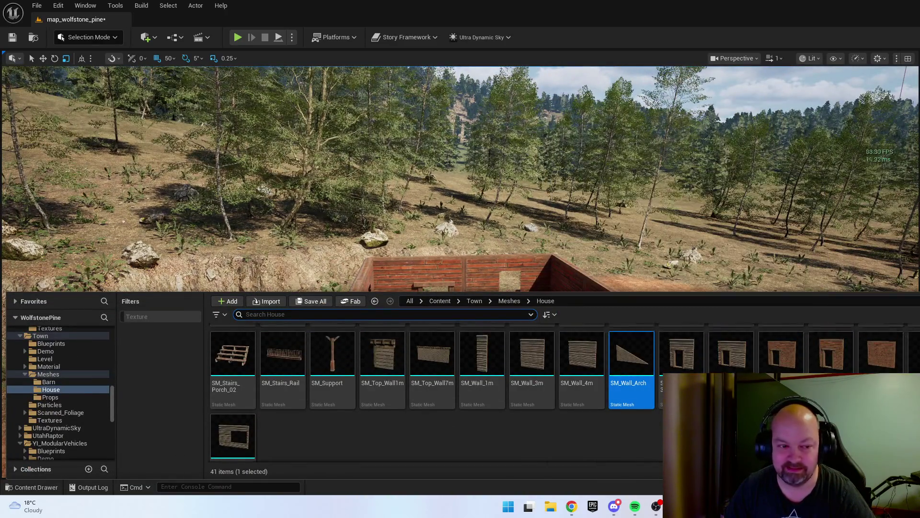
- Drag a plank roof piece into the level, rotate it upright and slide it onto the wall
{"action": "scroll", "coordinate": [432, 391], "scroll_direction": "up", "scroll_amount": 1}
{"action": "mouse_move", "coordinate": [632, 431]}
{"action": "left_mouse_down"}
{"action": "mouse_move", "coordinate": [407, 373]}
{"action": "mouse_move", "coordinate": [335, 366]}
{"action": "mouse_move", "coordinate": [301, 368]}
{"action": "mouse_move", "coordinate": [341, 373]}
{"action": "mouse_move", "coordinate": [357, 394]}
{"action": "mouse_move", "coordinate": [278, 413]}
{"action": "left_mouse_up"}
{"action": "key", "text": "e"}
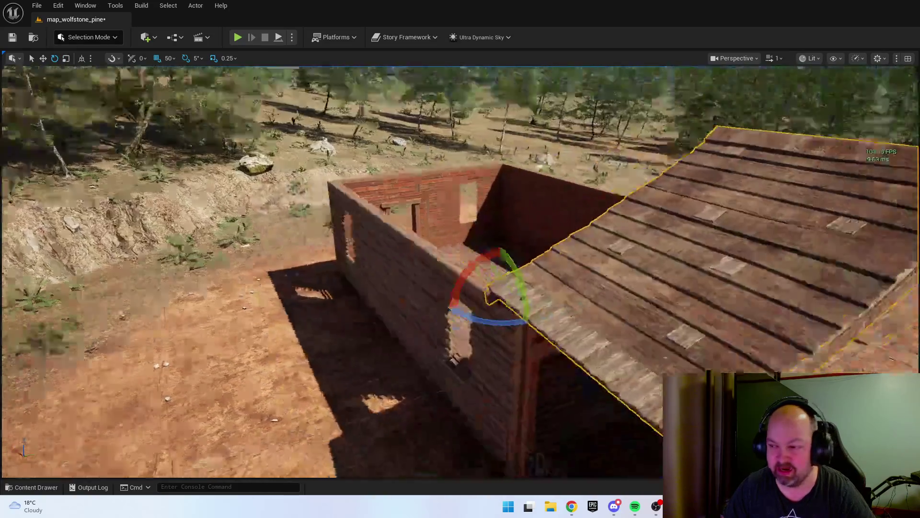
{"action": "key", "text": "w"}
{"action": "left_click_drag", "start_coordinate": [408, 283], "coordinate": [234, 262]}
- Rotate and lower the roof piece so it lies along the gable slope
{"action": "key", "text": "e"}
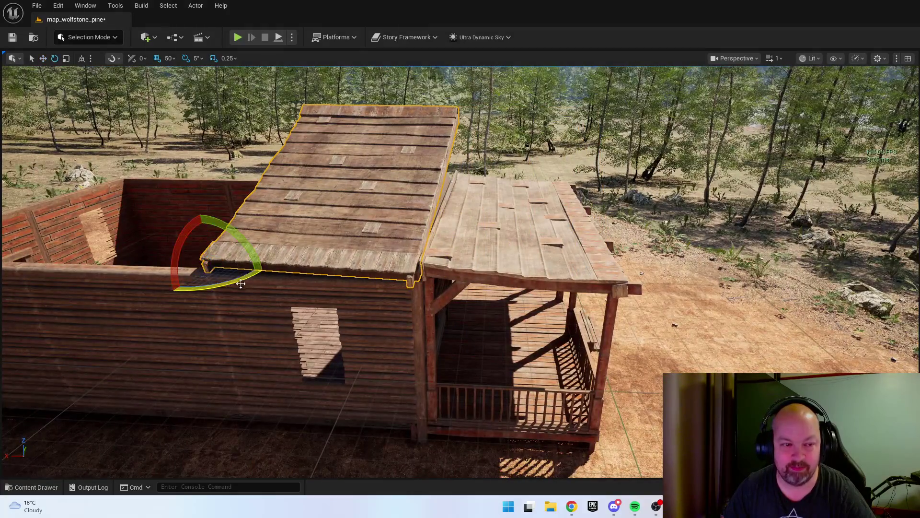
{"action": "left_click_drag", "start_coordinate": [311, 263], "coordinate": [311, 263]}
{"action": "key", "text": "w"}
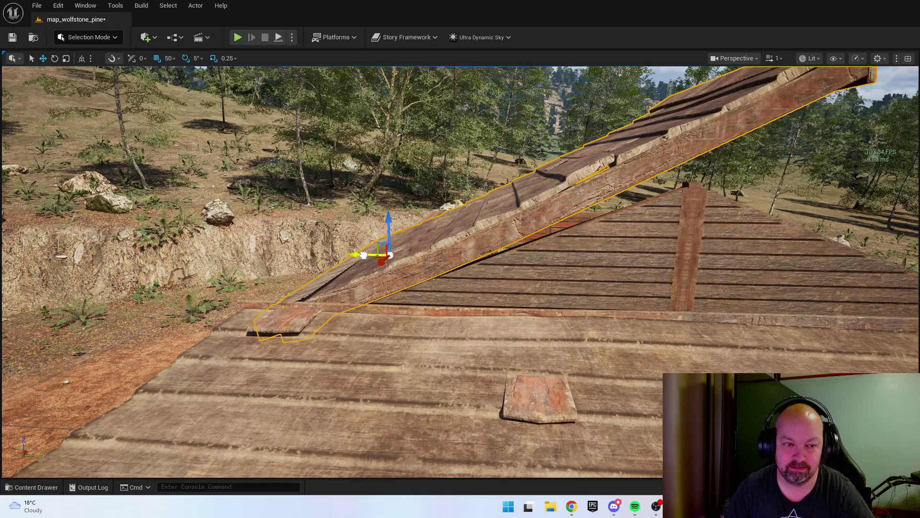
{"action": "left_click_drag", "start_coordinate": [369, 256], "coordinate": [338, 262]}
{"action": "mouse_move", "coordinate": [362, 221]}
{"action": "left_mouse_down"}
{"action": "mouse_move", "coordinate": [362, 242]}
{"action": "mouse_move", "coordinate": [286, 279]}
{"action": "mouse_move", "coordinate": [264, 273]}
{"action": "mouse_move", "coordinate": [271, 261]}
{"action": "left_mouse_up"}
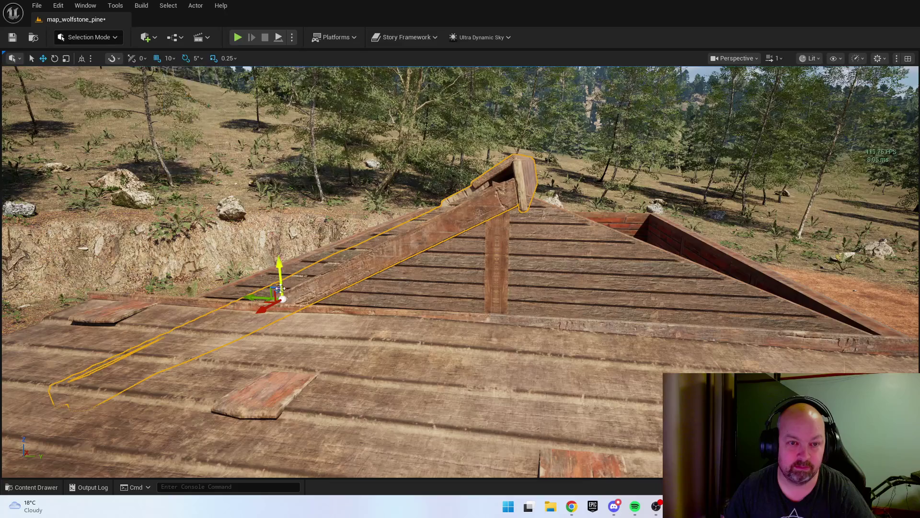
{"action": "mouse_move", "coordinate": [259, 300]}
{"action": "left_mouse_down"}
{"action": "mouse_move", "coordinate": [243, 295]}
{"action": "mouse_move", "coordinate": [273, 264]}
{"action": "mouse_move", "coordinate": [264, 259]}
{"action": "left_mouse_up"}
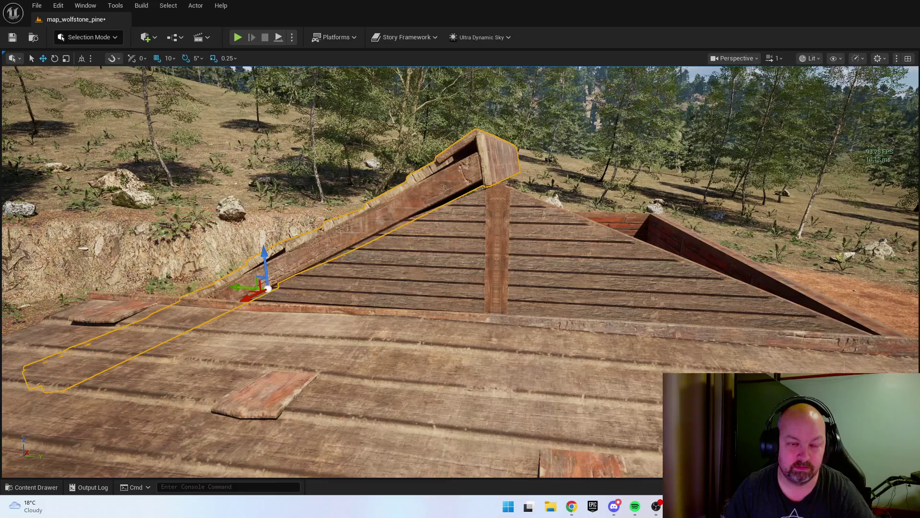
{"action": "scroll", "coordinate": [271, 282], "scroll_direction": "up", "scroll_amount": 5}
{"action": "scroll", "coordinate": [270, 282], "scroll_direction": "up", "scroll_amount": 1}
{"action": "scroll", "coordinate": [270, 283], "scroll_direction": "down", "scroll_amount": 2}
{"action": "scroll", "coordinate": [270, 283], "scroll_direction": "up", "scroll_amount": 4}
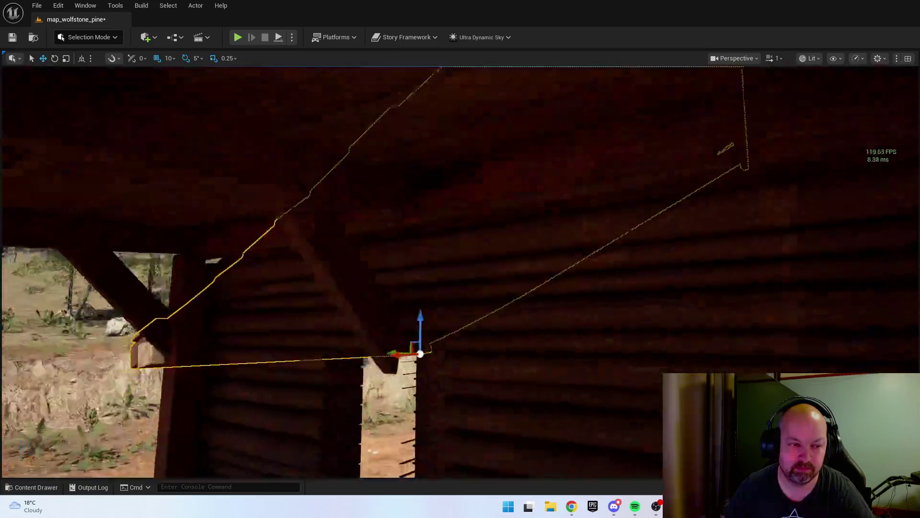
{"action": "scroll", "coordinate": [270, 282], "scroll_direction": "down", "scroll_amount": 6}
{"action": "scroll", "coordinate": [270, 282], "scroll_direction": "up", "scroll_amount": 3}
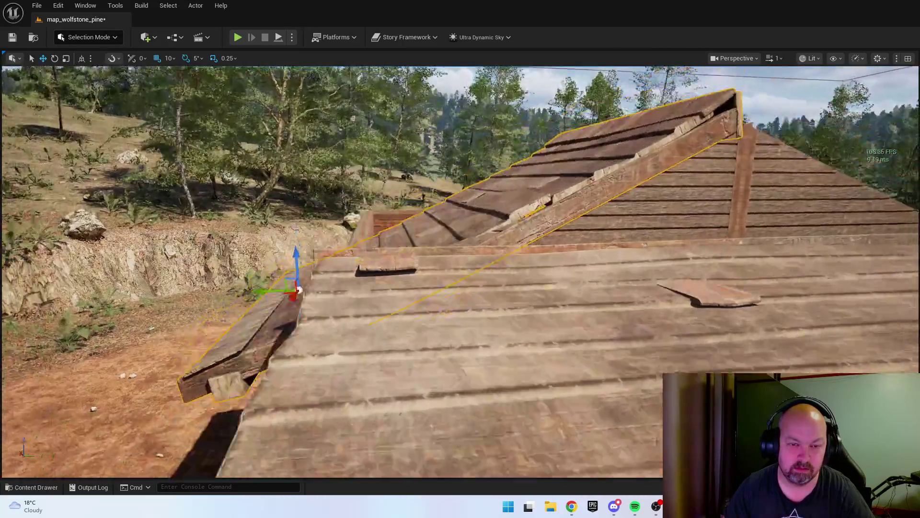
{"action": "scroll", "coordinate": [285, 346], "scroll_direction": "down", "scroll_amount": 6}
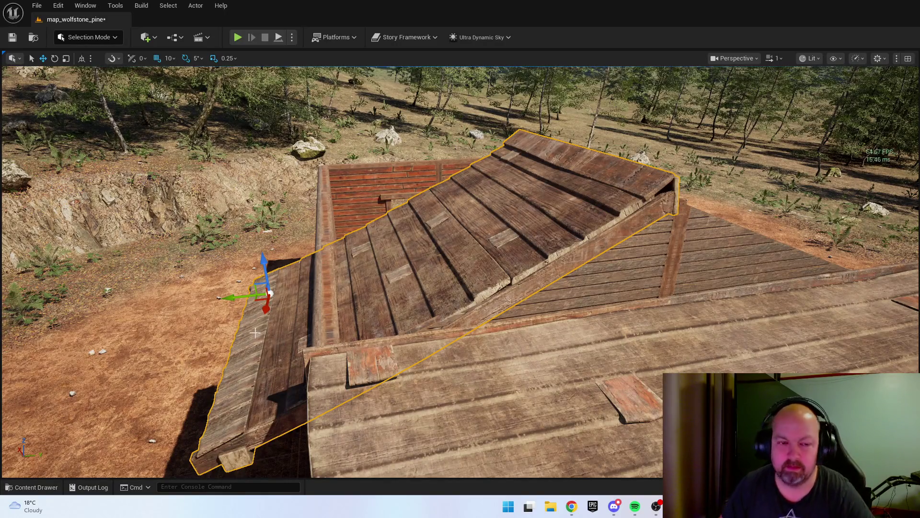
{"action": "scroll", "coordinate": [335, 331], "scroll_direction": "down", "scroll_amount": 5}
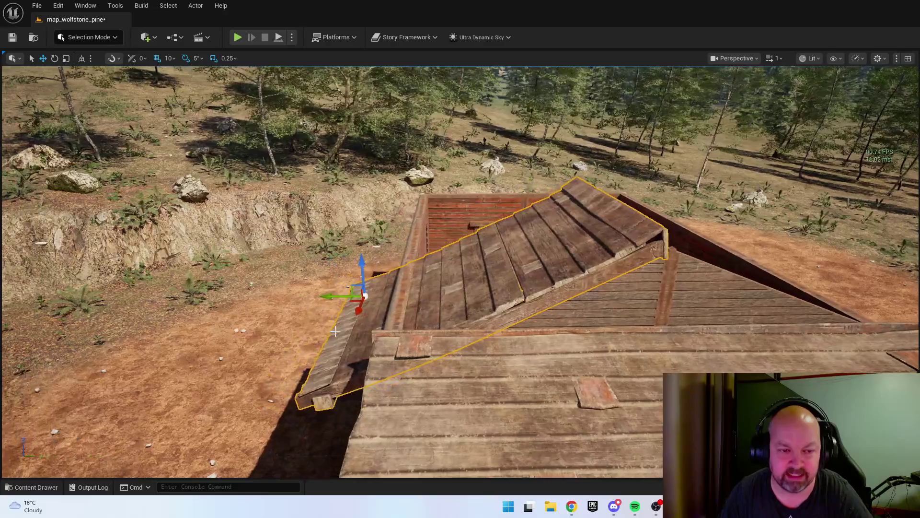
- Nudge the roof panel along the slope until its lower edge overhangs the log wall, undoing a trial stretch
{"action": "mouse_move", "coordinate": [338, 295]}
{"action": "left_mouse_down"}
{"action": "mouse_move", "coordinate": [386, 298]}
{"action": "mouse_move", "coordinate": [365, 301]}
{"action": "mouse_move", "coordinate": [387, 247]}
{"action": "mouse_move", "coordinate": [386, 261]}
{"action": "left_mouse_up"}
{"action": "mouse_move", "coordinate": [268, 265]}
{"action": "left_mouse_down"}
{"action": "mouse_move", "coordinate": [232, 265]}
{"action": "mouse_move", "coordinate": [224, 283]}
{"action": "mouse_move", "coordinate": [223, 235]}
{"action": "left_mouse_up"}
{"action": "left_click_drag", "start_coordinate": [222, 269], "coordinate": [222, 268]}
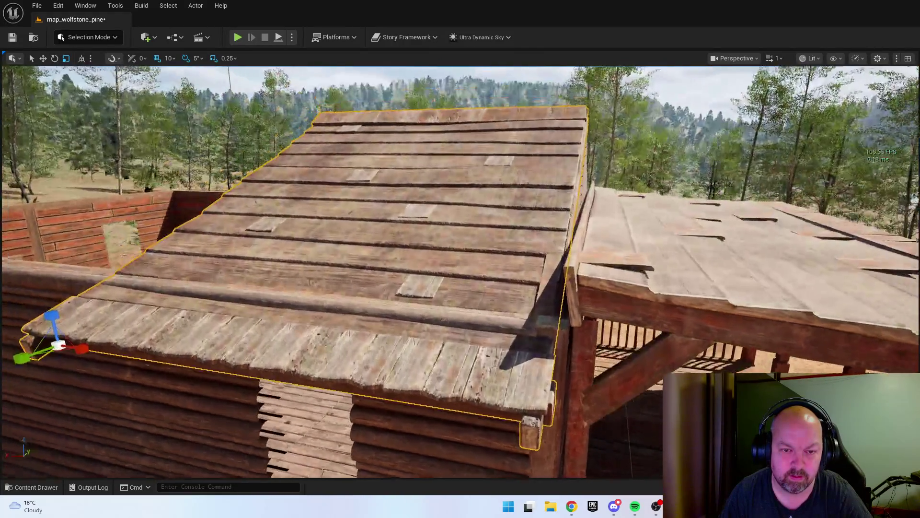
{"action": "key", "text": "w"}
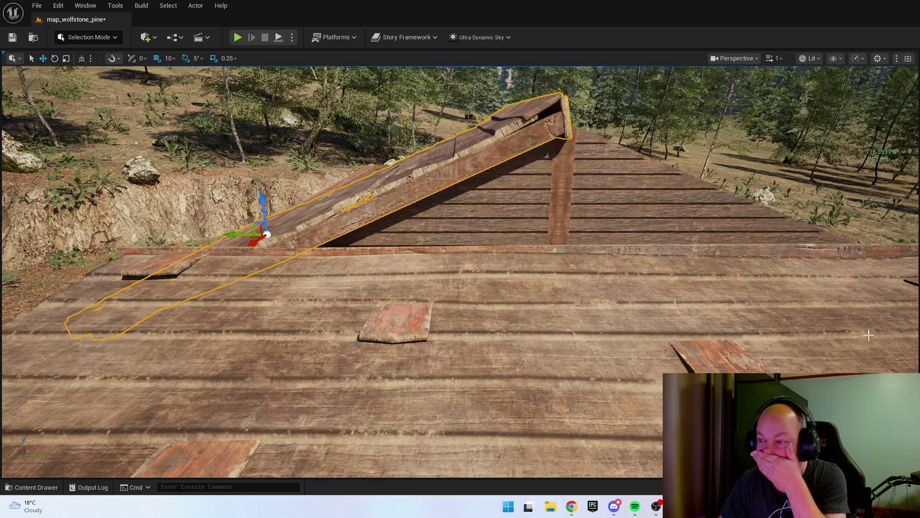
{"action": "scroll", "coordinate": [642, 262], "scroll_direction": "down", "scroll_amount": 10}
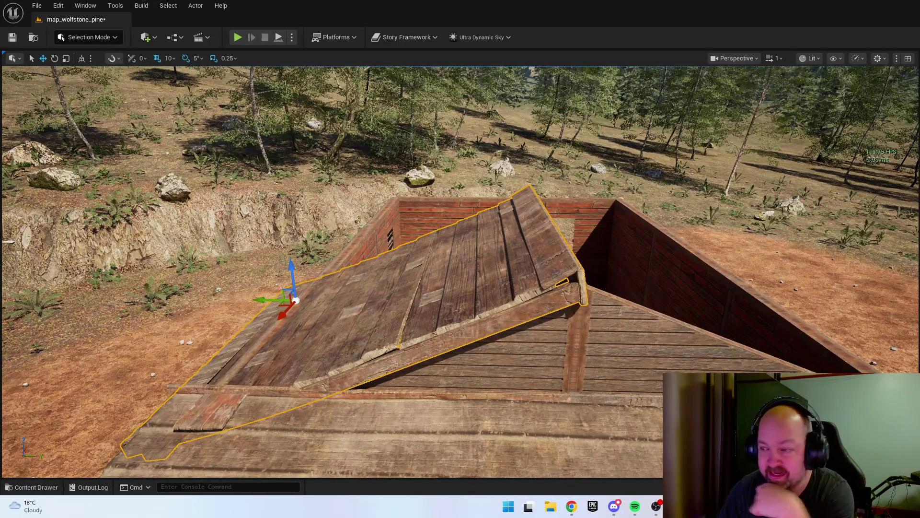
{"action": "mouse_move", "coordinate": [630, 298]}
{"action": "left_mouse_down"}
{"action": "mouse_move", "coordinate": [561, 301]}
{"action": "mouse_move", "coordinate": [680, 292]}
{"action": "left_mouse_up"}
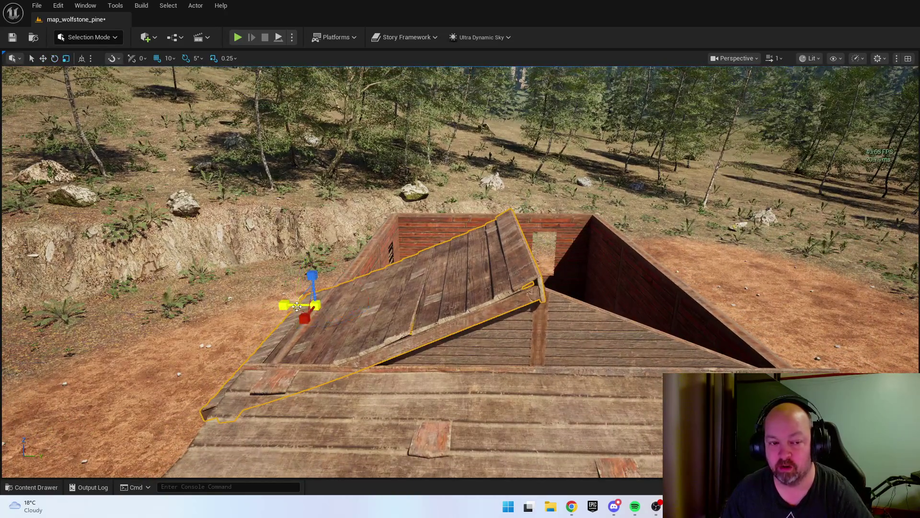
{"action": "mouse_move", "coordinate": [283, 304]}
{"action": "left_mouse_down"}
{"action": "mouse_move", "coordinate": [350, 305]}
{"action": "mouse_move", "coordinate": [348, 281]}
{"action": "left_mouse_up"}
{"action": "key", "text": "ctrl+z"}
{"action": "mouse_move", "coordinate": [345, 103]}
{"action": "left_mouse_down"}
{"action": "mouse_move", "coordinate": [333, 114]}
{"action": "mouse_move", "coordinate": [345, 103]}
{"action": "left_mouse_up"}
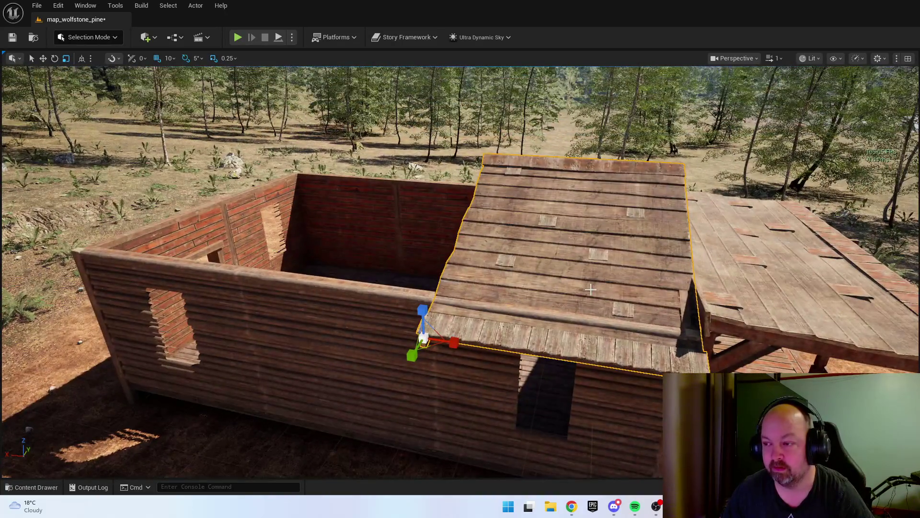
- Alt-drag two copies of the roof panel side by side along the cabin's slope
{"action": "mouse_move", "coordinate": [445, 341]}
{"action": "left_mouse_down", "text": "alt"}
{"action": "mouse_move", "coordinate": [197, 286]}
{"action": "mouse_move", "coordinate": [237, 299]}
{"action": "left_mouse_up", "text": "alt"}
{"action": "mouse_move", "coordinate": [485, 315]}
{"action": "left_mouse_down"}
{"action": "mouse_move", "coordinate": [477, 309]}
{"action": "mouse_move", "coordinate": [485, 314]}
{"action": "left_mouse_up"}
{"action": "left_click_drag", "start_coordinate": [551, 324], "coordinate": [251, 300], "text": "alt"}
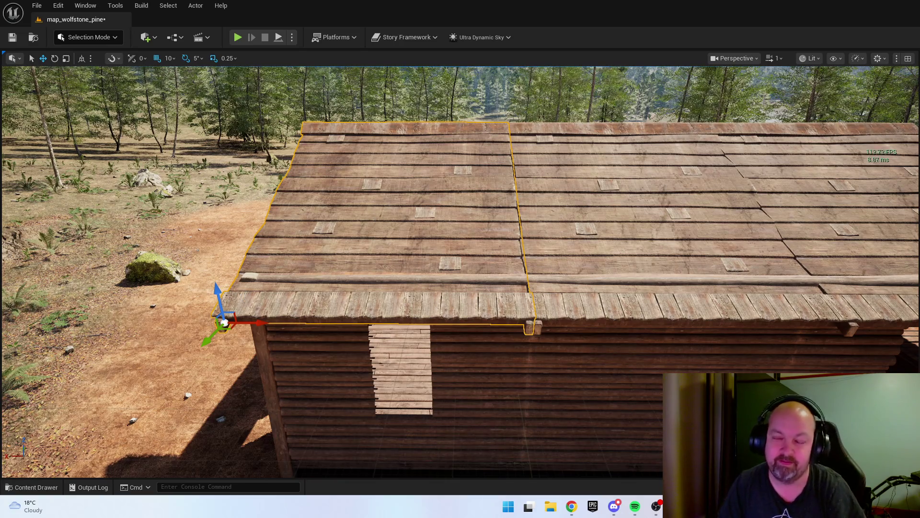
{"action": "left_click", "coordinate": [570, 226]}
- Copy the further roof slab and rotate it to the opposite pitch of the cabin roof
{"action": "left_click", "coordinate": [824, 196]}
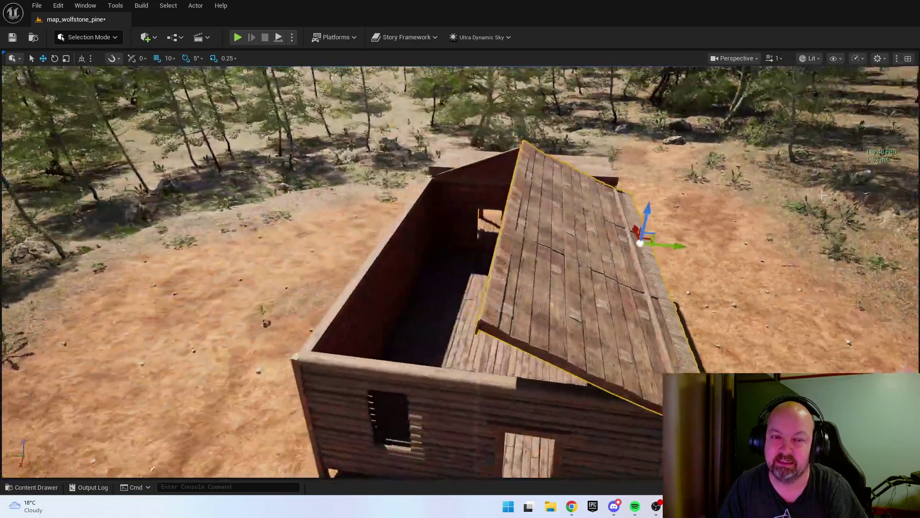
{"action": "mouse_move", "coordinate": [824, 197]}
{"action": "left_mouse_down"}
{"action": "mouse_move", "coordinate": [729, 246]}
{"action": "mouse_move", "coordinate": [538, 233]}
{"action": "mouse_move", "coordinate": [542, 251]}
{"action": "mouse_move", "coordinate": [522, 251]}
{"action": "mouse_move", "coordinate": [517, 240]}
{"action": "mouse_move", "coordinate": [384, 222]}
{"action": "mouse_move", "coordinate": [354, 316]}
{"action": "mouse_move", "coordinate": [383, 283]}
{"action": "mouse_move", "coordinate": [519, 264]}
{"action": "left_mouse_up"}
{"action": "key", "text": "e"}
{"action": "key", "text": "w"}
{"action": "mouse_move", "coordinate": [406, 205]}
{"action": "left_mouse_down"}
{"action": "mouse_move", "coordinate": [458, 293]}
{"action": "mouse_move", "coordinate": [517, 304]}
{"action": "mouse_move", "coordinate": [518, 316]}
{"action": "mouse_move", "coordinate": [551, 318]}
{"action": "left_mouse_up"}
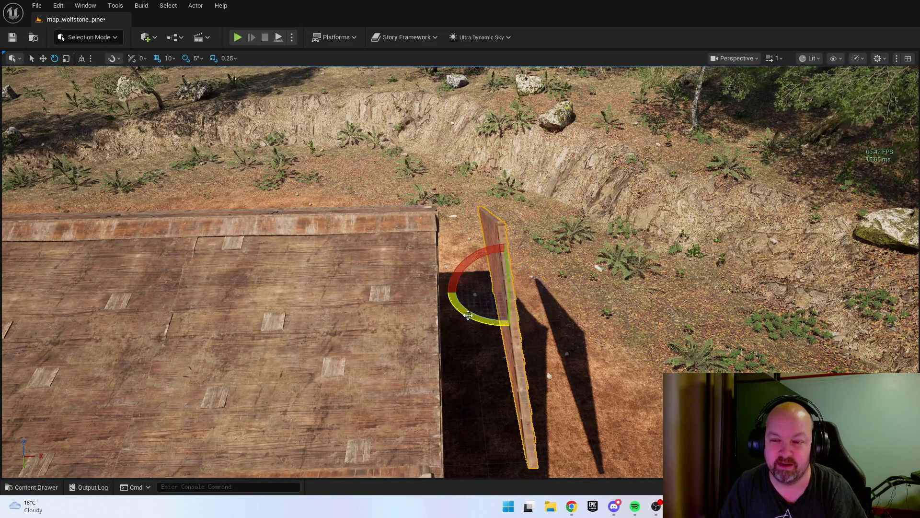
{"action": "key", "text": "w"}
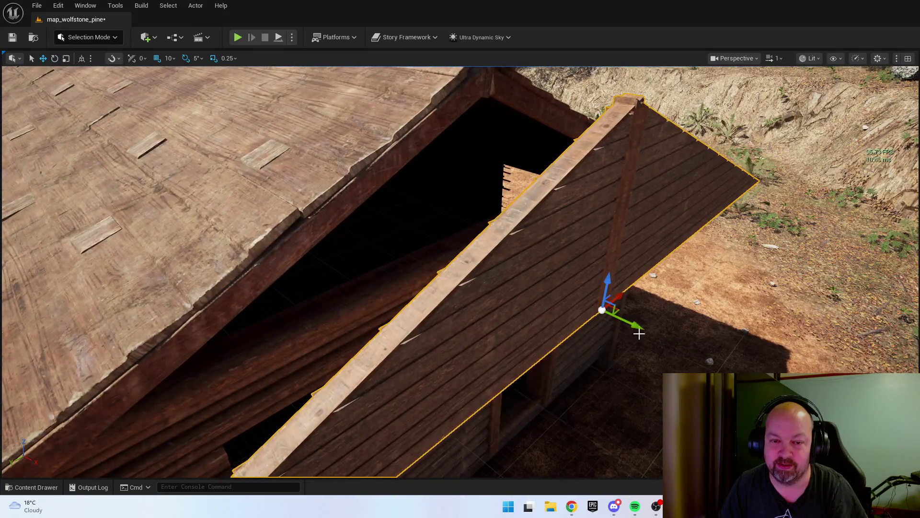